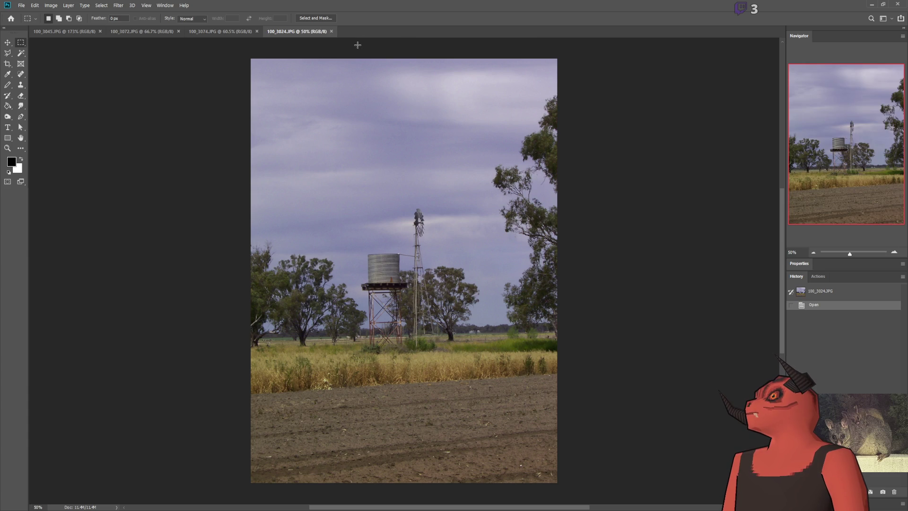
# Step: Marquee the water tank and stand with a wide rectangle, then a narrower one around the tank and tower
pyautogui.scroll(2, 387, 286)
pyautogui.scroll(-3, 277, 168)
pyautogui.scroll(1, 277, 168)
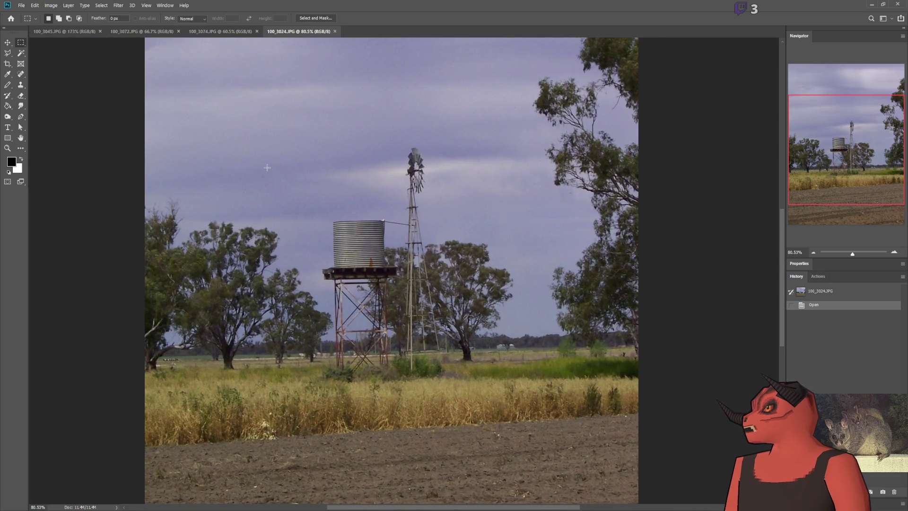
pyautogui.moveTo(313, 124)
pyautogui.mouseDown()
pyautogui.moveTo(475, 350)
pyautogui.moveTo(469, 392)
pyautogui.mouseUp()
pyautogui.click(358, 251)
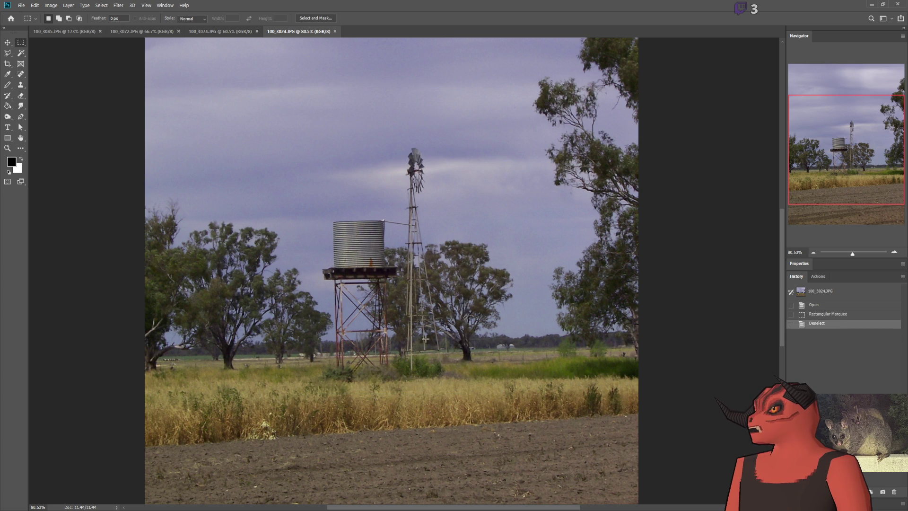
pyautogui.moveTo(393, 122); pyautogui.dragTo(483, 459)
pyautogui.click(411, 185)
# Step: Box the water tank alone, then with a taller rectangle, then together with the windmill top
pyautogui.scroll(4, 412, 185)
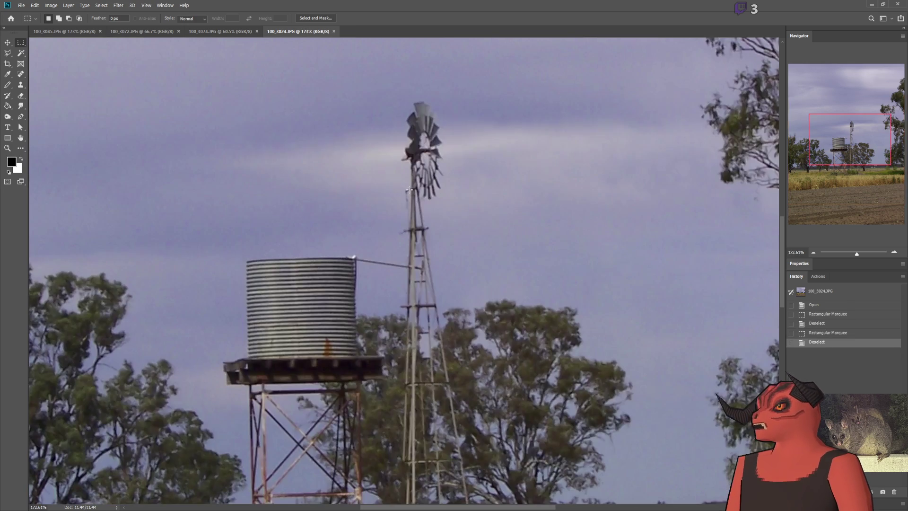
pyautogui.scroll(-2, 383, 248)
pyautogui.scroll(-2, 384, 248)
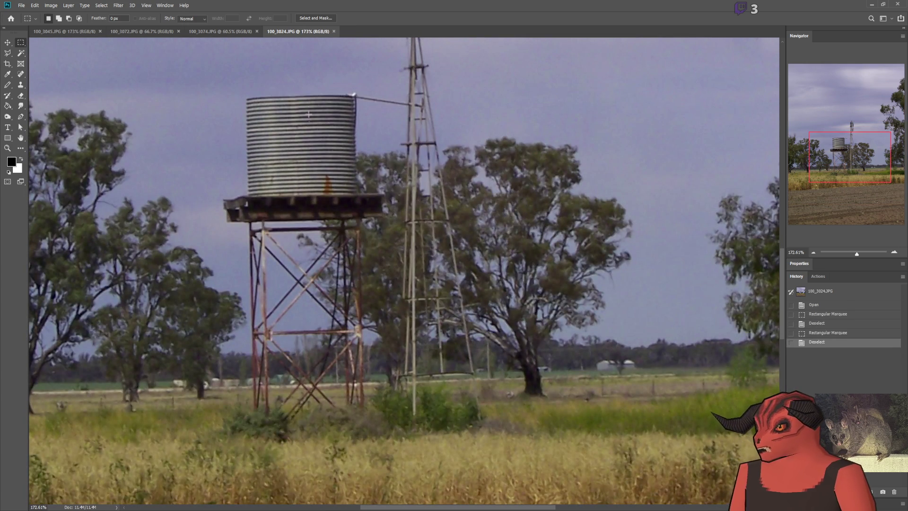
pyautogui.scroll(3, 309, 104)
pyautogui.moveTo(191, 143); pyautogui.dragTo(379, 320)
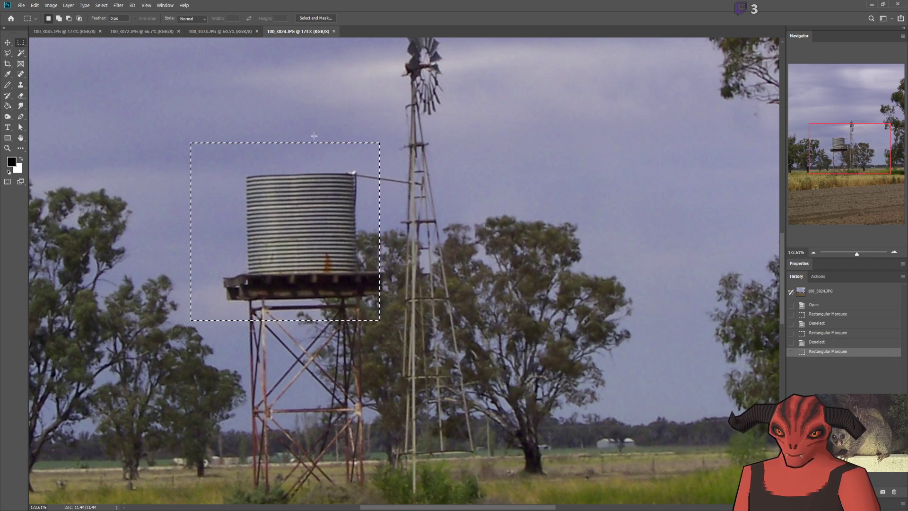
pyautogui.click(321, 116)
pyautogui.moveTo(229, 116)
pyautogui.mouseDown()
pyautogui.moveTo(362, 331)
pyautogui.moveTo(381, 346)
pyautogui.mouseUp()
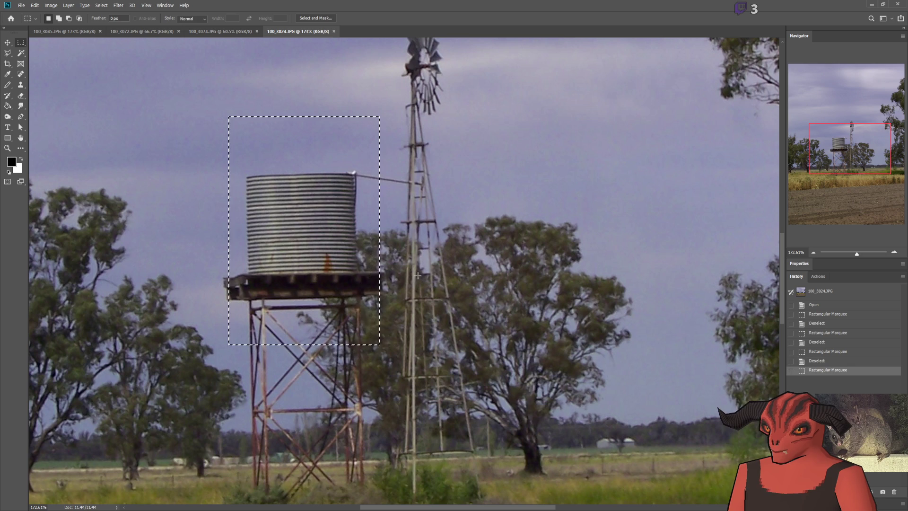
pyautogui.click(385, 171)
pyautogui.moveTo(197, 113); pyautogui.dragTo(467, 308)
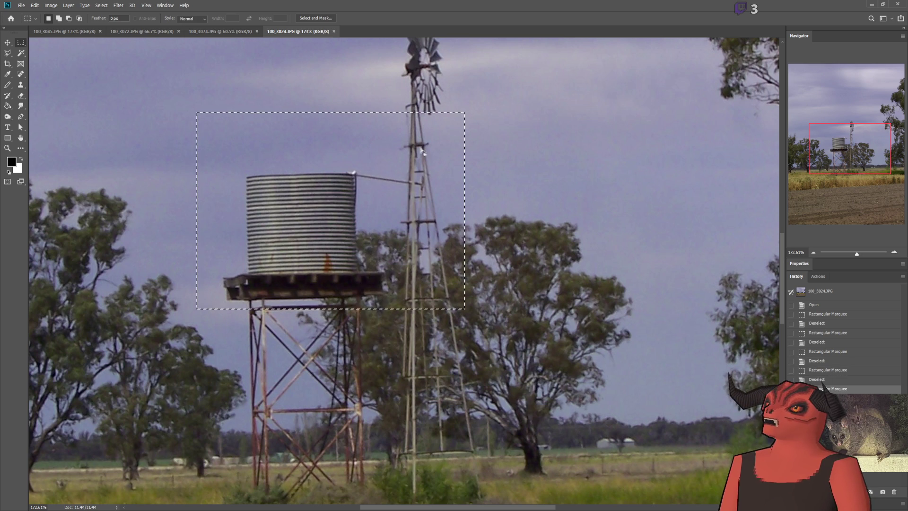
pyautogui.click(314, 379)
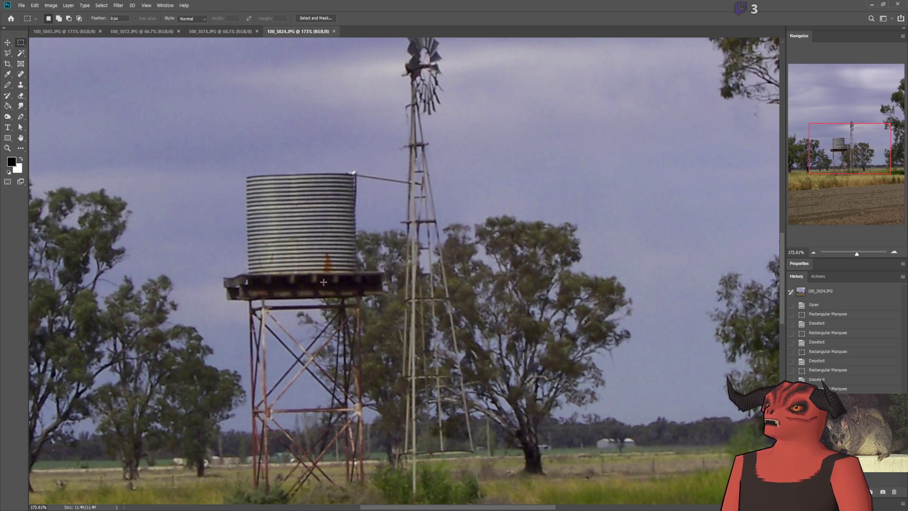
# Step: Marquee the tower legs, then clear that selection
pyautogui.scroll(-3, 326, 284)
pyautogui.moveTo(220, 238); pyautogui.dragTo(371, 488)
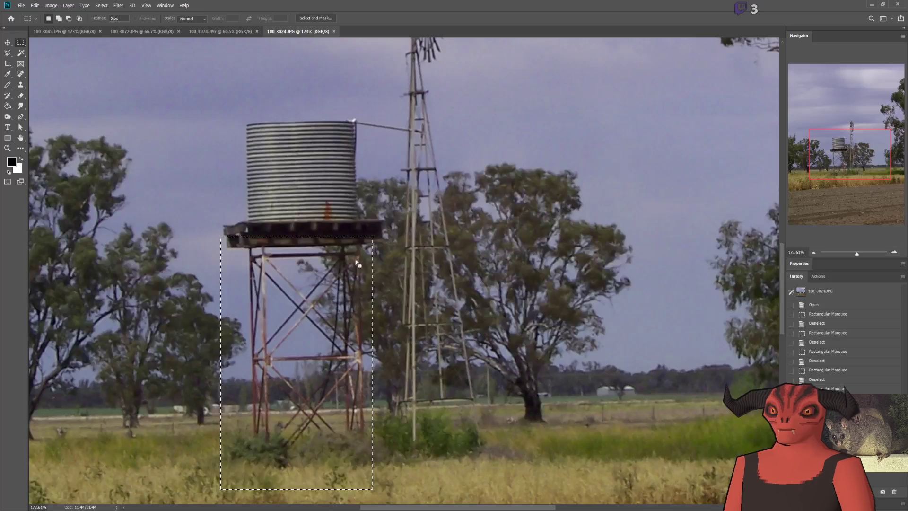
pyautogui.click(372, 238)
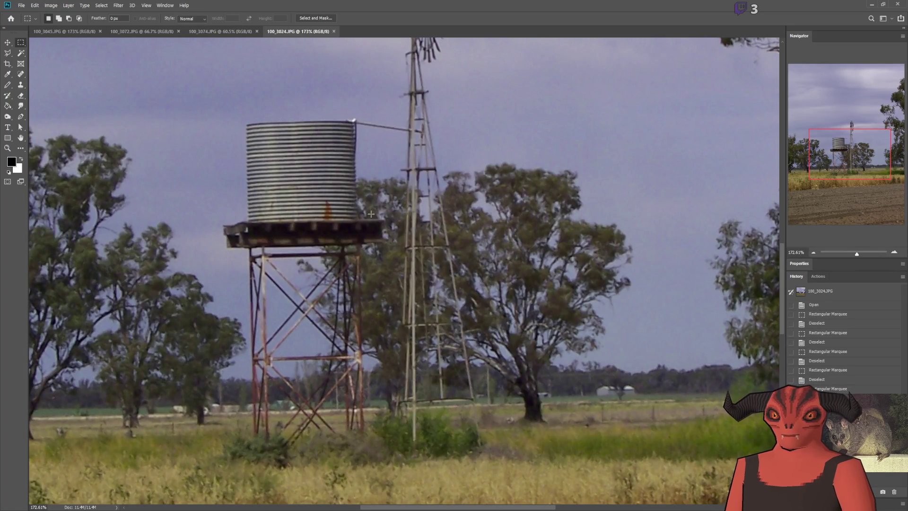
pyautogui.scroll(3, 371, 215)
pyautogui.scroll(2, 374, 262)
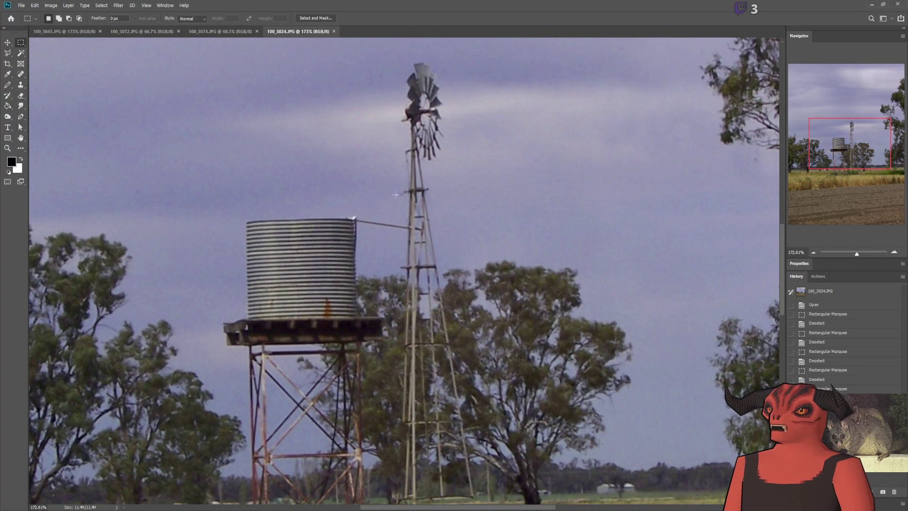
pyautogui.scroll(-4, 373, 263)
pyautogui.scroll(3, 373, 262)
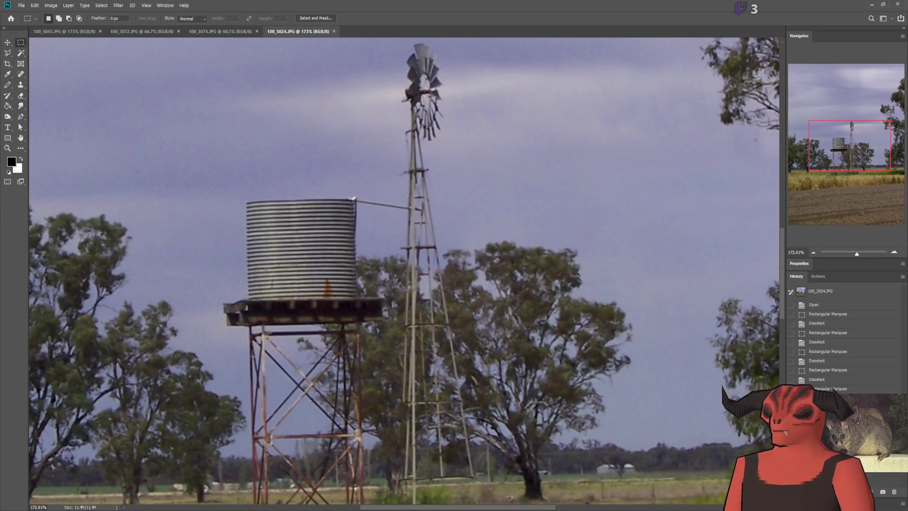
# Step: Re-measure the water tower with rectangles: whole tower, tank only, legs to the grass, and surrounding area
pyautogui.hotkey('alt', 'Tab')
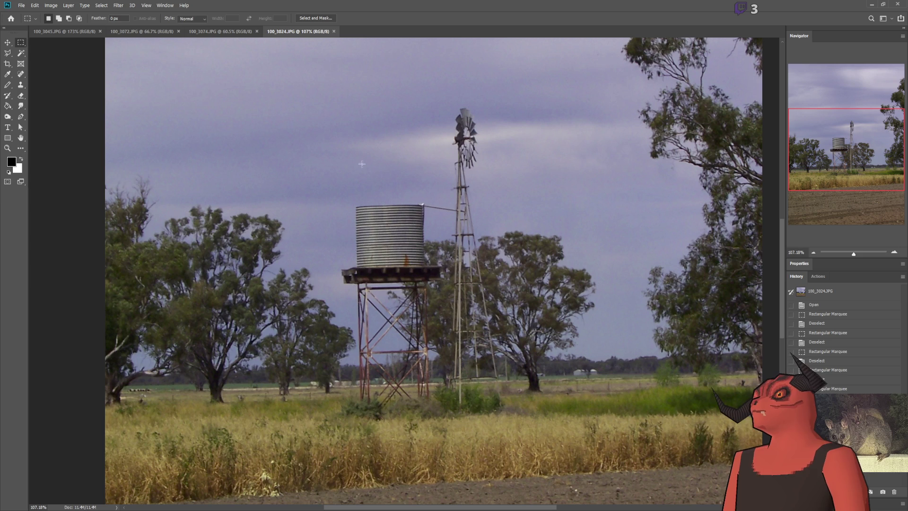
pyautogui.moveTo(349, 173); pyautogui.dragTo(512, 464)
pyautogui.click(477, 322)
pyautogui.moveTo(326, 160); pyautogui.dragTo(465, 415)
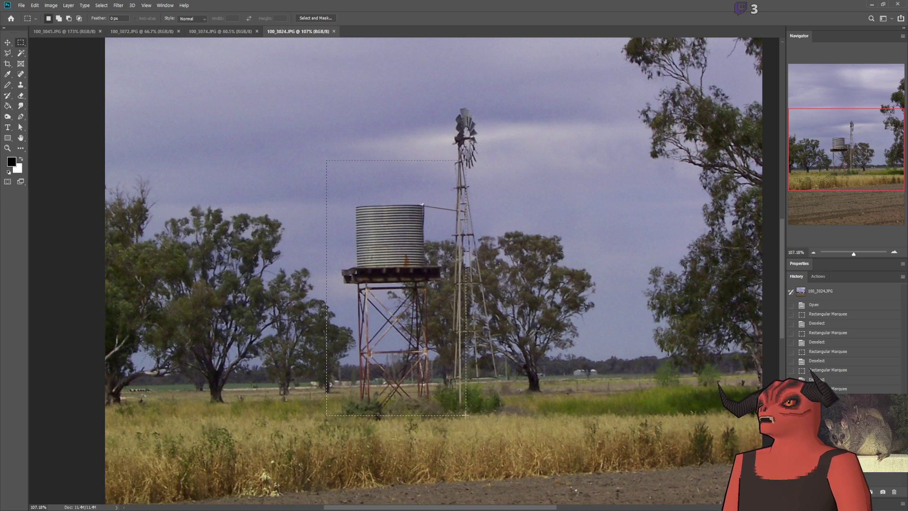
pyautogui.click(515, 312)
pyautogui.moveTo(333, 186); pyautogui.dragTo(437, 269)
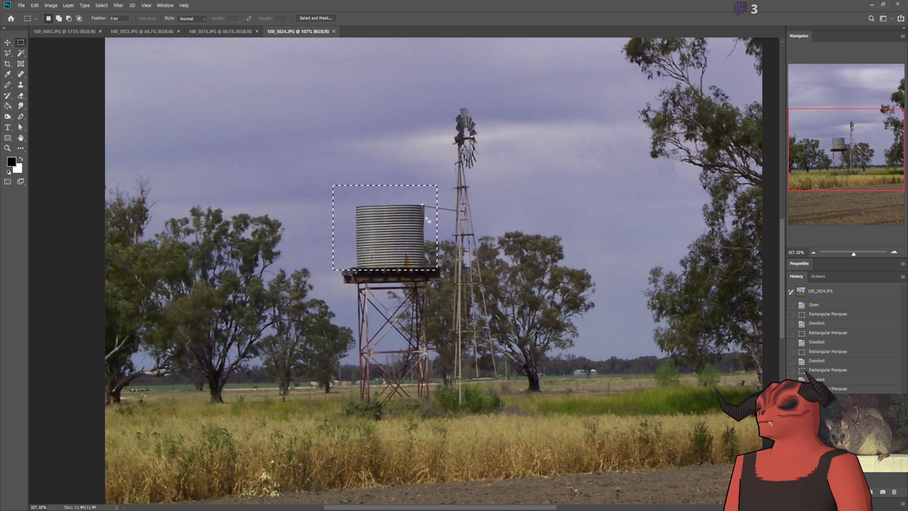
pyautogui.click(341, 261)
pyautogui.moveTo(340, 261)
pyautogui.mouseDown()
pyautogui.moveTo(447, 447)
pyautogui.moveTo(445, 440)
pyautogui.mouseUp()
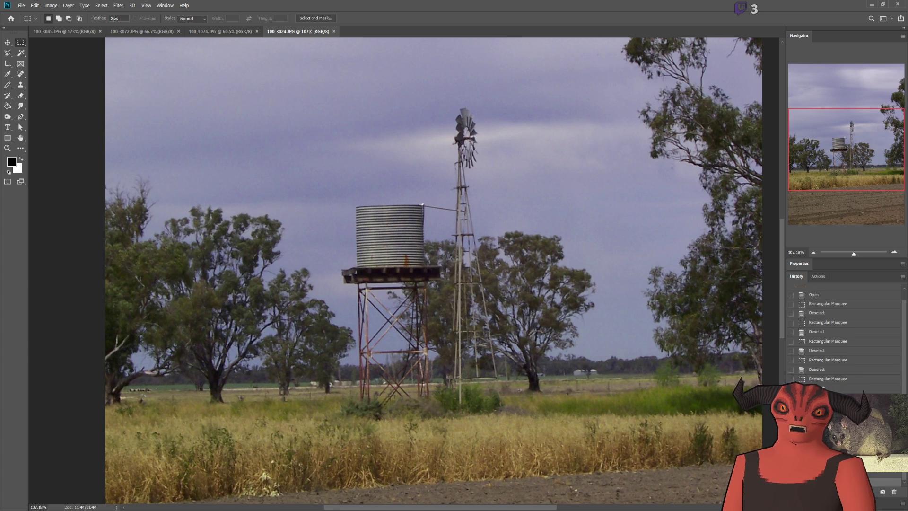
pyautogui.moveTo(310, 72); pyautogui.dragTo(537, 432)
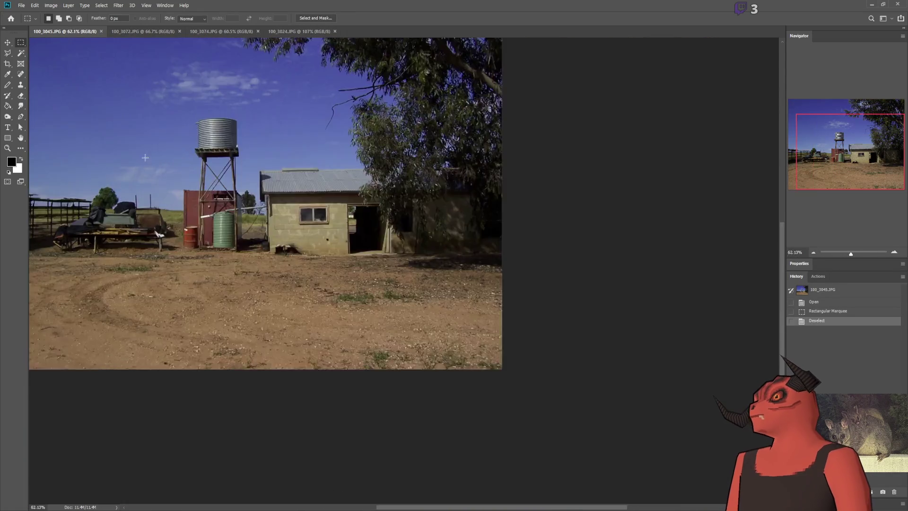
# Step: Marquee the water tower, the tank's top band and its side pipe in the second photo, clearing each
pyautogui.scroll(5, 213, 173)
pyautogui.scroll(-2, 347, 83)
pyautogui.moveTo(344, 77); pyautogui.dragTo(488, 380)
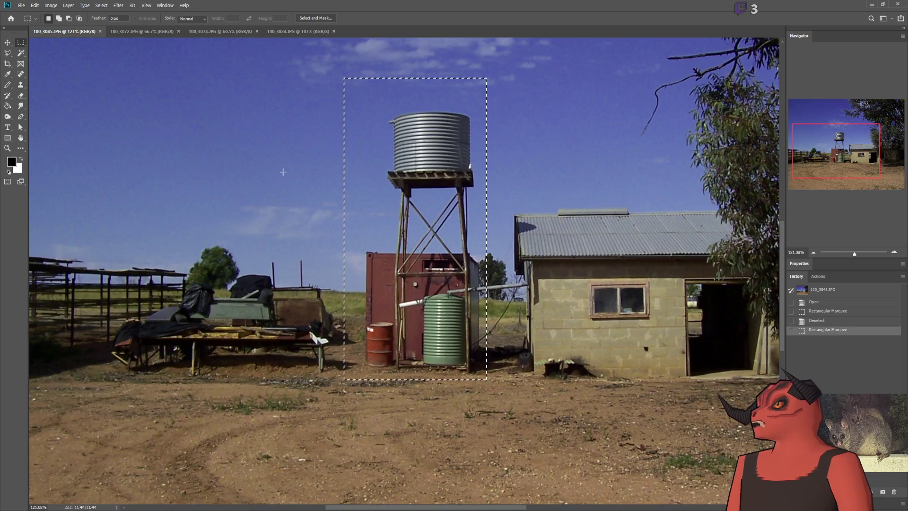
pyautogui.click(541, 200)
pyautogui.scroll(-1, 542, 200)
pyautogui.scroll(8, 449, 142)
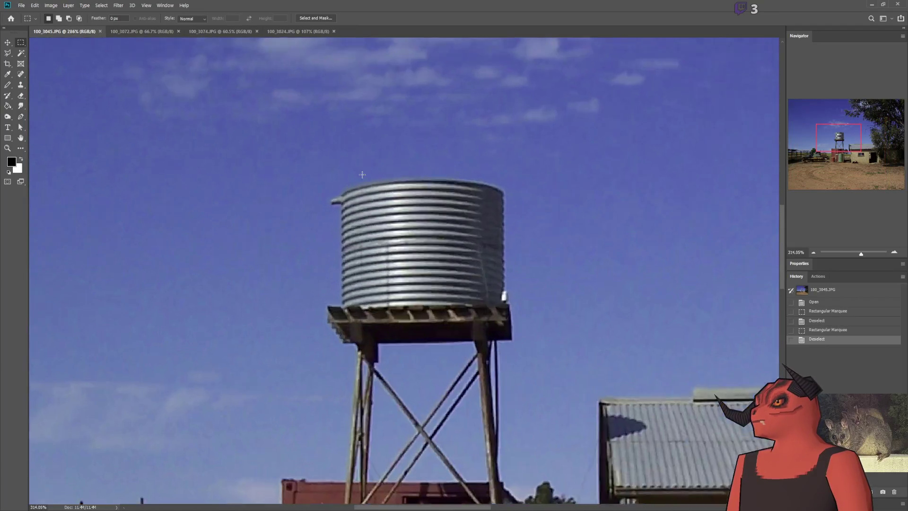
pyautogui.moveTo(287, 152); pyautogui.dragTo(642, 258)
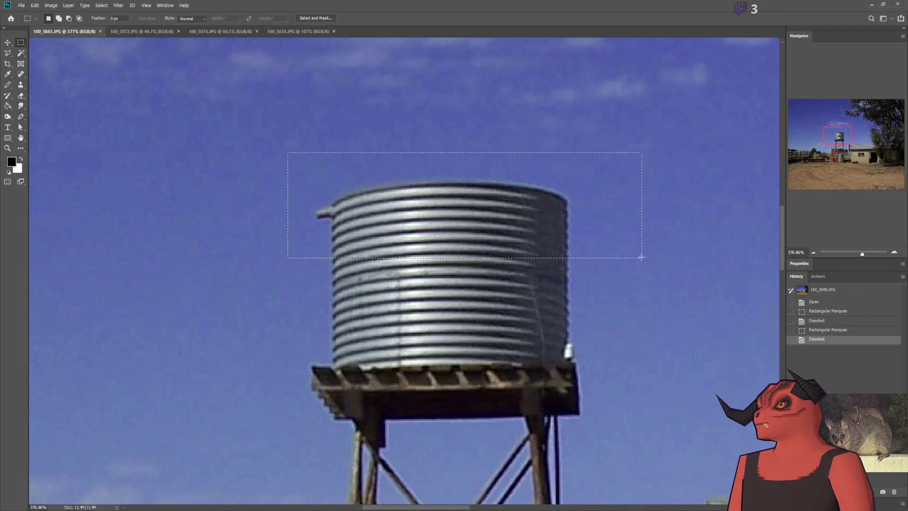
pyautogui.click(642, 258)
pyautogui.scroll(6, 208, 232)
pyautogui.moveTo(655, 124); pyautogui.dragTo(554, 213)
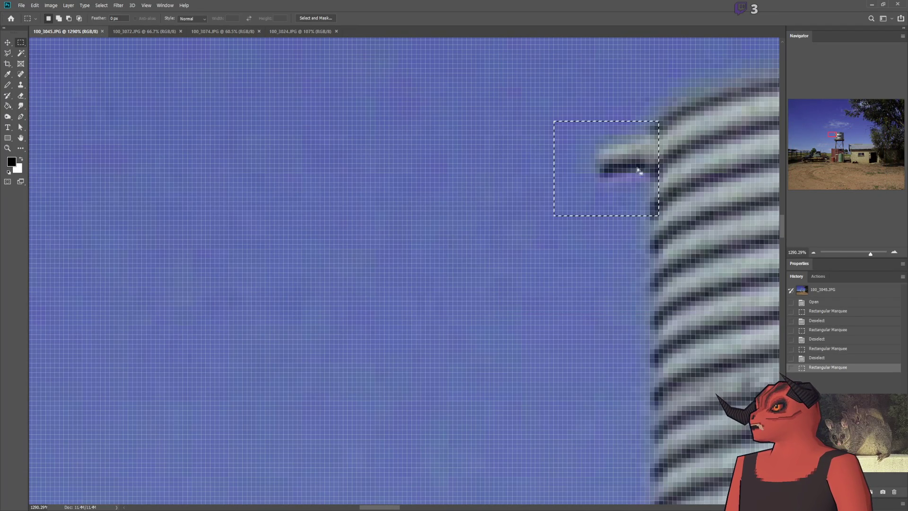
pyautogui.click(558, 183)
pyautogui.scroll(-8, 481, 263)
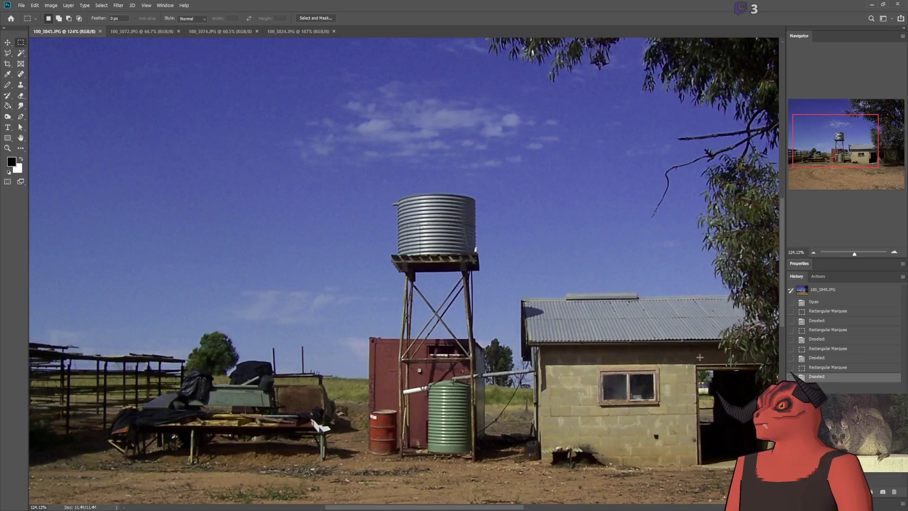
pyautogui.hscroll(3, 426, 237)
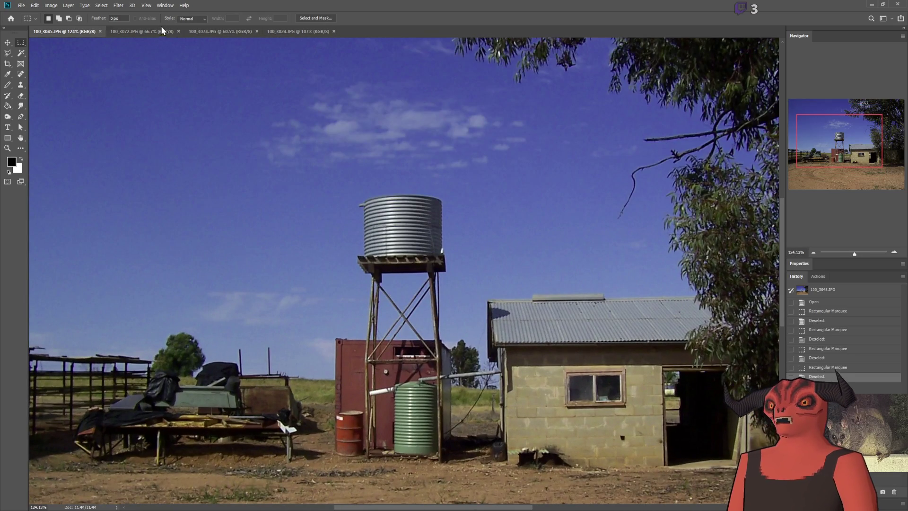
# Step: Close the 100_3072, 100_3074 and 100_3024 photo tabs
pyautogui.click(173, 31)
pyautogui.click(178, 31)
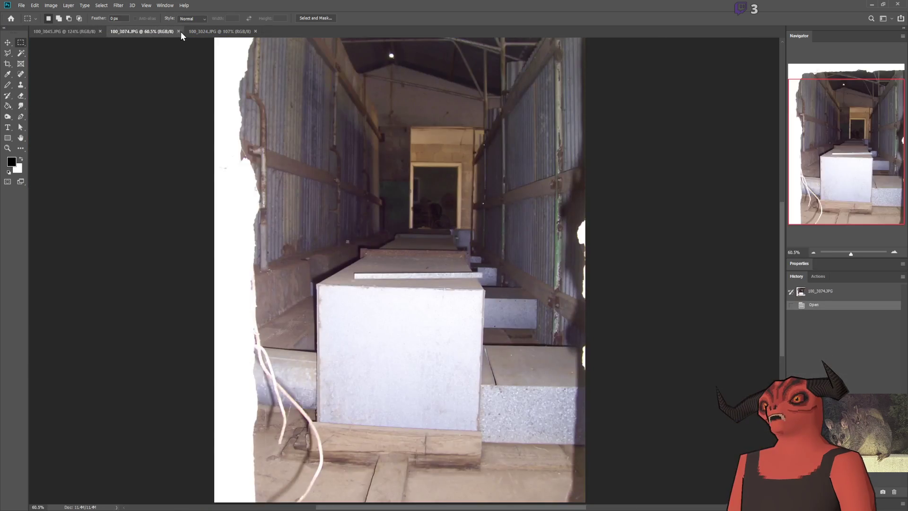
pyautogui.click(181, 31)
pyautogui.click(157, 32)
pyautogui.click(178, 33)
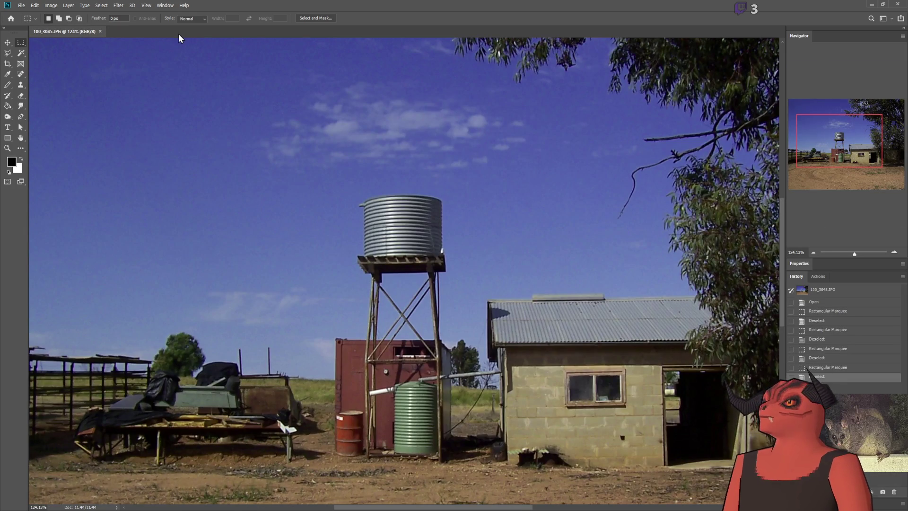
# Step: Marquee the area around the red container and green tank, then deselect
pyautogui.scroll(-5, 252, 168)
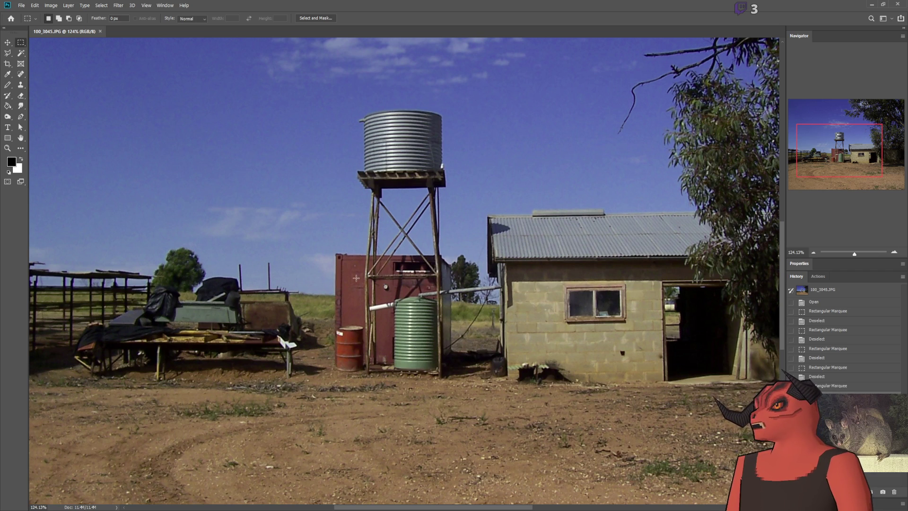
pyautogui.moveTo(330, 240)
pyautogui.mouseDown()
pyautogui.moveTo(445, 393)
pyautogui.moveTo(459, 378)
pyautogui.mouseUp()
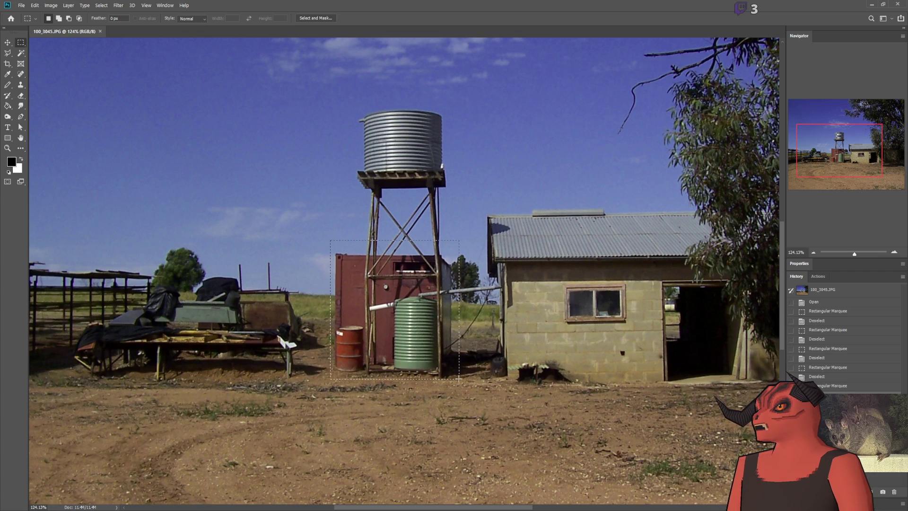
pyautogui.click(463, 375)
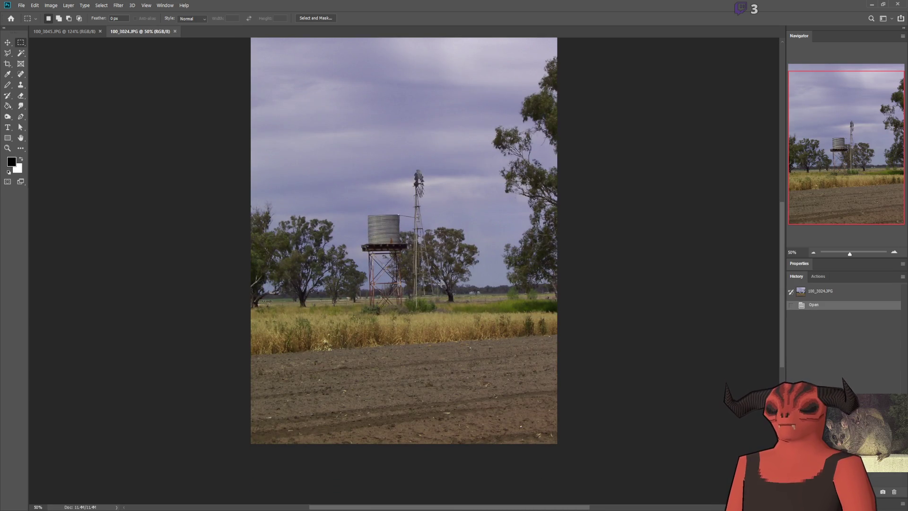
pyautogui.scroll(5, 385, 249)
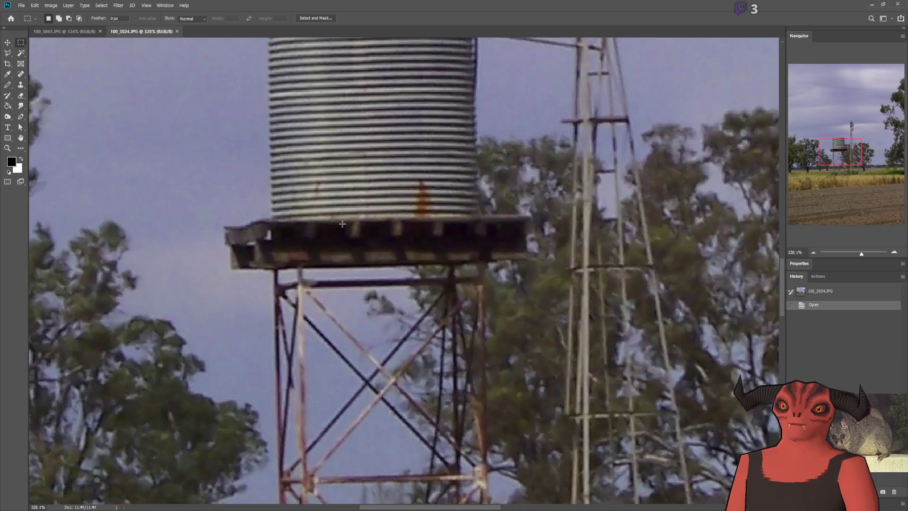
pyautogui.scroll(-3, 346, 226)
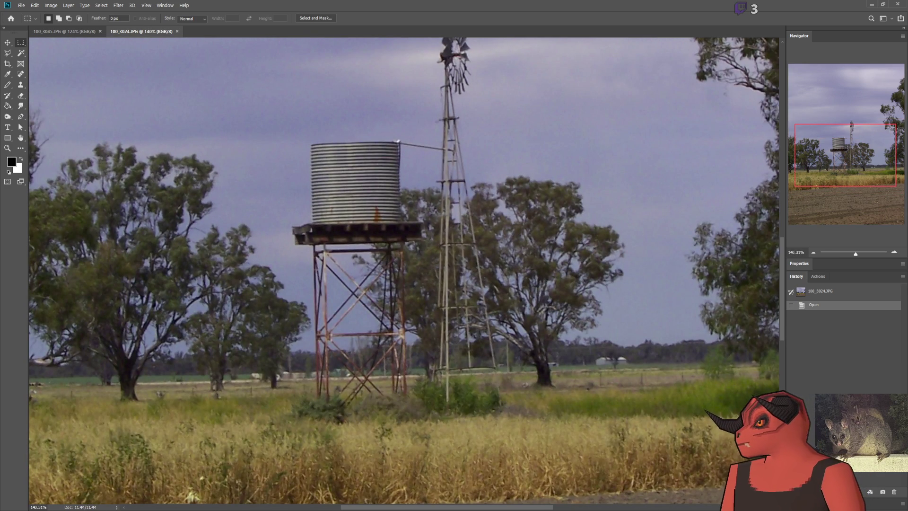
pyautogui.moveTo(368, 207); pyautogui.dragTo(261, 242)
pyautogui.click(261, 242)
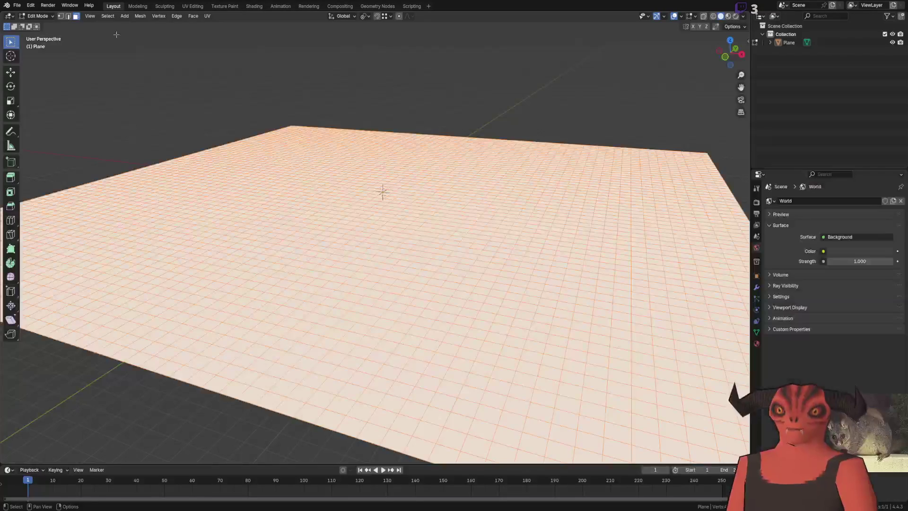
# Step: Delete the plane and start a new General scene without saving changes
pyautogui.press('Tab')
pyautogui.press('Delete')
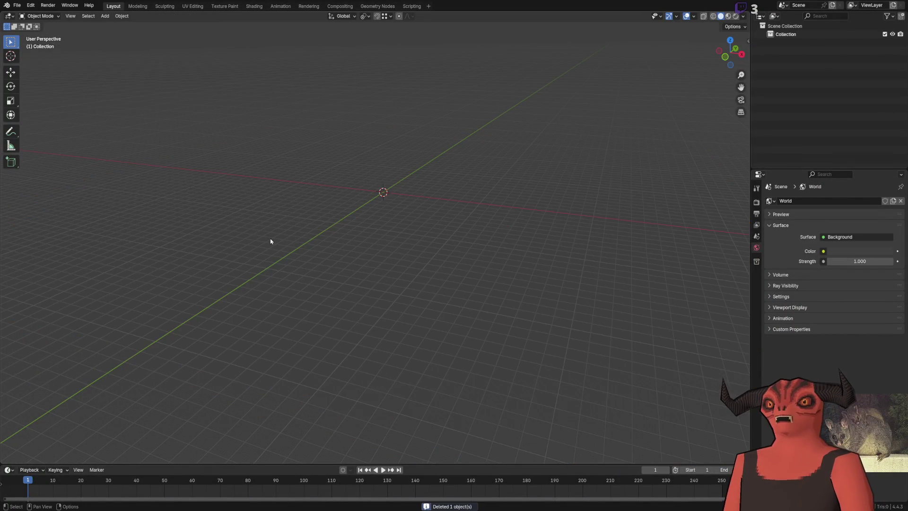
pyautogui.click(16, 4)
pyautogui.moveTo(28, 14)
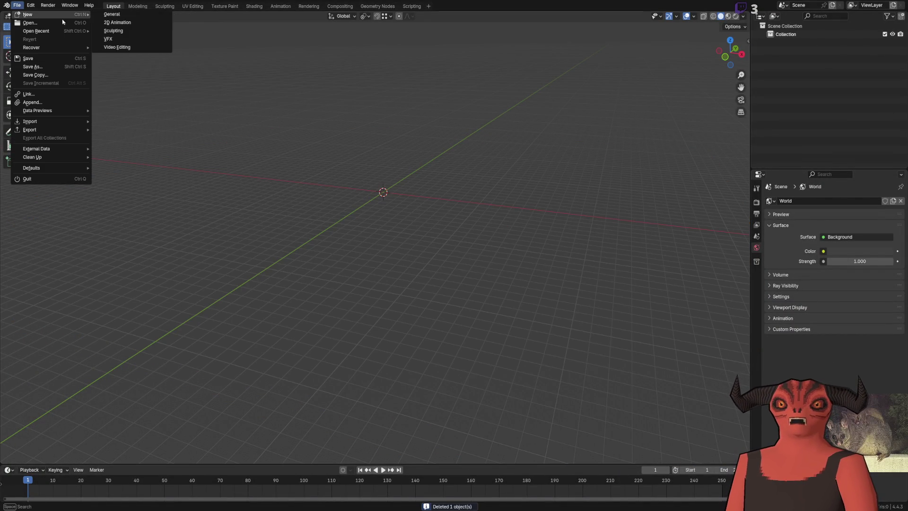
pyautogui.click(119, 15)
pyautogui.click(468, 269)
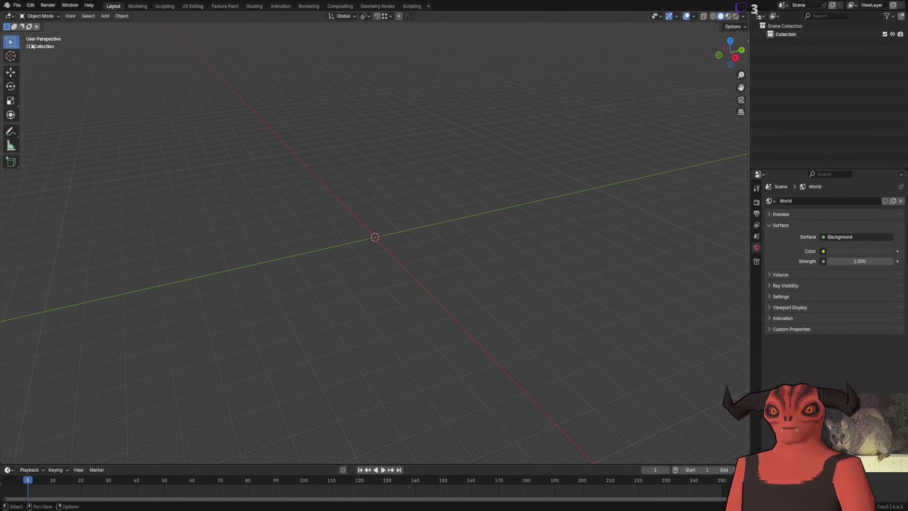
# Step: Add a cube mesh with size 2 m
pyautogui.click(105, 16)
pyautogui.moveTo(123, 26)
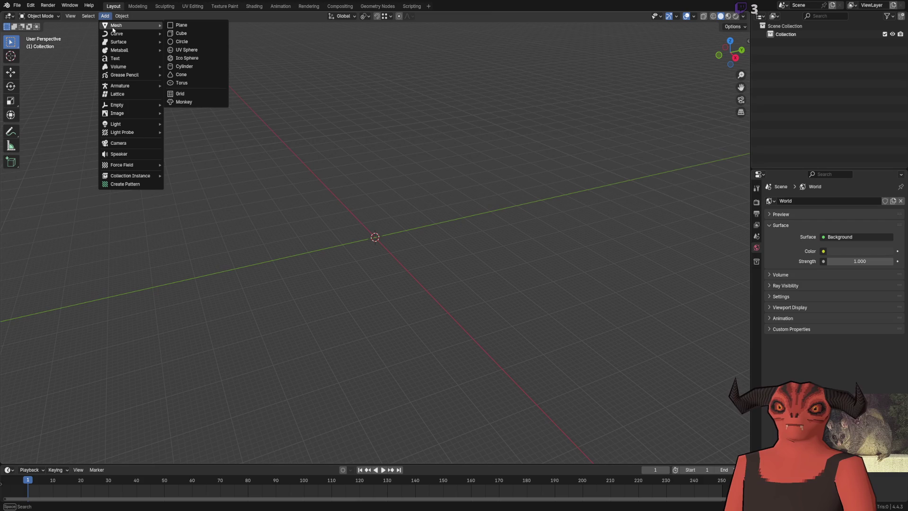
pyautogui.click(202, 36)
pyautogui.click(57, 457)
pyautogui.click(115, 385)
pyautogui.write('2')
pyautogui.press('Return')
# Step: In Edit Mode, select the cube's top face and drag it down along Z
pyautogui.scroll(5, 356, 250)
pyautogui.press('Tab')
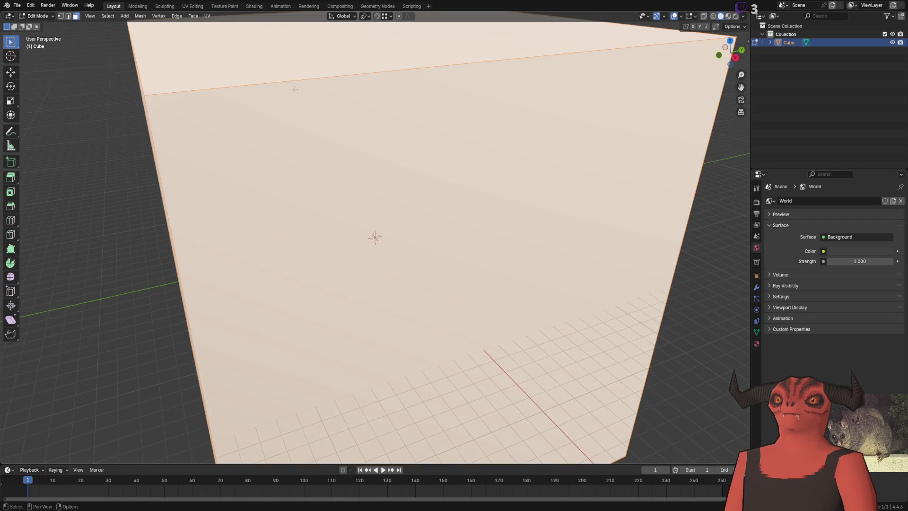
pyautogui.scroll(-5, 331, 138)
pyautogui.click(331, 139)
pyautogui.hotkey('shift', 'space')
pyautogui.press('g')
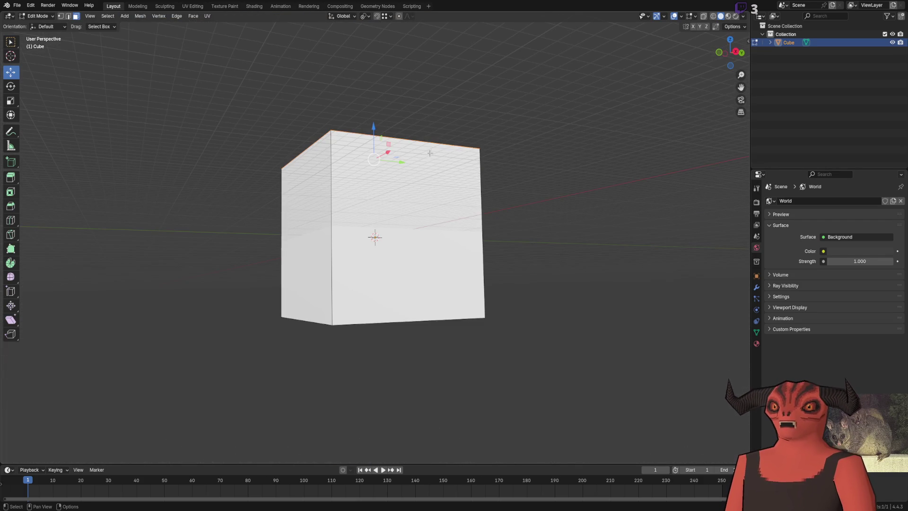
pyautogui.moveTo(374, 129); pyautogui.dragTo(374, 215)
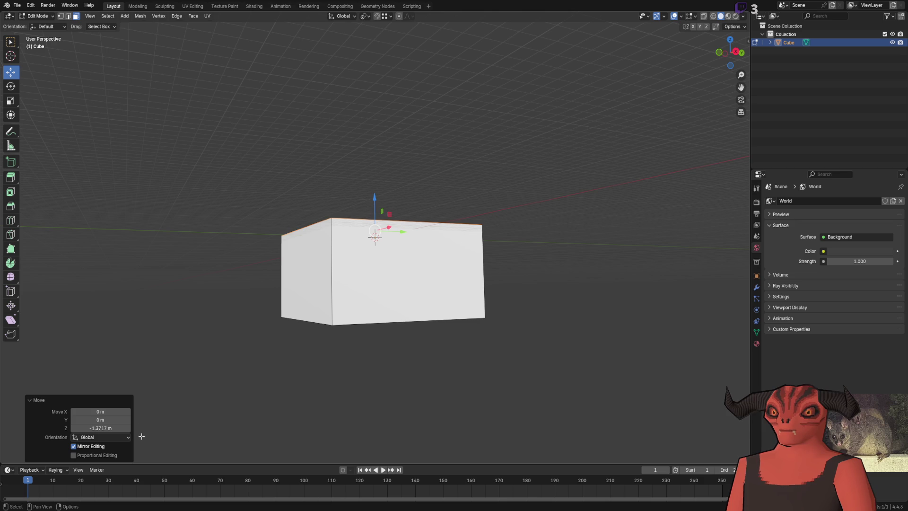
# Step: Set the top face's vertical move to -1.5 m, flattening the box
pyautogui.click(102, 428)
pyautogui.press('BackSpace')
pyautogui.write('.5')
pyautogui.press('Return')
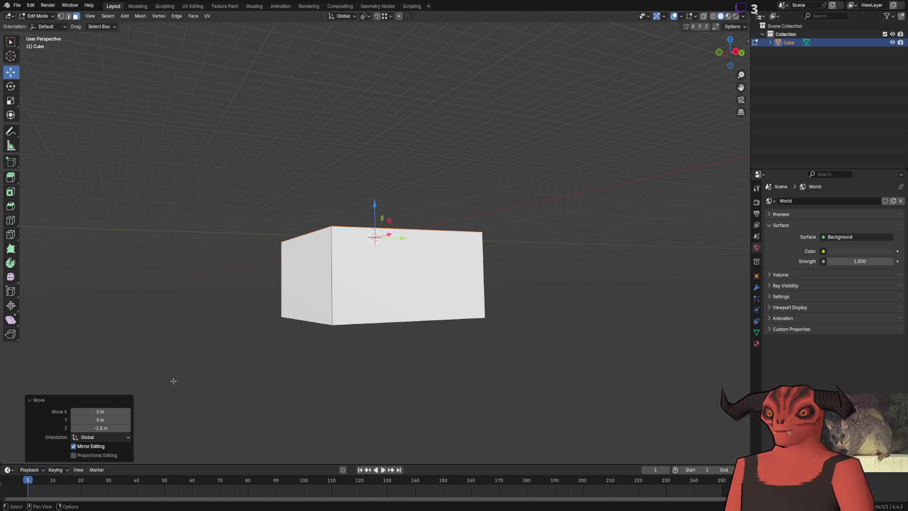
pyautogui.write('gz')
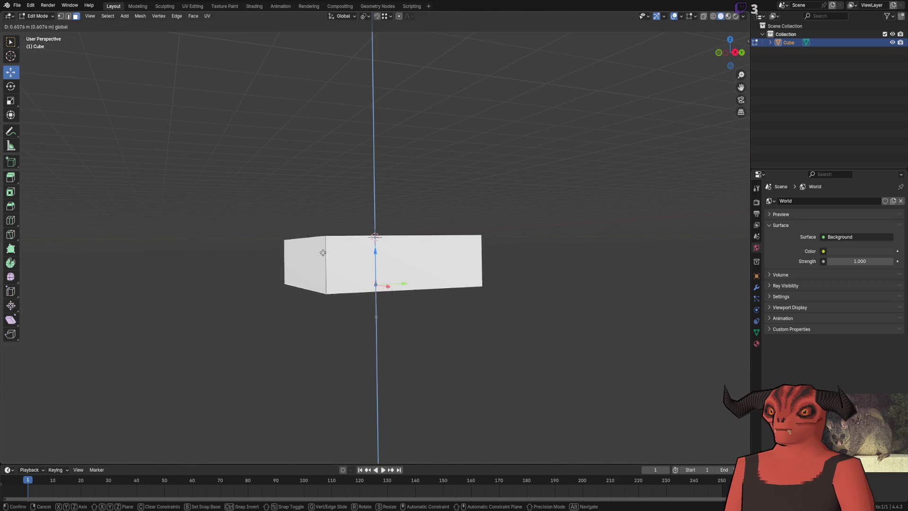
pyautogui.write('1.5')
pyautogui.press('Return')
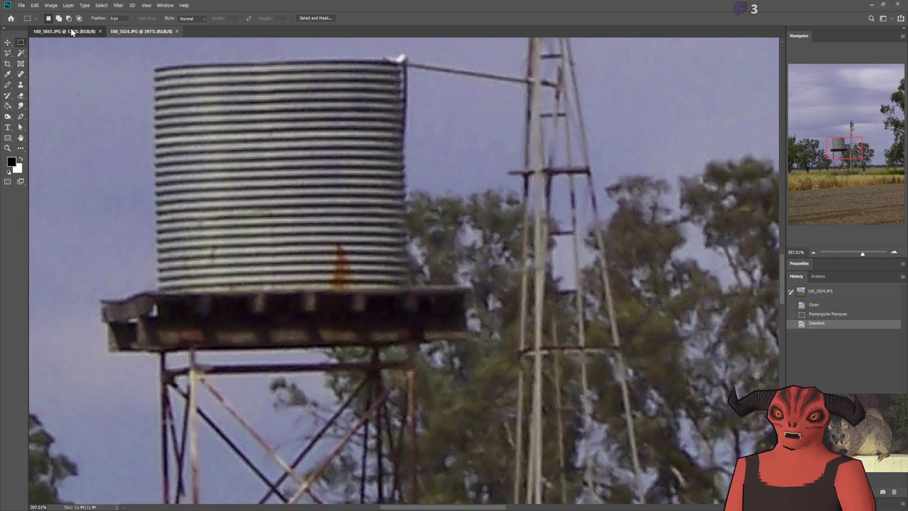
# Step: Zoom out on 100_3045, compare it with the 100_3024 photo, then return to 100_3045
pyautogui.scroll(-3, 462, 195)
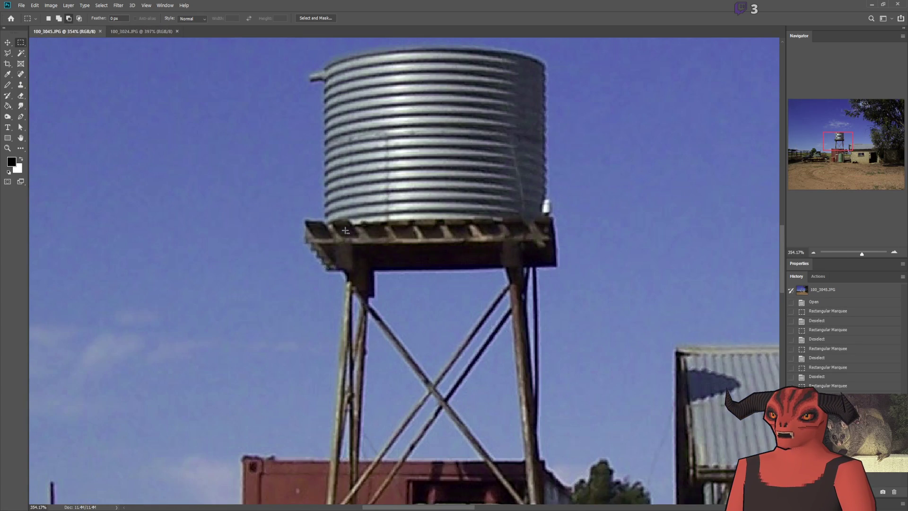
pyautogui.scroll(-3, 545, 258)
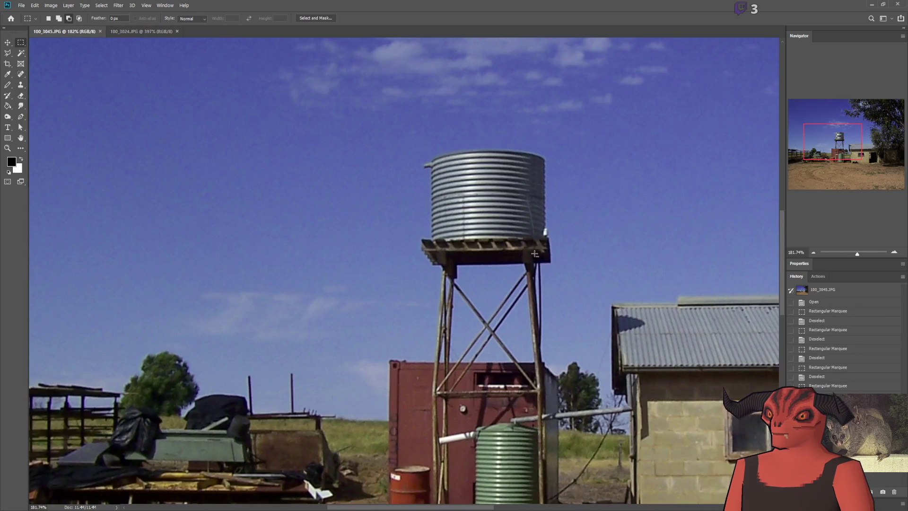
pyautogui.click(142, 31)
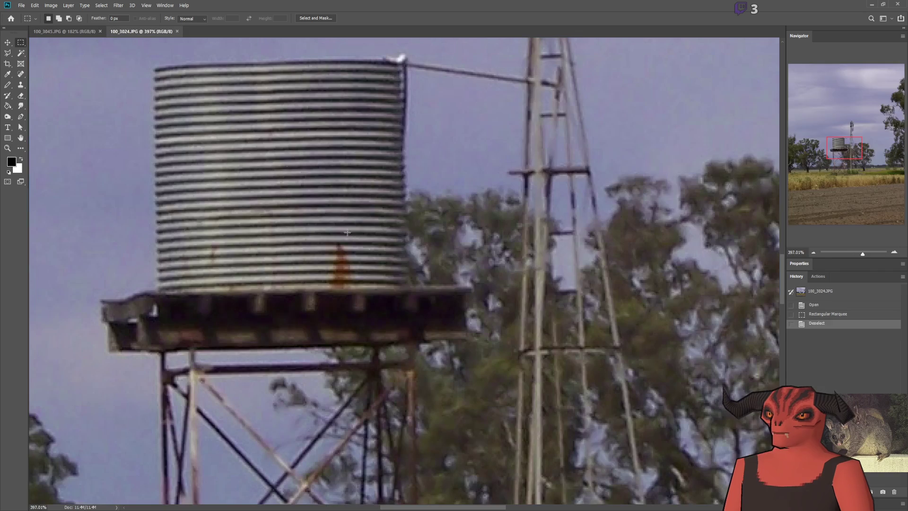
pyautogui.scroll(2, 148, 279)
pyautogui.scroll(-2, 299, 309)
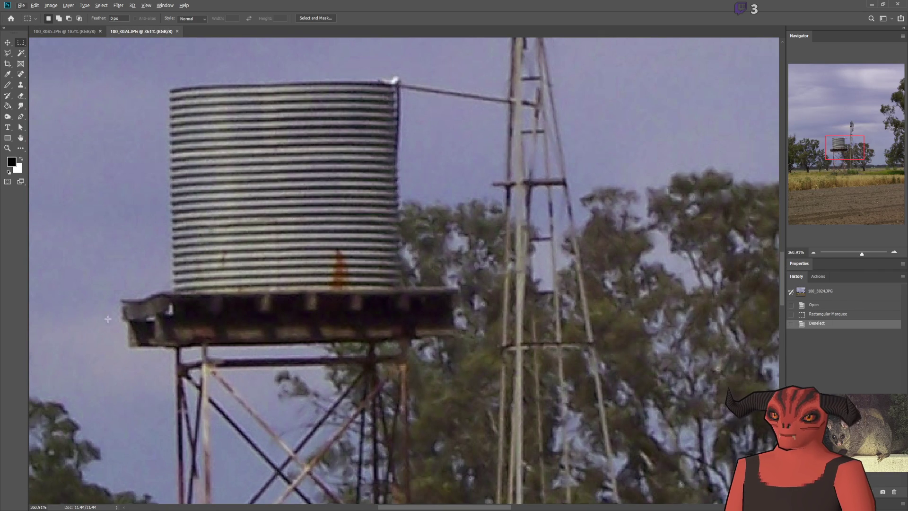
pyautogui.click(66, 31)
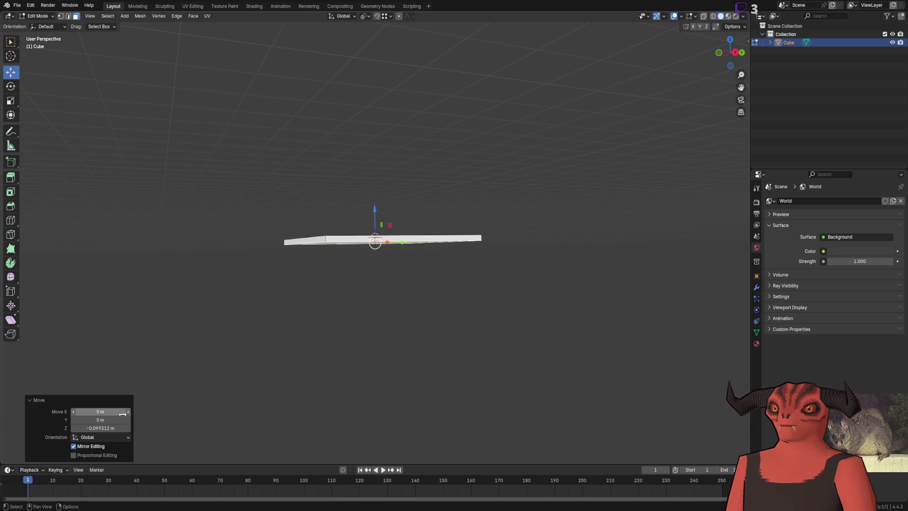
pyautogui.click(114, 428)
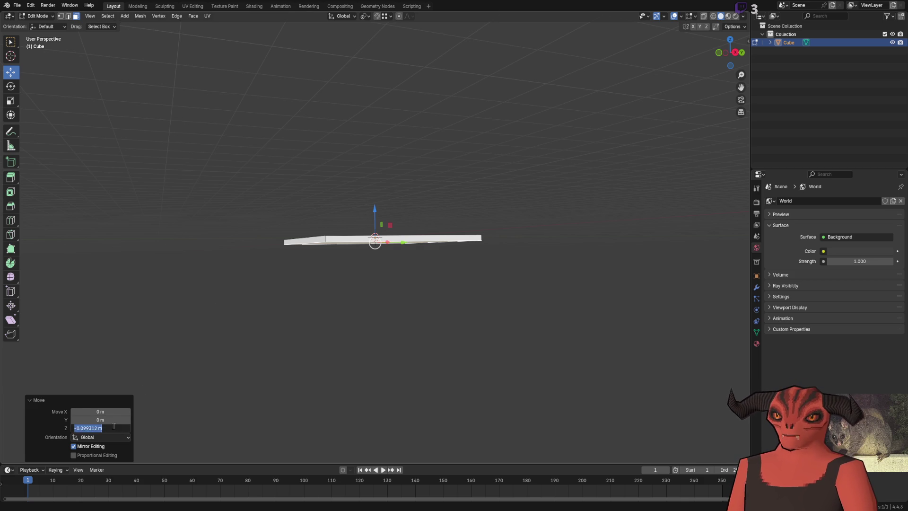
# Step: Set the slab's Z move to -0.1 m and clear the selection
pyautogui.write('1')
pyautogui.press('Return')
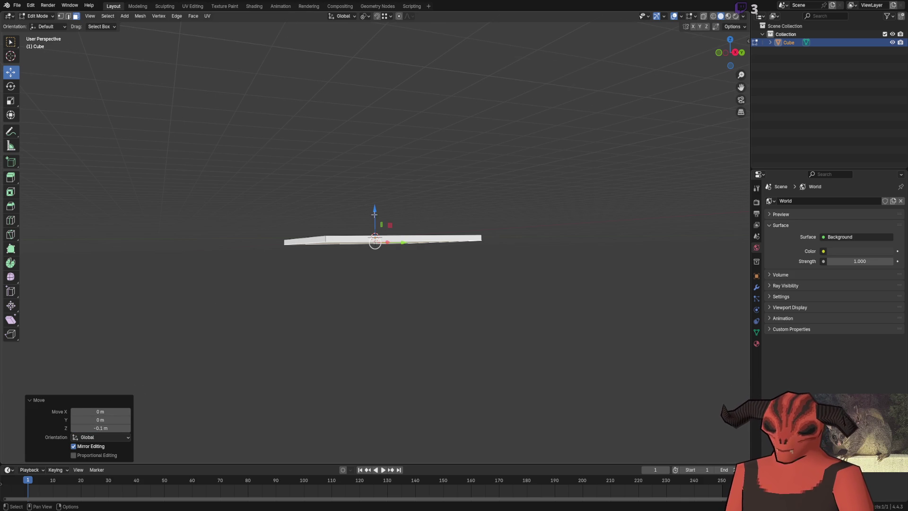
pyautogui.moveTo(426, 199)
pyautogui.mouseDown()
pyautogui.moveTo(449, 174)
pyautogui.moveTo(418, 227)
pyautogui.moveTo(369, 261)
pyautogui.moveTo(352, 259)
pyautogui.moveTo(355, 208)
pyautogui.mouseUp()
pyautogui.click(399, 205)
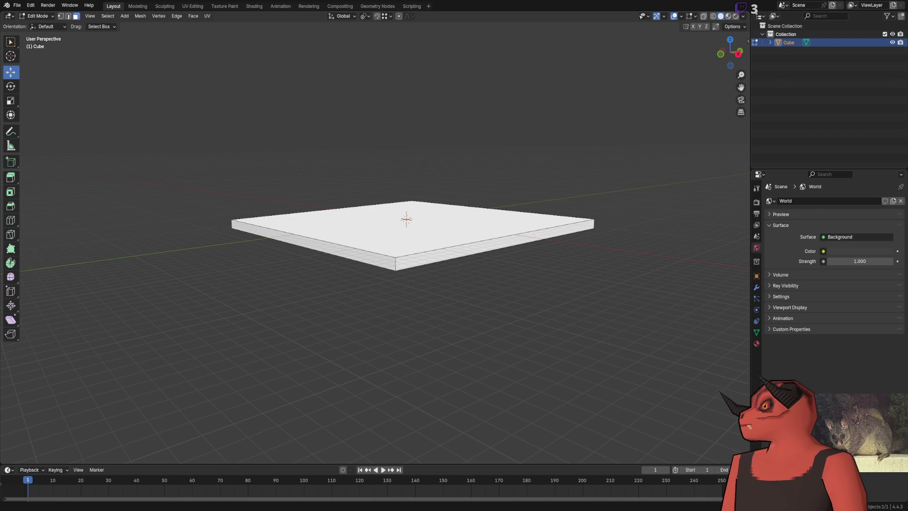
# Step: Duplicate the slab and place the copy directly below it along Z
pyautogui.hotkey('alt', 'Tab')
pyautogui.hotkey('alt', 'Tab')
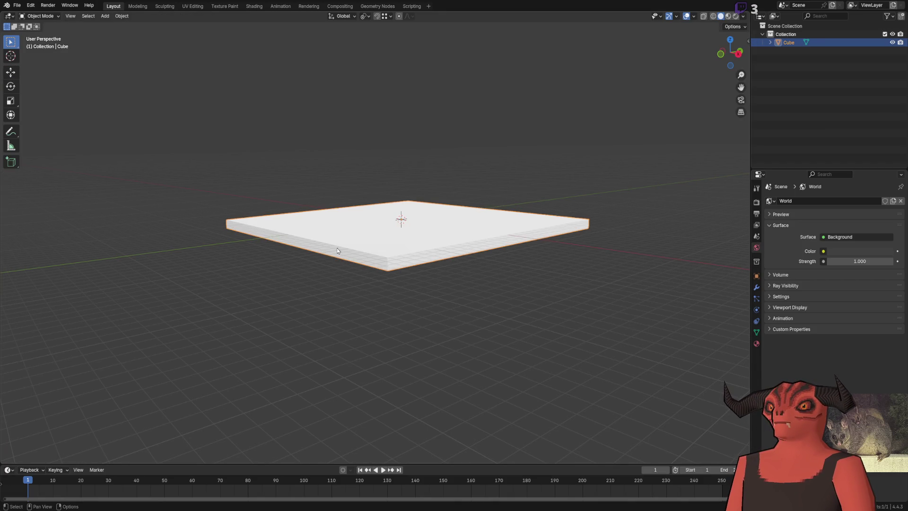
pyautogui.hotkey('shift', 'd')
pyautogui.press('z')
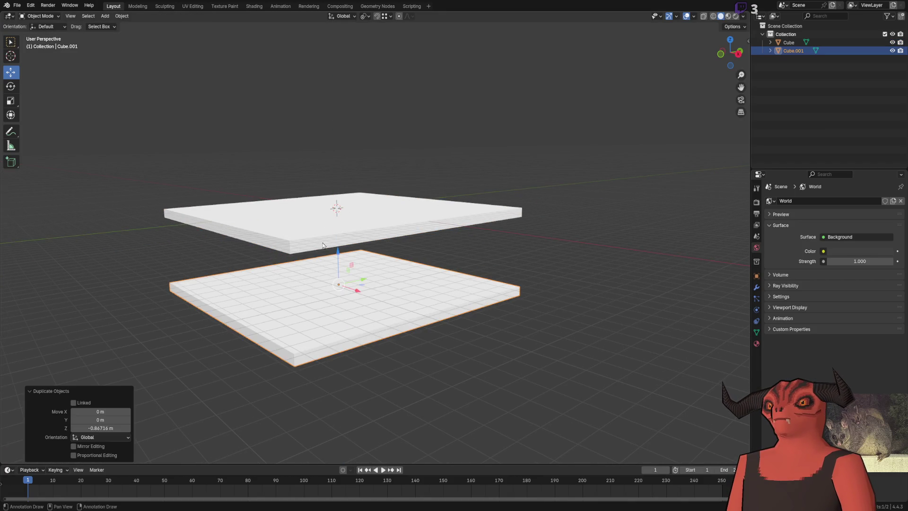
pyautogui.click(324, 241)
pyautogui.press('Tab')
# Step: Move the lower bar 3 m along Y, then offset it -0.1 m in Y
pyautogui.press('g')
pyautogui.press('y')
pyautogui.press('3')
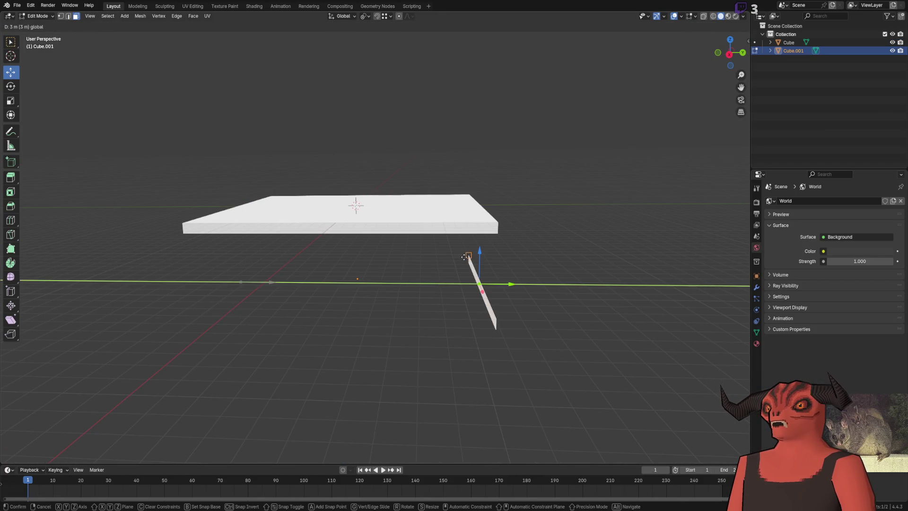
pyautogui.press('Return')
pyautogui.press('g')
pyautogui.click(500, 282)
pyautogui.doubleClick(101, 420)
pyautogui.write('-0.1')
pyautogui.press('Return')
# Step: Raise the bar slightly along Z and deselect the bars
pyautogui.scroll(5, 524, 340)
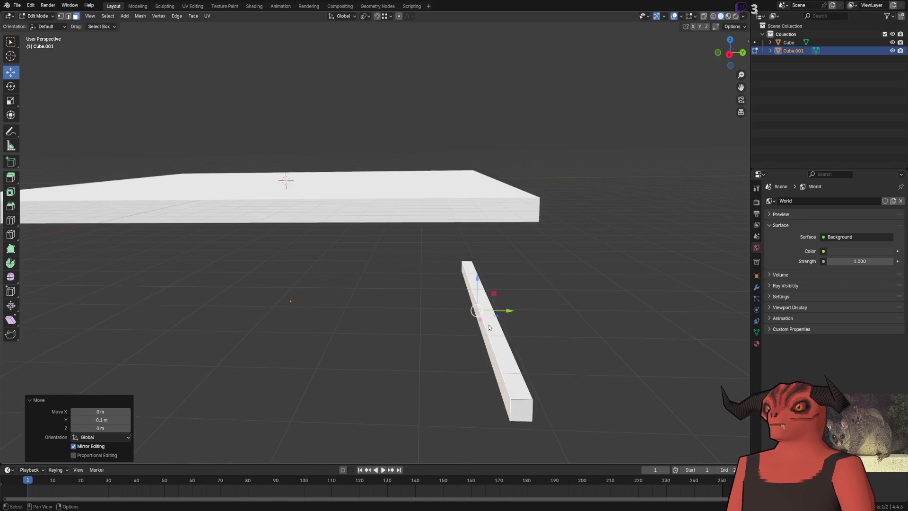
pyautogui.moveTo(462, 239); pyautogui.dragTo(465, 222)
pyautogui.click(88, 428)
pyautogui.moveTo(99, 428); pyautogui.dragTo(89, 439)
pyautogui.click(346, 334)
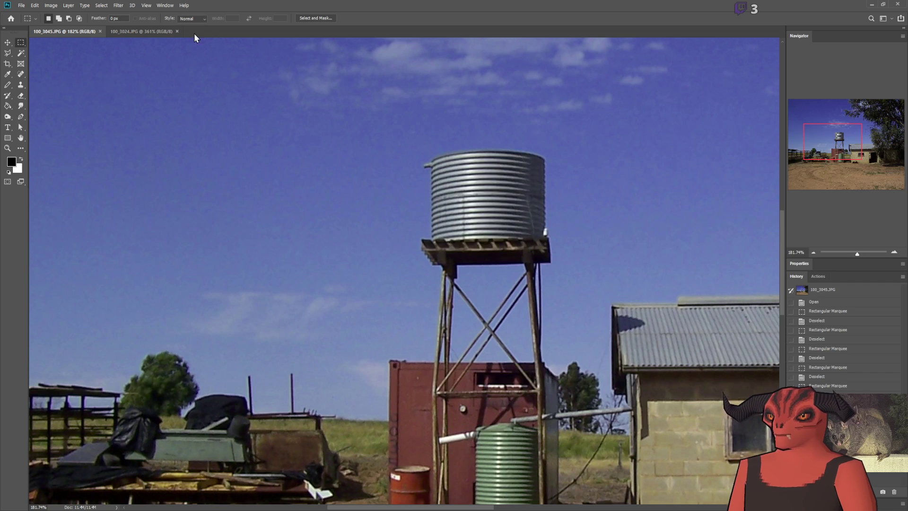
pyautogui.click(145, 34)
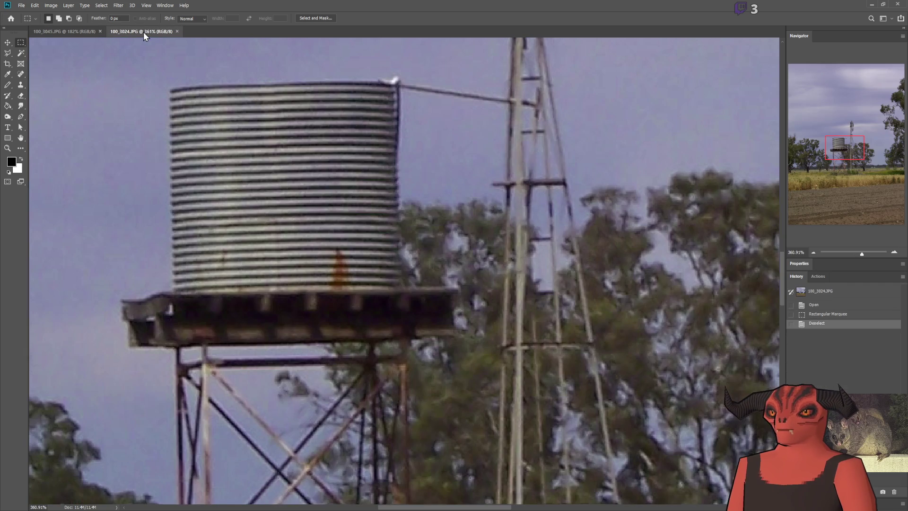
# Step: Pick the Brush with red and try a test stroke, then undo it
pyautogui.click(7, 85)
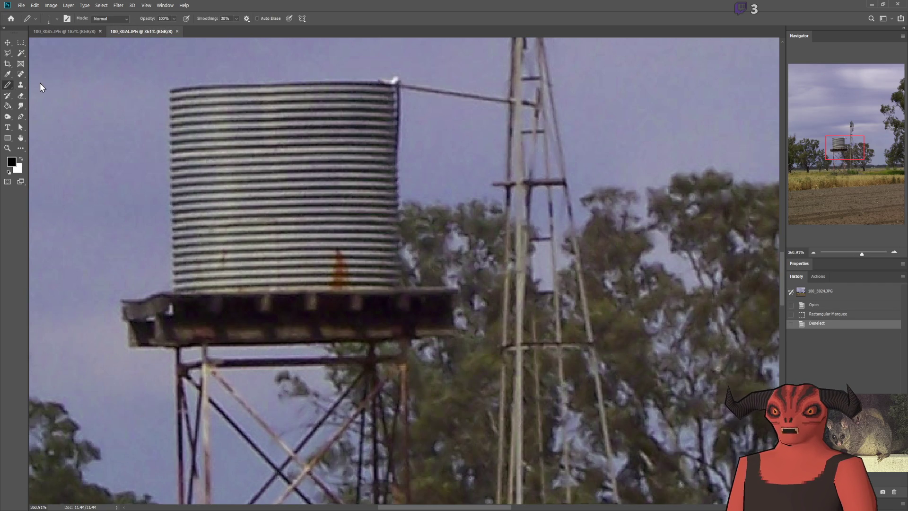
pyautogui.press('i')
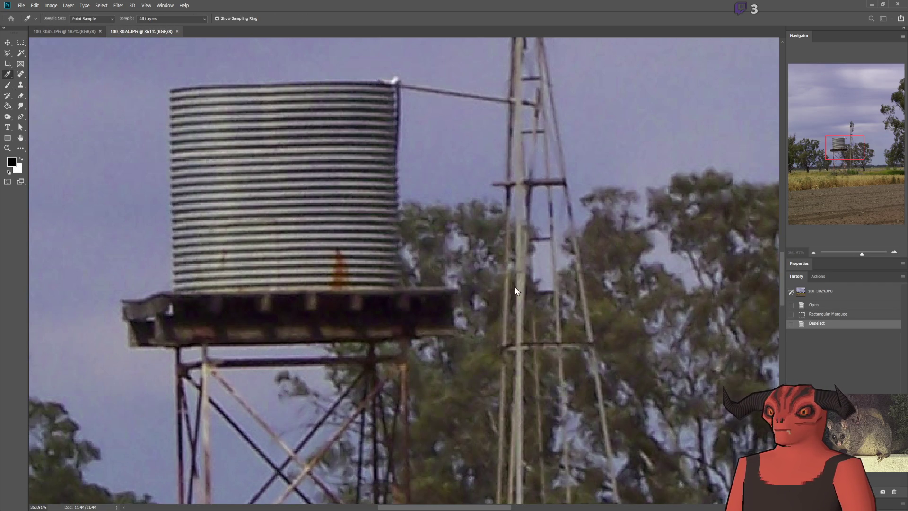
pyautogui.press('b')
pyautogui.click(305, 292)
pyautogui.hotkey('ctrl', 'z')
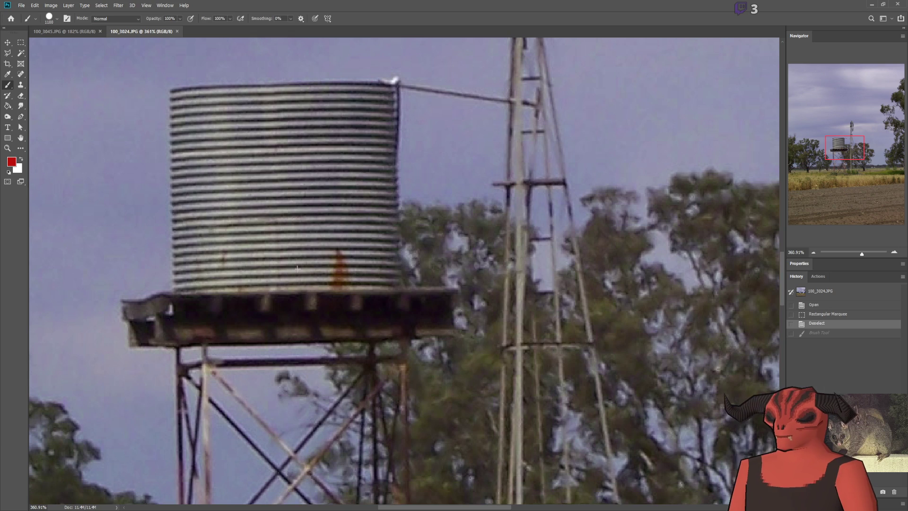
# Step: At brush size 8, paint red marks on the platform joists and ends, then undo them
pyautogui.moveTo(313, 299)
pyautogui.mouseDown()
pyautogui.moveTo(311, 292)
pyautogui.moveTo(359, 312)
pyautogui.mouseUp()
pyautogui.moveTo(409, 292); pyautogui.dragTo(407, 310)
pyautogui.moveTo(265, 294)
pyautogui.mouseDown()
pyautogui.moveTo(263, 310)
pyautogui.moveTo(213, 310)
pyautogui.mouseUp()
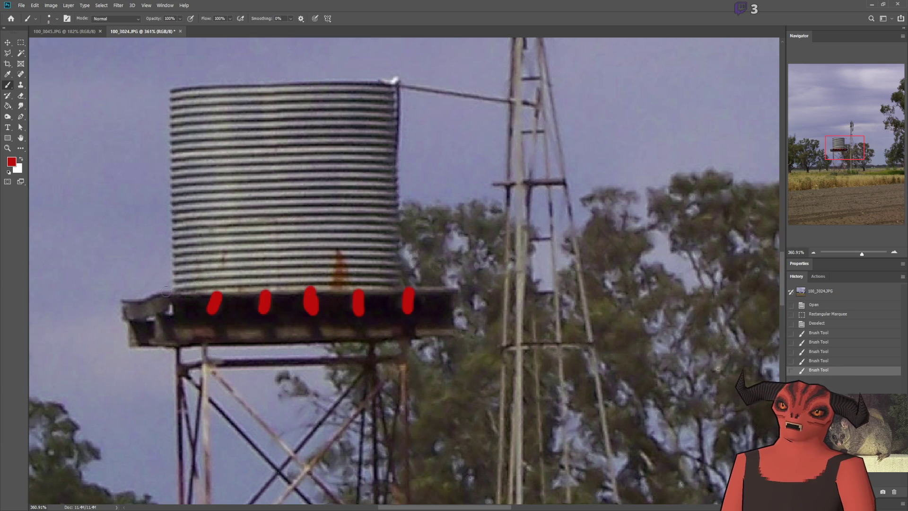
pyautogui.moveTo(165, 293); pyautogui.dragTo(163, 321)
pyautogui.moveTo(450, 288); pyautogui.dragTo(460, 329)
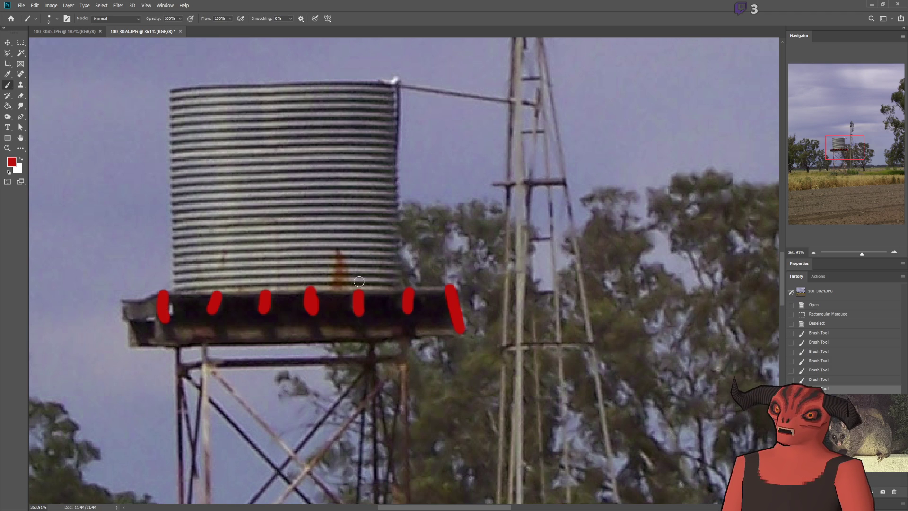
pyautogui.hotkey('ctrl', 'z')
pyautogui.hotkey('ctrl', 'z')
pyautogui.hotkey('ctrl', 'z')
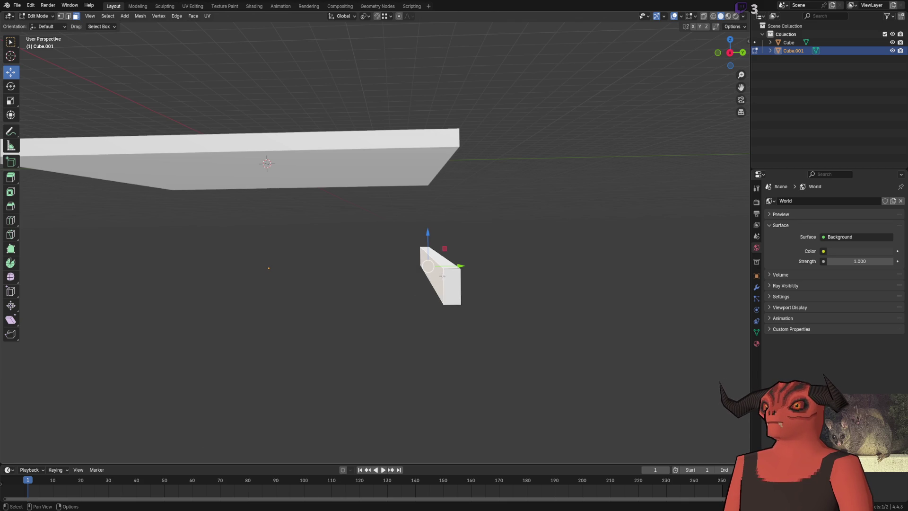
# Step: Select the small box and stretch it along X into a long beam
pyautogui.press('l')
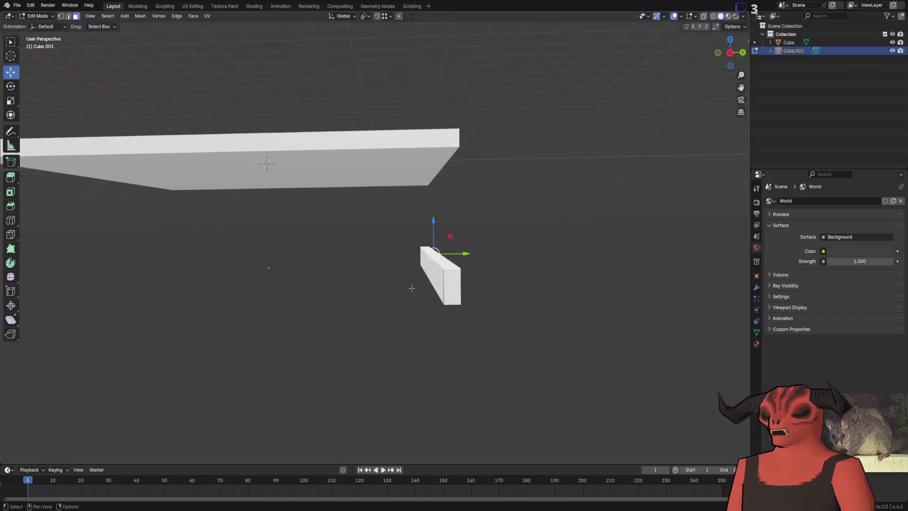
pyautogui.press('g')
pyautogui.press('x')
pyautogui.click(478, 346)
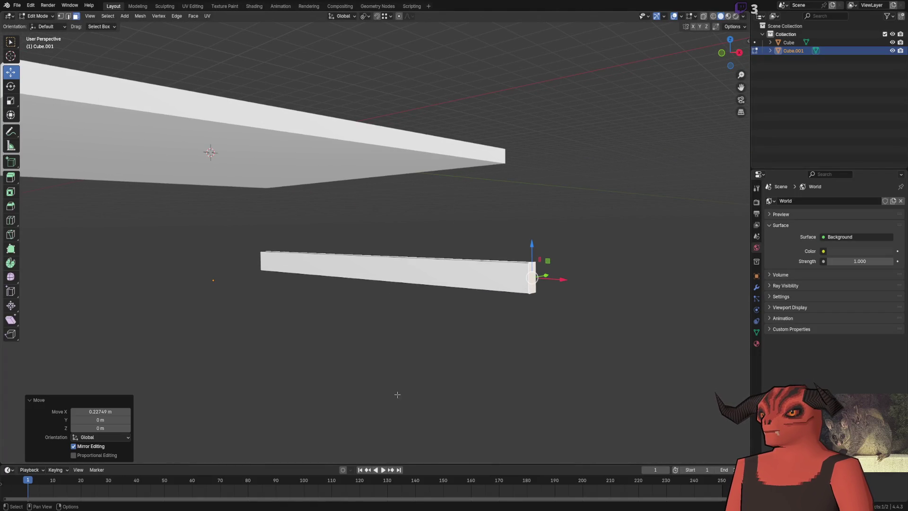
pyautogui.click(249, 338)
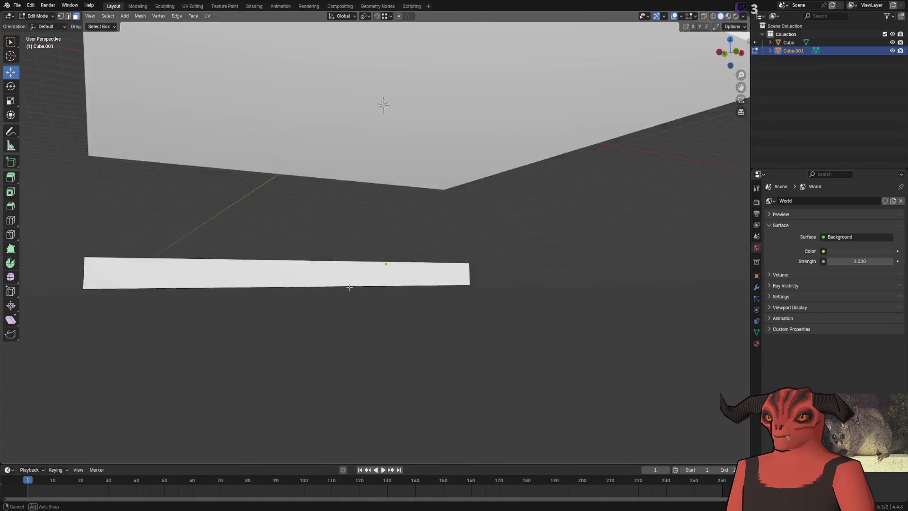
# Step: Move the beam's end face -0.2 m along X
pyautogui.click(170, 237)
pyautogui.press('g')
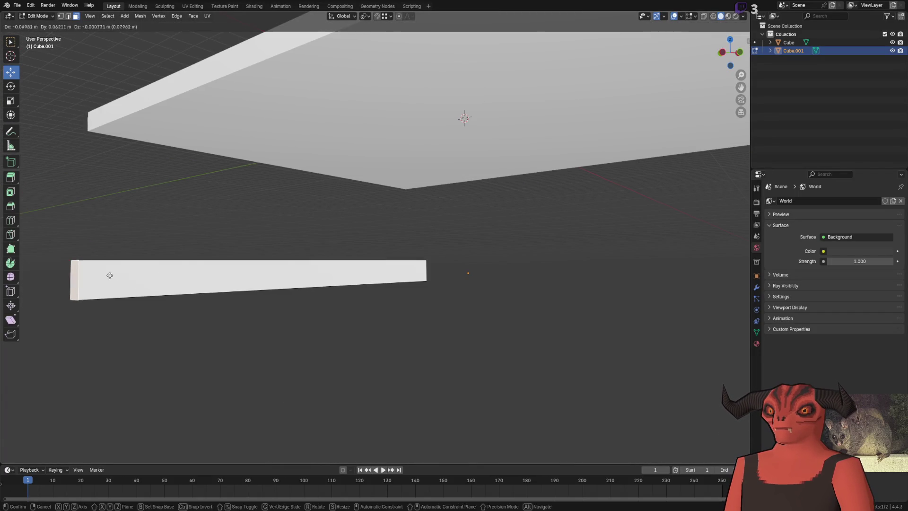
pyautogui.click(119, 279)
pyautogui.press('g')
pyautogui.press('x')
pyautogui.press('Return')
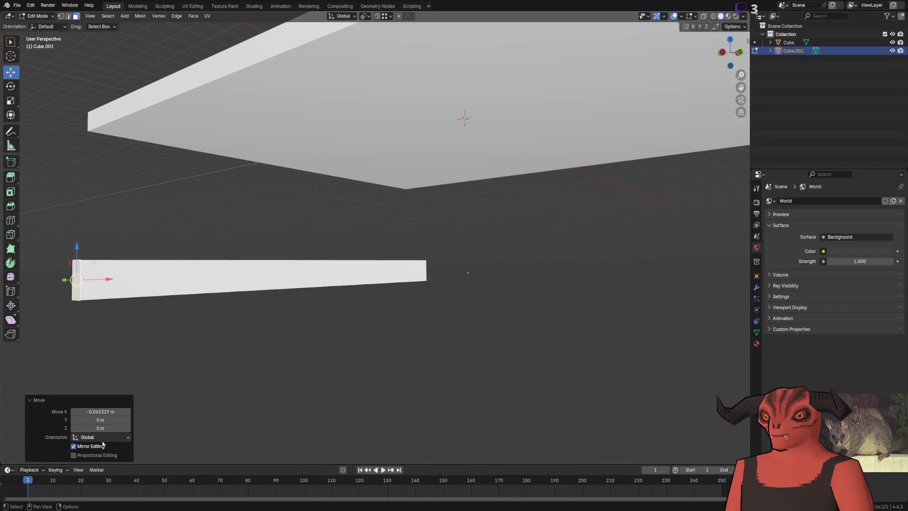
pyautogui.moveTo(100, 412); pyautogui.dragTo(111, 411)
pyautogui.click(100, 412)
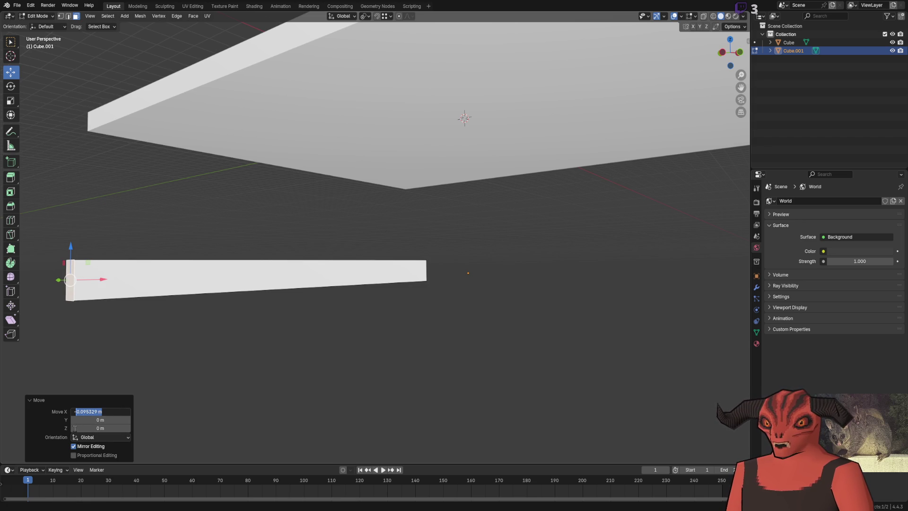
pyautogui.write('2')
pyautogui.press('Return')
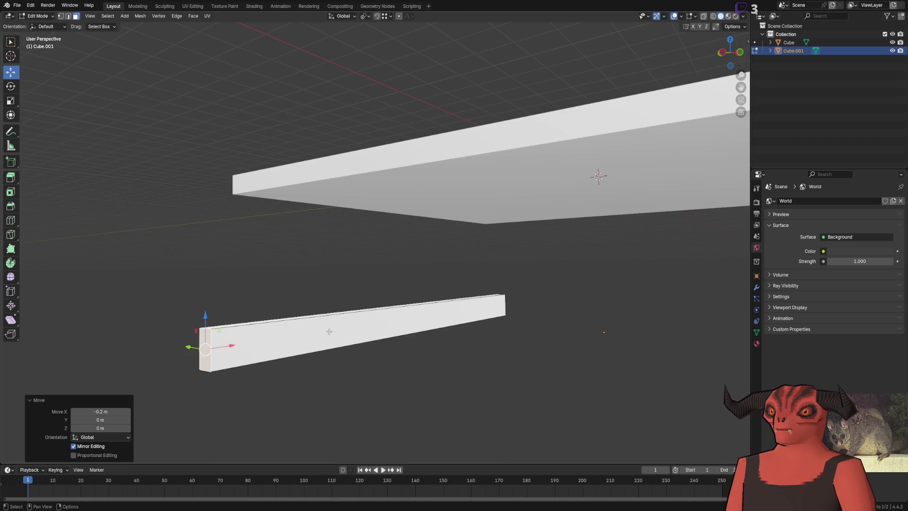
pyautogui.moveTo(355, 334); pyautogui.dragTo(404, 353)
# Step: Select the whole beam and raise it along Z up under the slab
pyautogui.press('l')
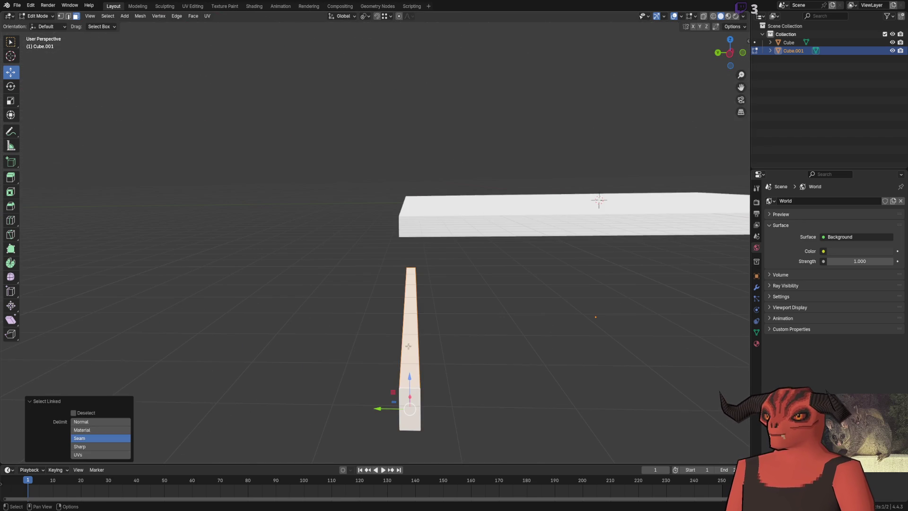
pyautogui.press('g')
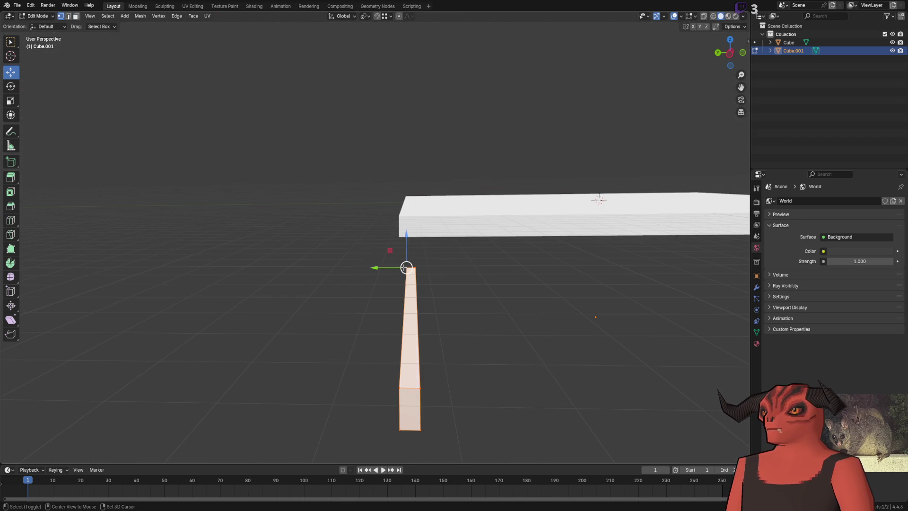
pyautogui.press('z')
pyautogui.click(459, 296)
pyautogui.moveTo(459, 297); pyautogui.dragTo(521, 282)
pyautogui.press('3')
pyautogui.scroll(-3, 520, 283)
# Step: Duplicate the beam and place the copy along Y at the slab's other end
pyautogui.hotkey('shift', 'd')
pyautogui.press('y')
pyautogui.click(424, 285)
pyautogui.moveTo(424, 285); pyautogui.dragTo(438, 299)
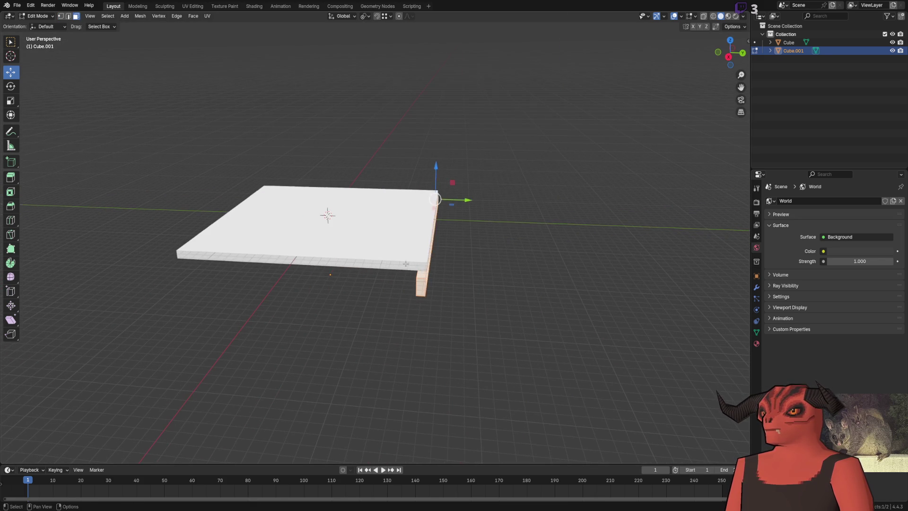
# Step: Return to Object Mode and set transform options to Affect Only Origins
pyautogui.press('Tab')
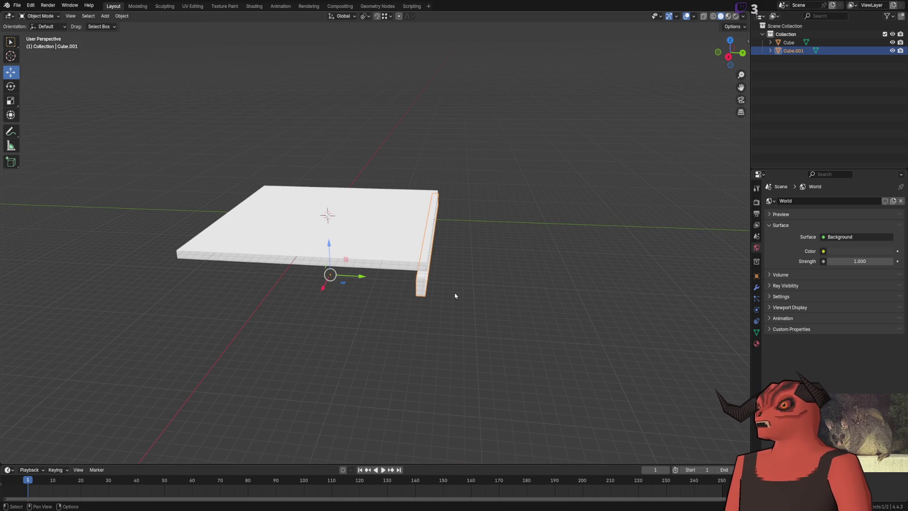
pyautogui.scroll(5, 420, 322)
pyautogui.scroll(-2, 420, 321)
pyautogui.click(737, 27)
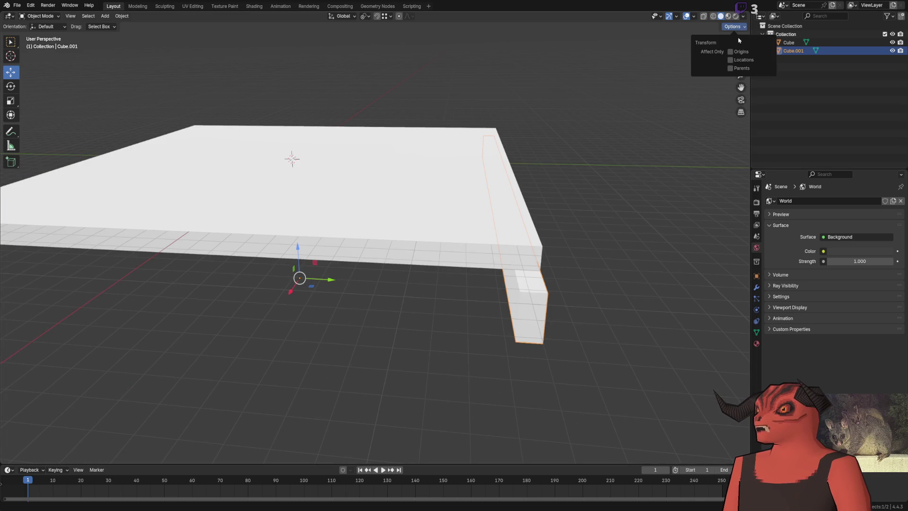
pyautogui.click(728, 47)
pyautogui.click(739, 27)
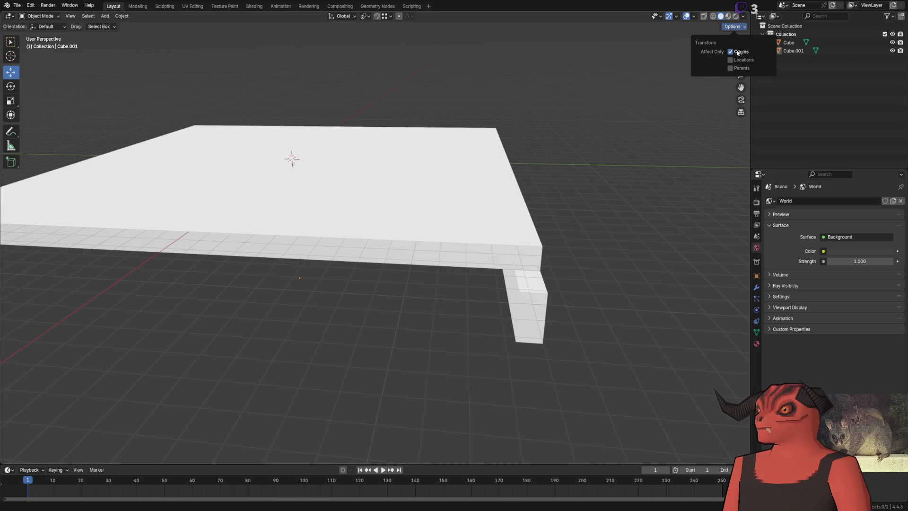
# Step: Move the beam's origin along Y and up along Z using origin-only transforms
pyautogui.click(452, 241)
pyautogui.moveTo(386, 290)
pyautogui.mouseDown()
pyautogui.moveTo(513, 340)
pyautogui.moveTo(473, 198)
pyautogui.mouseUp()
pyautogui.moveTo(457, 242)
pyautogui.mouseDown()
pyautogui.moveTo(494, 160)
pyautogui.moveTo(492, 142)
pyautogui.mouseUp()
pyautogui.click(732, 27)
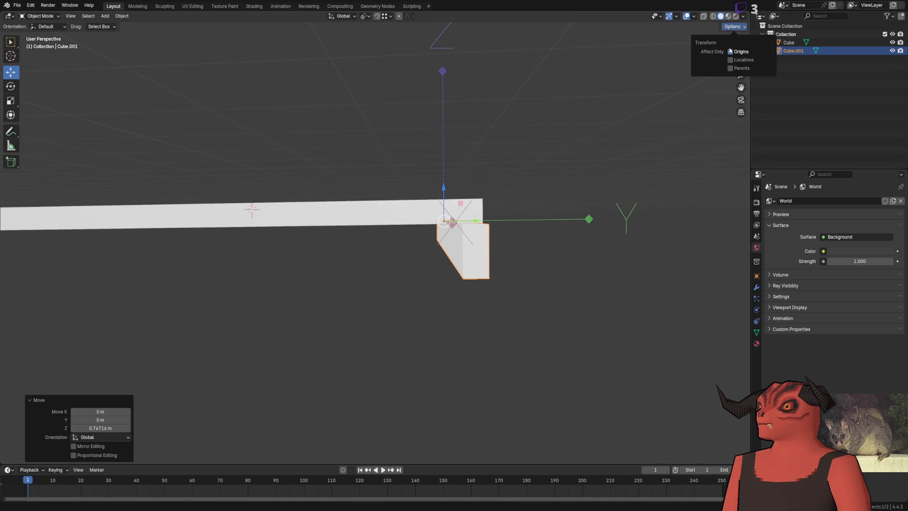
pyautogui.click(730, 52)
pyautogui.moveTo(493, 177); pyautogui.dragTo(500, 244)
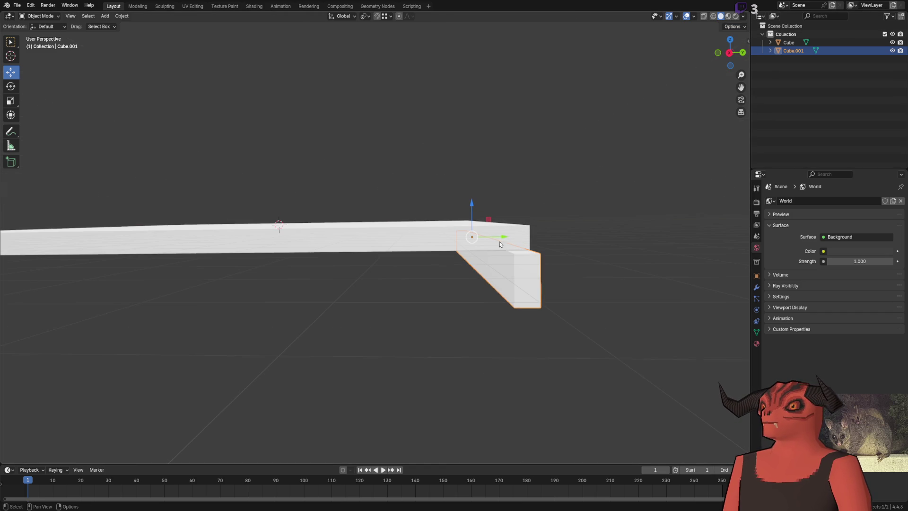
# Step: Add an Array modifier to the beam from the modifier properties
pyautogui.click(757, 288)
pyautogui.click(828, 203)
pyautogui.write('ar')
pyautogui.press('Return')
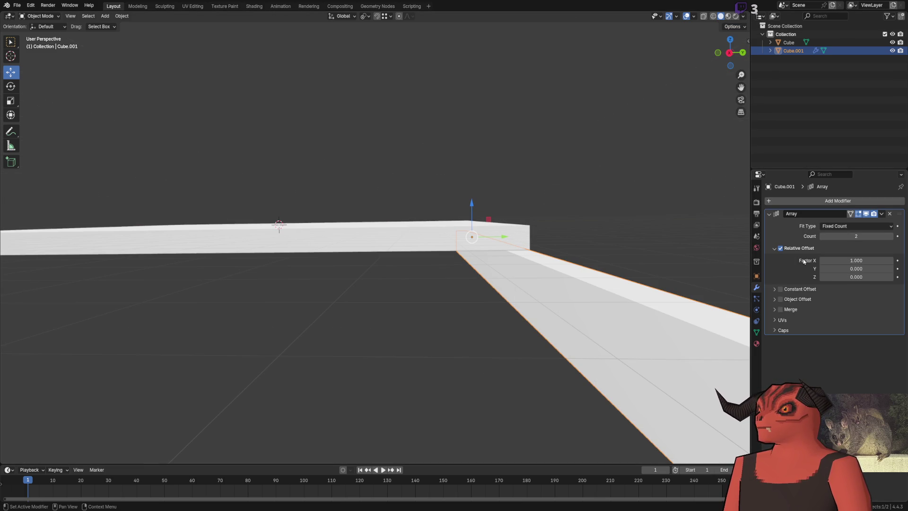
# Step: Set the array's relative X offset to 0, Y offset to -2, and Count to 7
pyautogui.click(856, 260)
pyautogui.write('0')
pyautogui.press('Return')
pyautogui.click(865, 270)
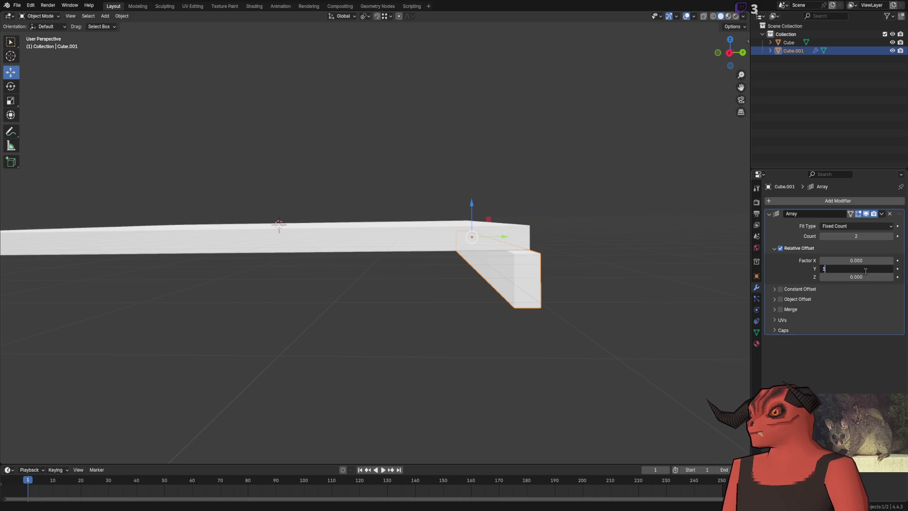
pyautogui.write('1')
pyautogui.press('Return')
pyautogui.click(866, 269)
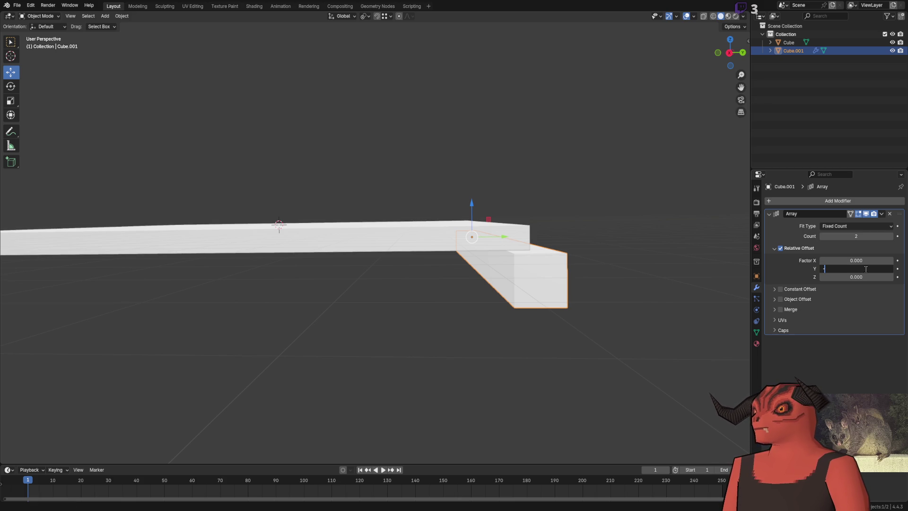
pyautogui.write('2')
pyautogui.press('Return')
pyautogui.click(866, 269)
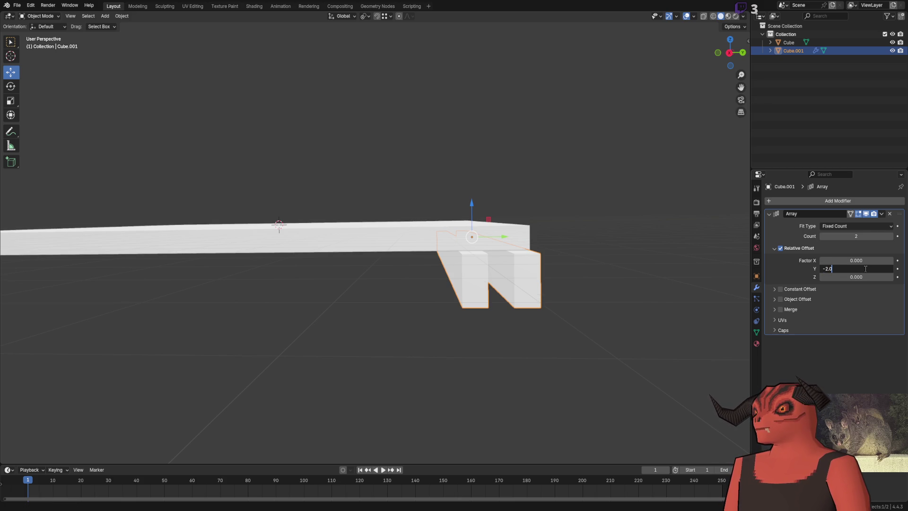
pyautogui.press('Return')
# Step: Spread the seven copies apart, trying Y offsets of -5 and then 0
pyautogui.moveTo(856, 236); pyautogui.dragTo(875, 236)
pyautogui.scroll(-3, 416, 288)
pyautogui.moveTo(856, 269)
pyautogui.mouseDown()
pyautogui.moveTo(866, 269)
pyautogui.moveTo(825, 269)
pyautogui.mouseUp()
pyautogui.click(868, 269)
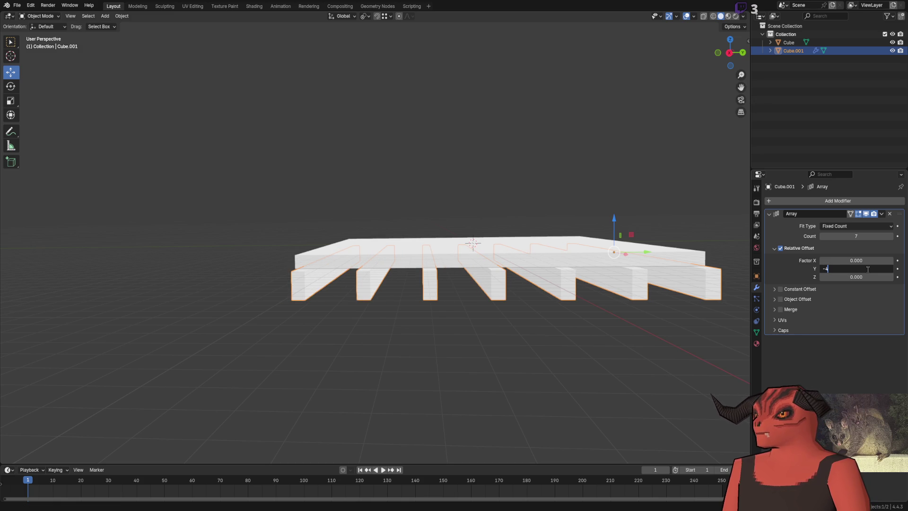
pyautogui.write('5')
pyautogui.press('Return')
pyautogui.scroll(8, 449, 286)
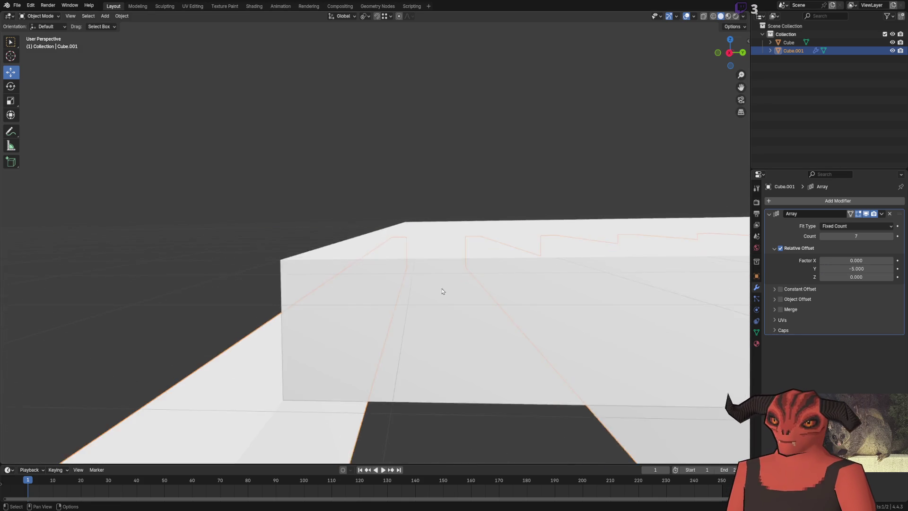
pyautogui.scroll(-3, 482, 258)
pyautogui.click(866, 271)
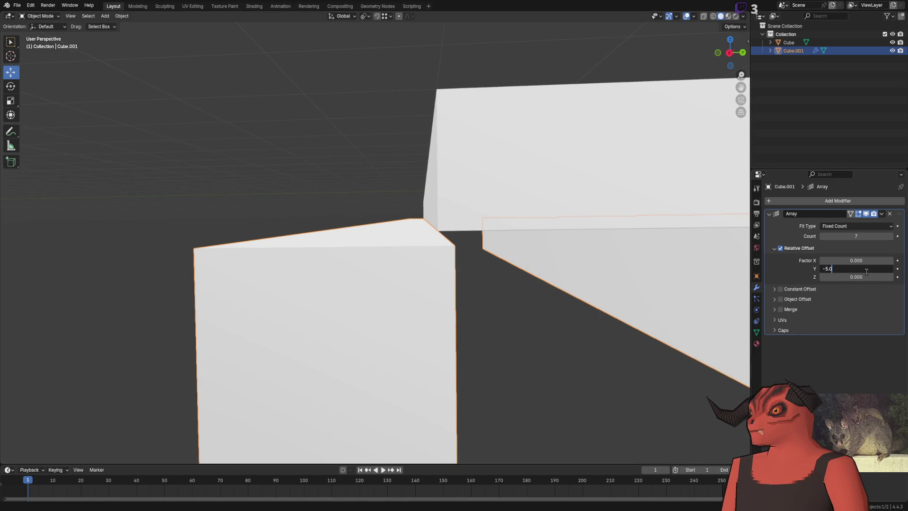
pyautogui.write('0')
pyautogui.press('Return')
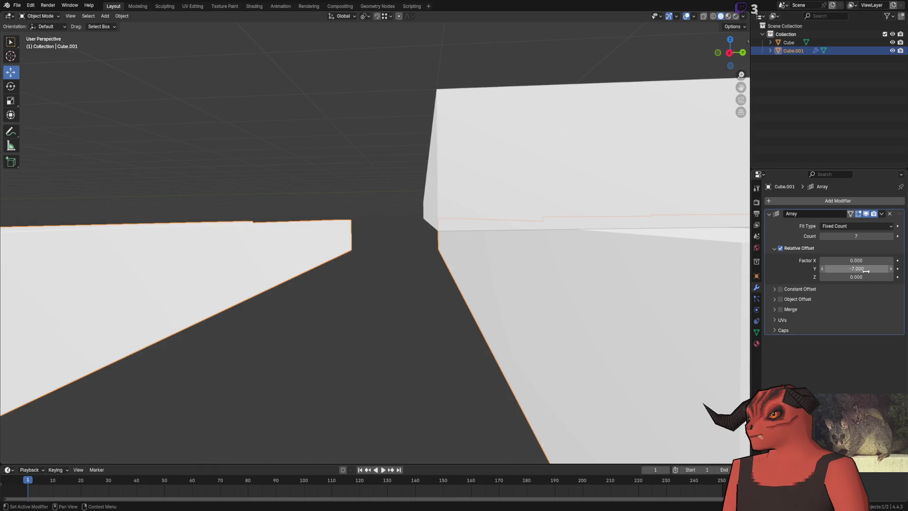
# Step: Reset X offset to 0 and narrow the Y offset from -4.8 toward -4.825
pyautogui.click(869, 260)
pyautogui.write('0')
pyautogui.press('Return')
pyautogui.click(867, 268)
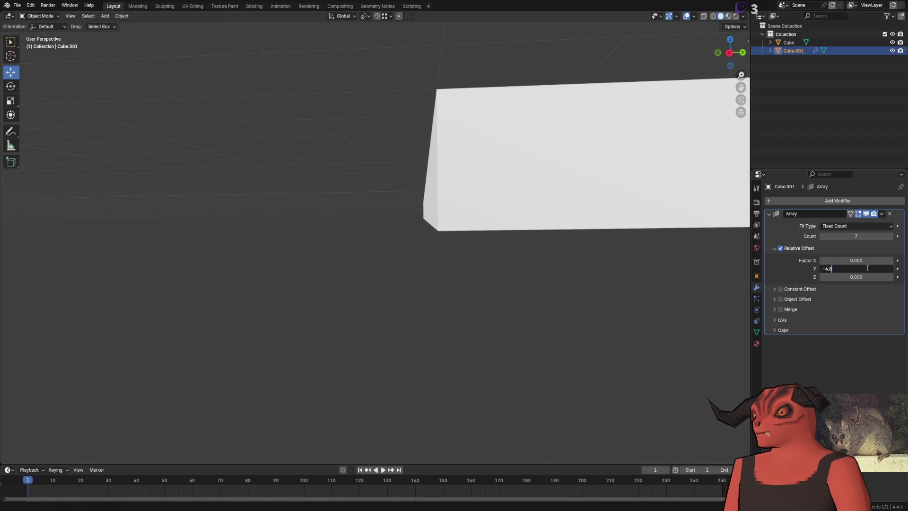
pyautogui.press('Return')
pyautogui.click(874, 269)
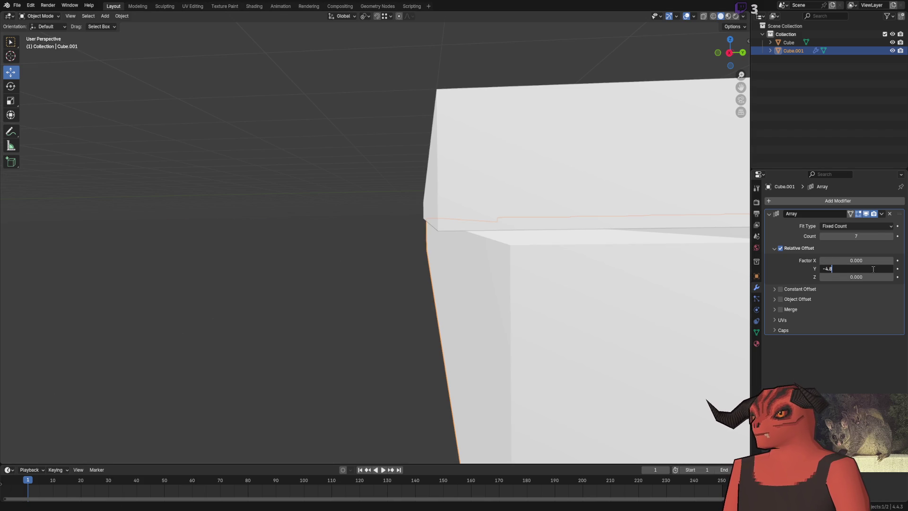
pyautogui.write('.9')
pyautogui.press('Return')
pyautogui.click(873, 268)
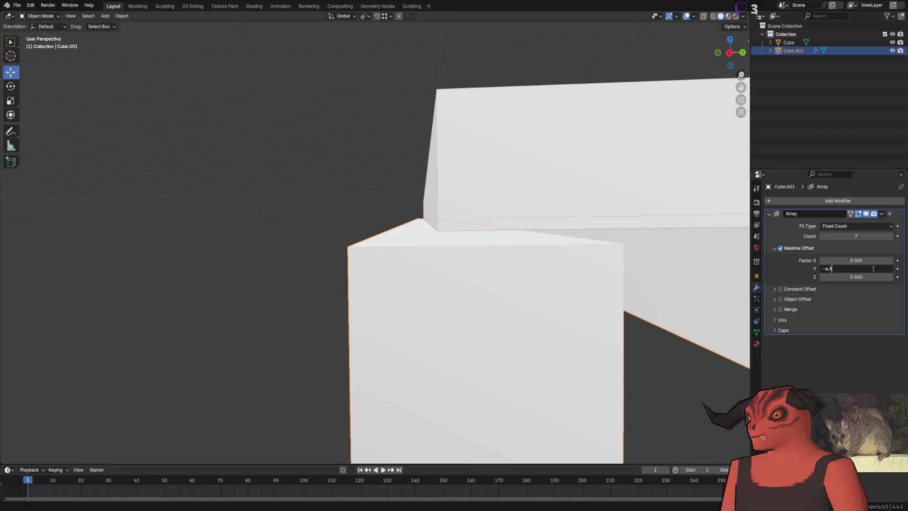
pyautogui.press('Return')
pyautogui.click(873, 269)
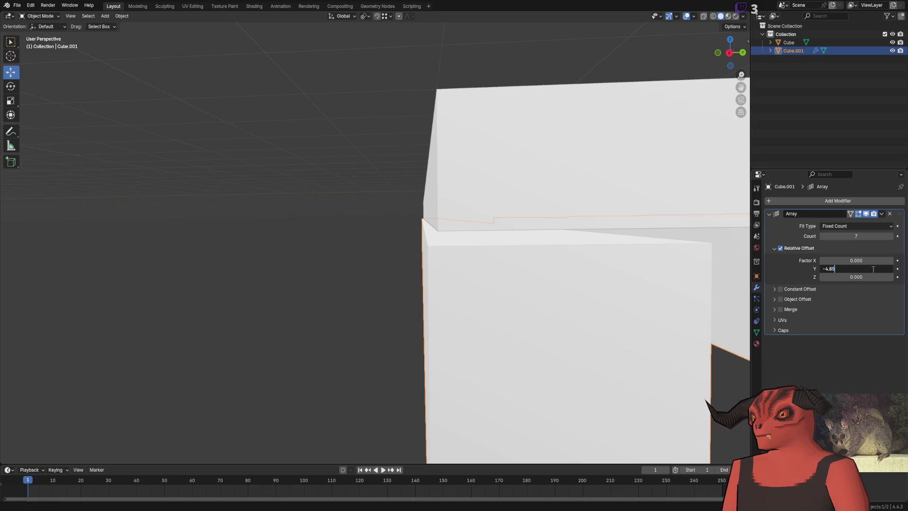
pyautogui.press('Return')
# Step: Fine-tune the array's Y offset to the final -4.832 and view the whole row
pyautogui.click(873, 268)
pyautogui.write('-4.82')
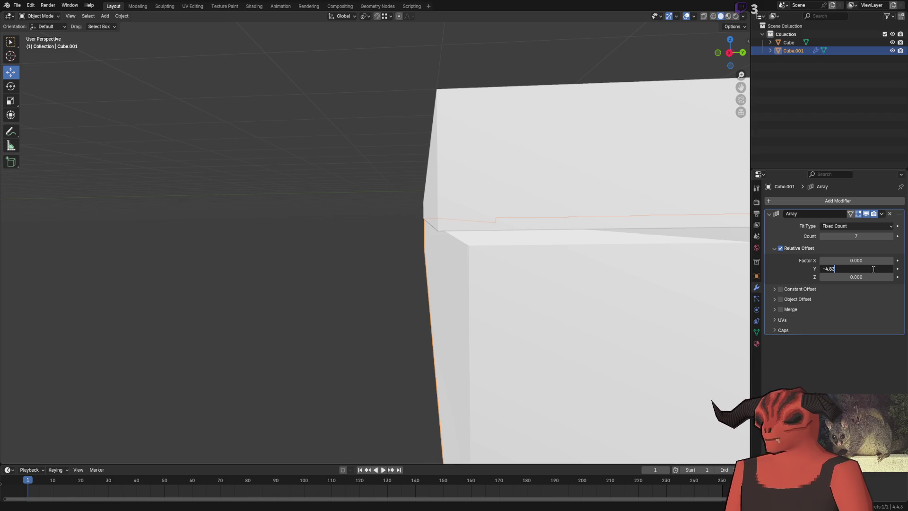
pyautogui.press('Return')
pyautogui.click(876, 267)
pyautogui.write('-4.84')
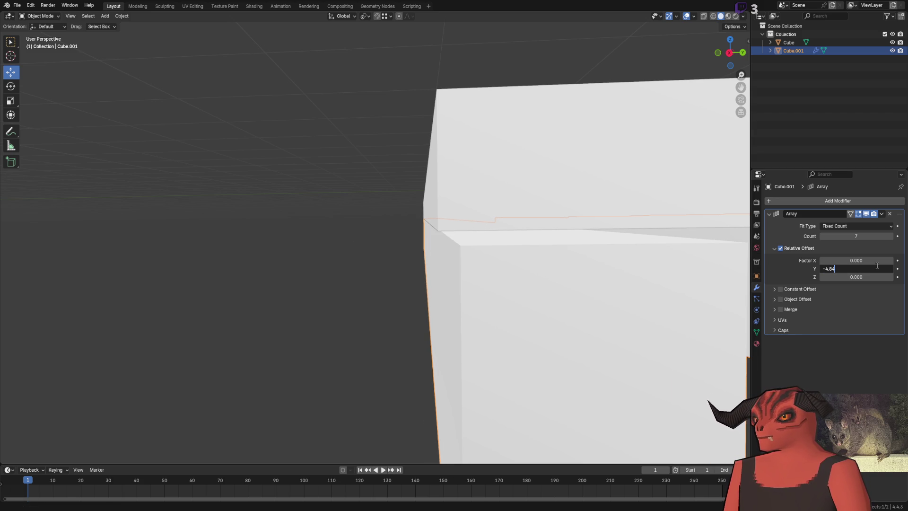
pyautogui.press('Return')
pyautogui.click(876, 267)
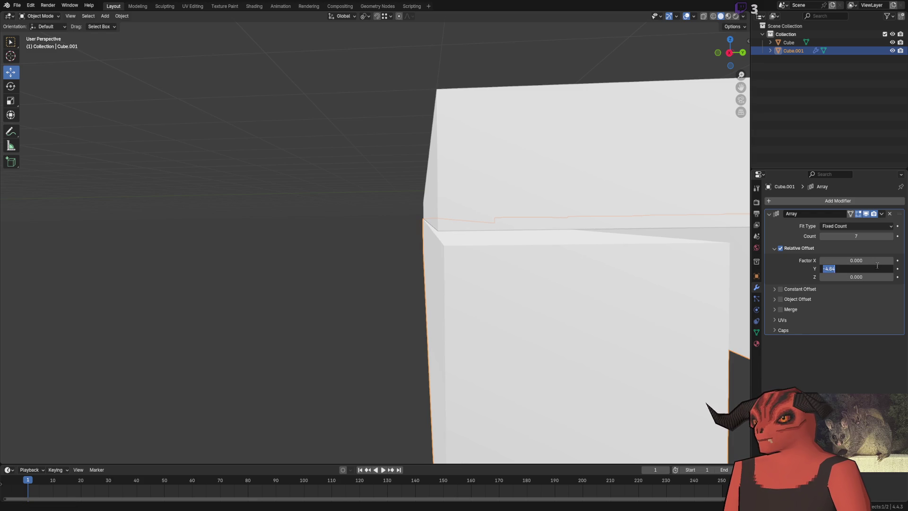
pyautogui.write('-4.835')
pyautogui.press('Return')
pyautogui.click(877, 266)
pyautogui.write('-4.832')
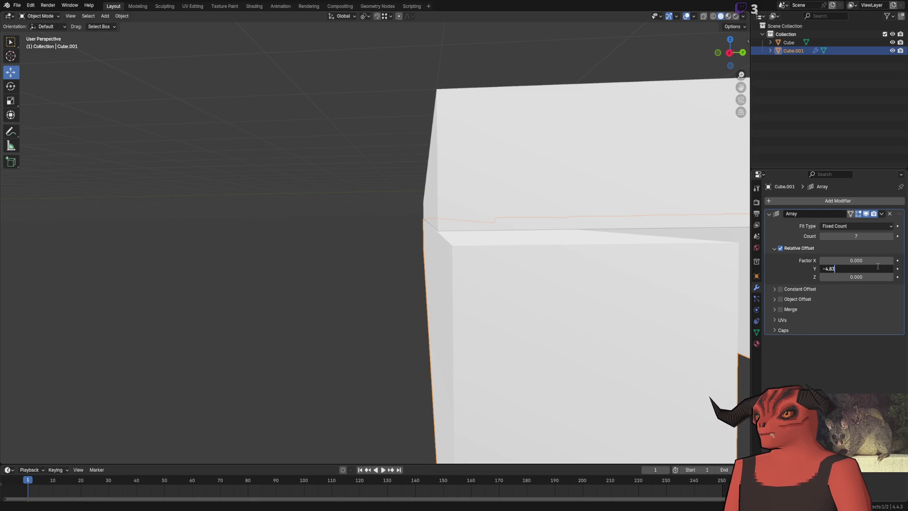
pyautogui.press('Return')
pyautogui.scroll(-6, 396, 205)
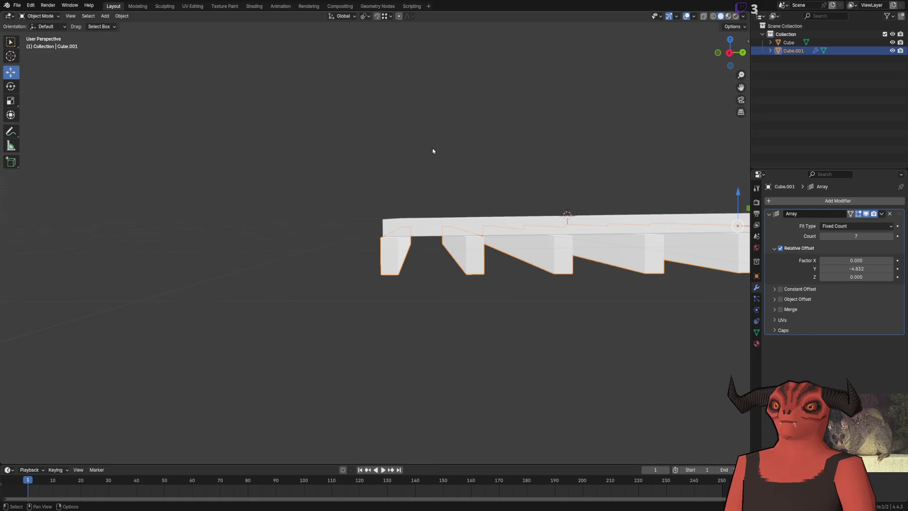
pyautogui.moveTo(391, 214)
pyautogui.mouseDown()
pyautogui.moveTo(443, 336)
pyautogui.moveTo(525, 304)
pyautogui.moveTo(466, 361)
pyautogui.moveTo(470, 258)
pyautogui.moveTo(377, 304)
pyautogui.mouseUp()
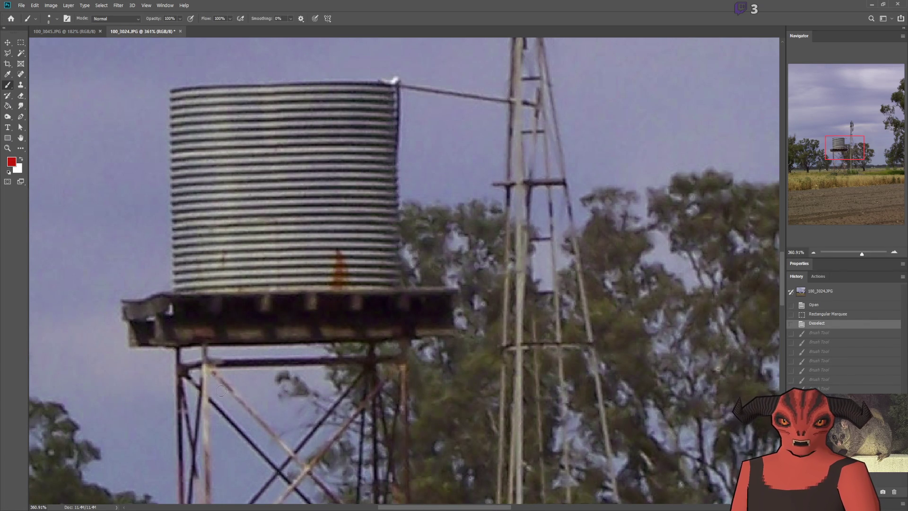
# Step: Mark the platform's support leg in red on the current photo, then undo it
pyautogui.scroll(-2, 169, 250)
pyautogui.moveTo(206, 246); pyautogui.dragTo(200, 296)
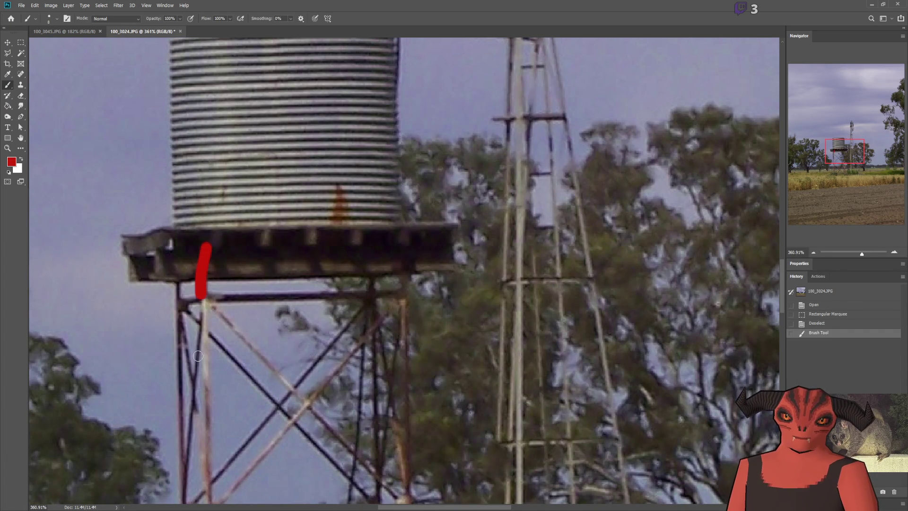
pyautogui.hotkey('ctrl', 'z')
pyautogui.scroll(-3, 203, 307)
pyautogui.scroll(4, 214, 253)
pyautogui.scroll(-4, 214, 253)
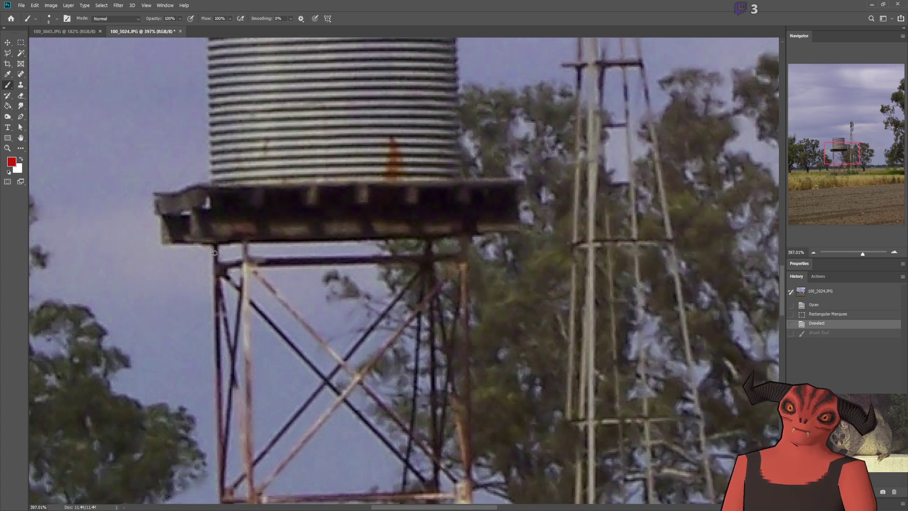
pyautogui.scroll(3, 190, 220)
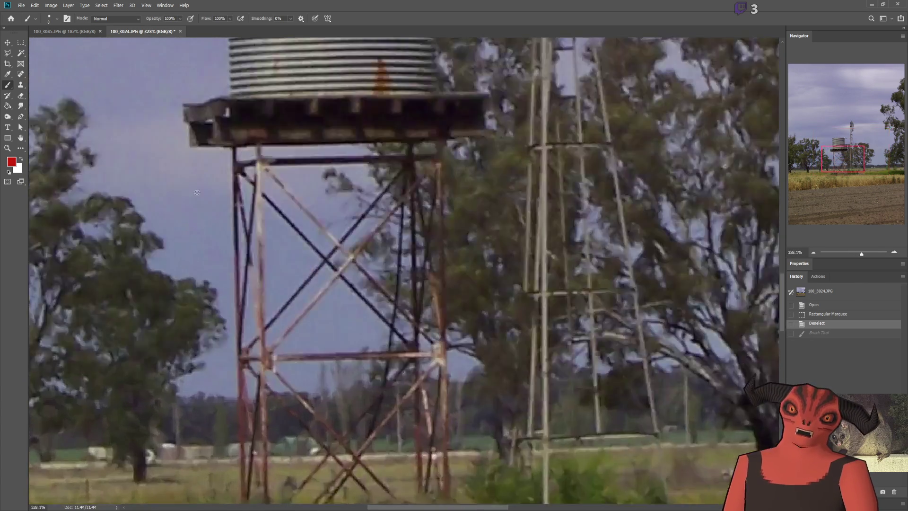
pyautogui.scroll(4, 190, 220)
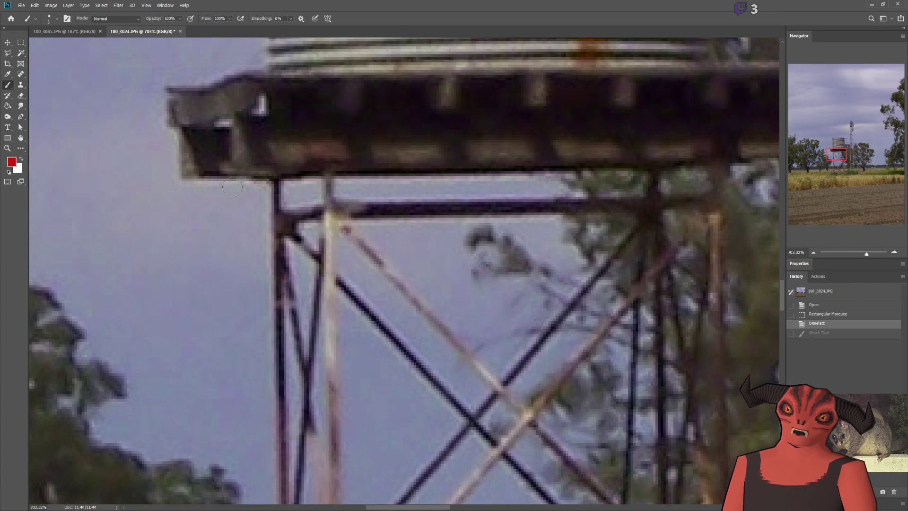
pyautogui.scroll(-3, 288, 148)
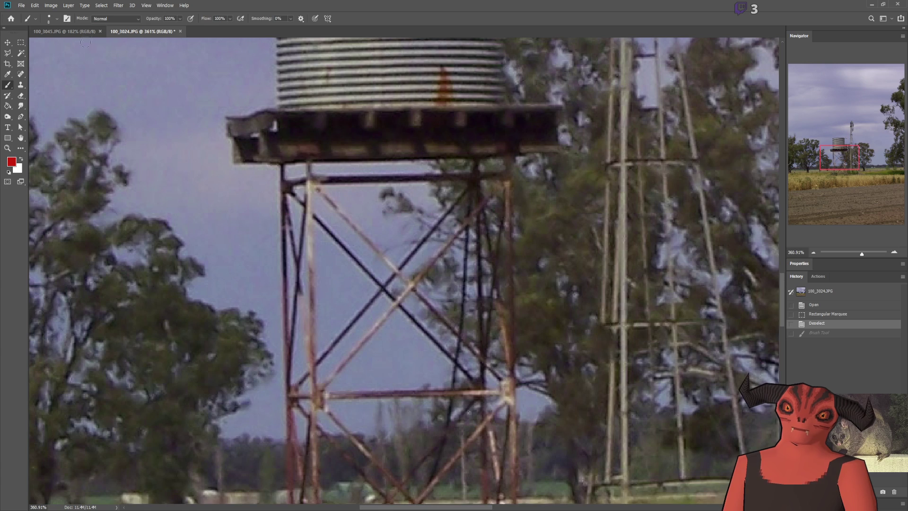
# Step: Switch to the 100_3045.JPG photo and test red marks on the left support post, undoing them
pyautogui.hotkey('ctrl', 'Tab')
pyautogui.scroll(6, 394, 284)
pyautogui.scroll(-2, 394, 285)
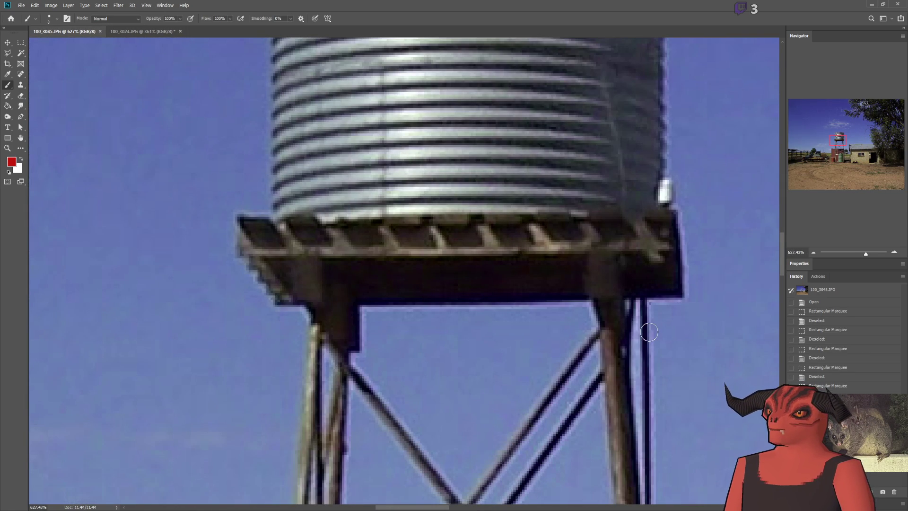
pyautogui.moveTo(338, 331); pyautogui.dragTo(332, 155)
pyautogui.hotkey('ctrl', 'z')
pyautogui.moveTo(313, 333)
pyautogui.mouseDown()
pyautogui.moveTo(312, 272)
pyautogui.moveTo(321, 331)
pyautogui.mouseUp()
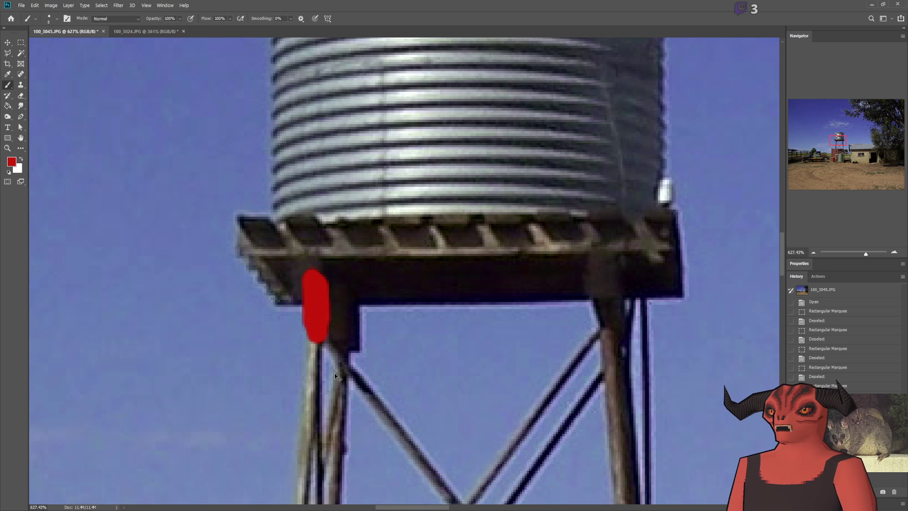
pyautogui.hotkey('ctrl', 'z')
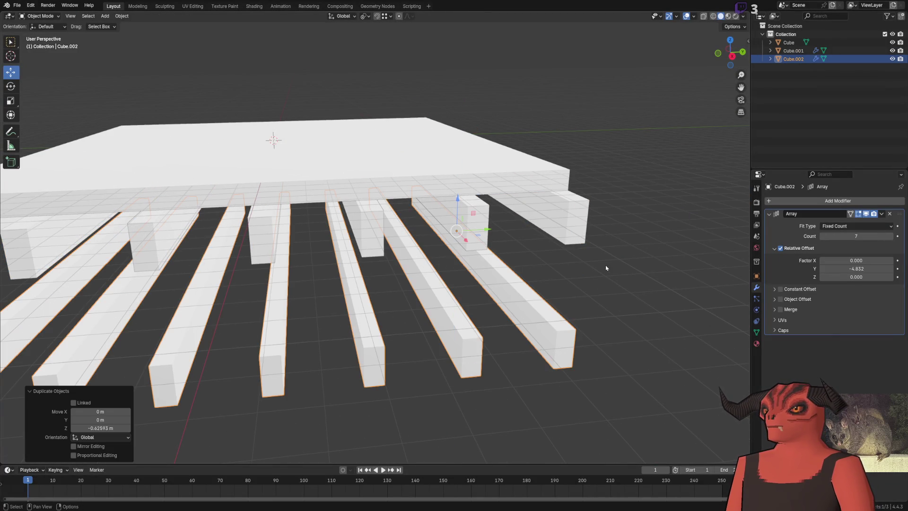
# Step: In Edit Mode, raise the beam's top face by 0.1 m
pyautogui.press('Tab')
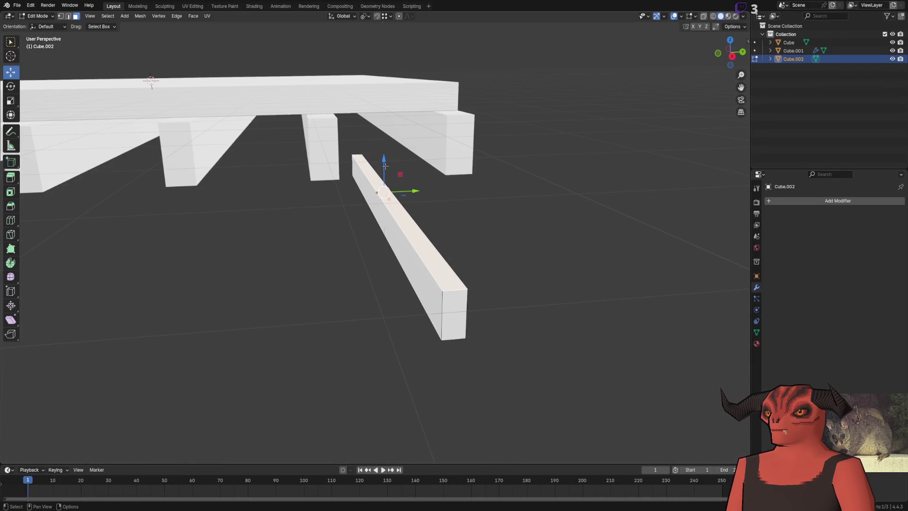
pyautogui.moveTo(386, 166); pyautogui.dragTo(385, 156)
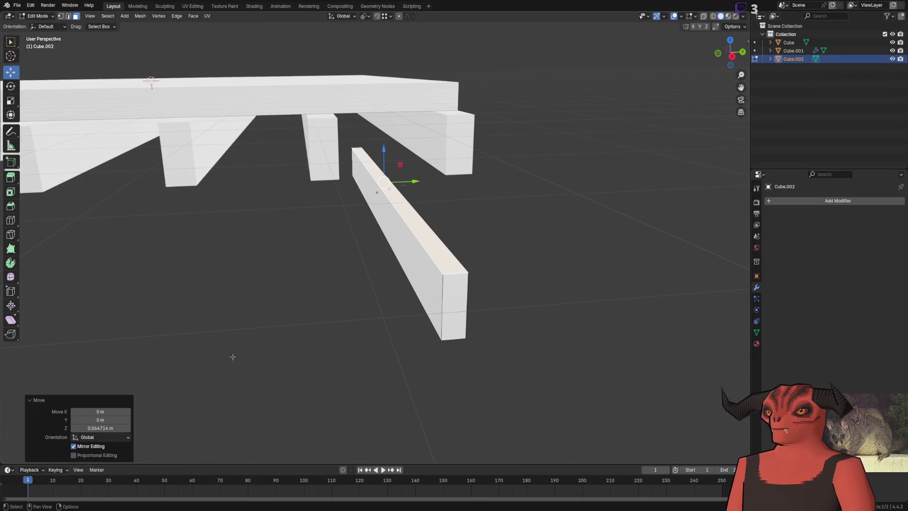
pyautogui.click(111, 427)
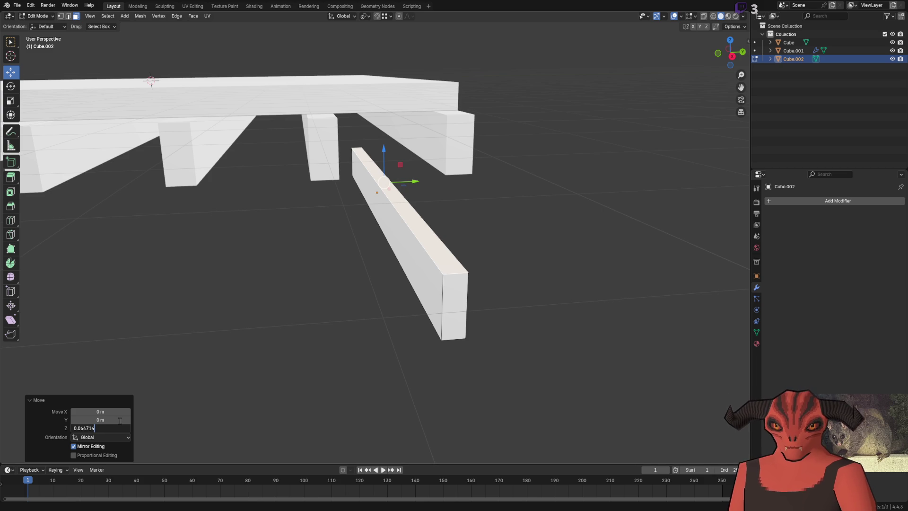
pyautogui.press('BackSpace')
pyautogui.write('1')
pyautogui.press('Return')
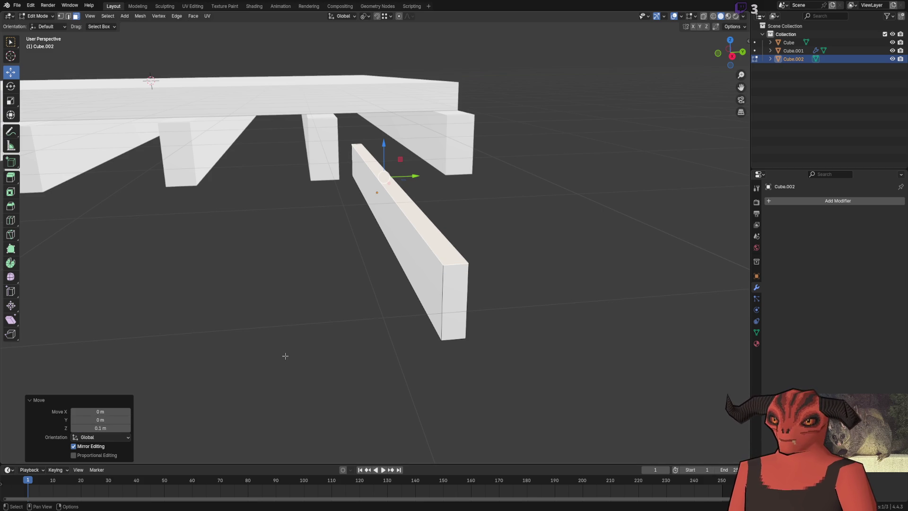
# Step: Move the beam's side face -0.05 m along Y
pyautogui.click(430, 279)
pyautogui.moveTo(398, 193); pyautogui.dragTo(402, 204)
pyautogui.click(92, 420)
pyautogui.write('-0.05')
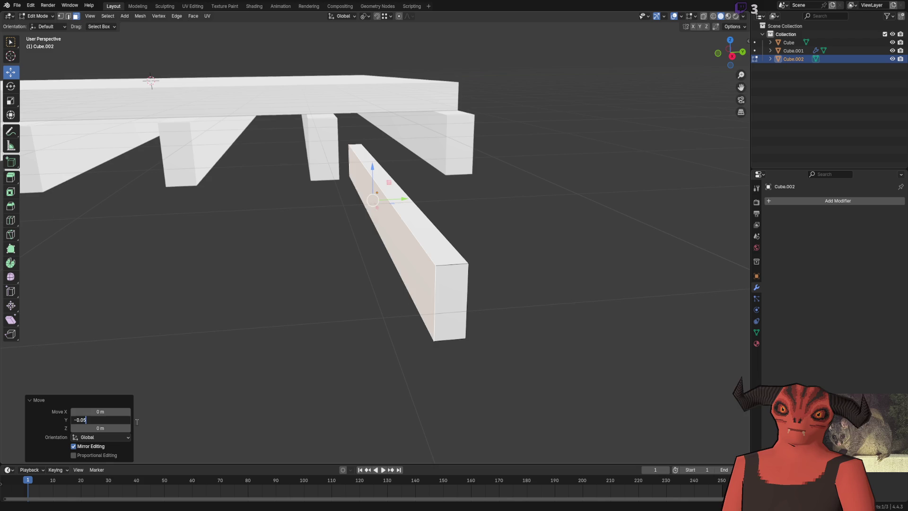
pyautogui.press('Return')
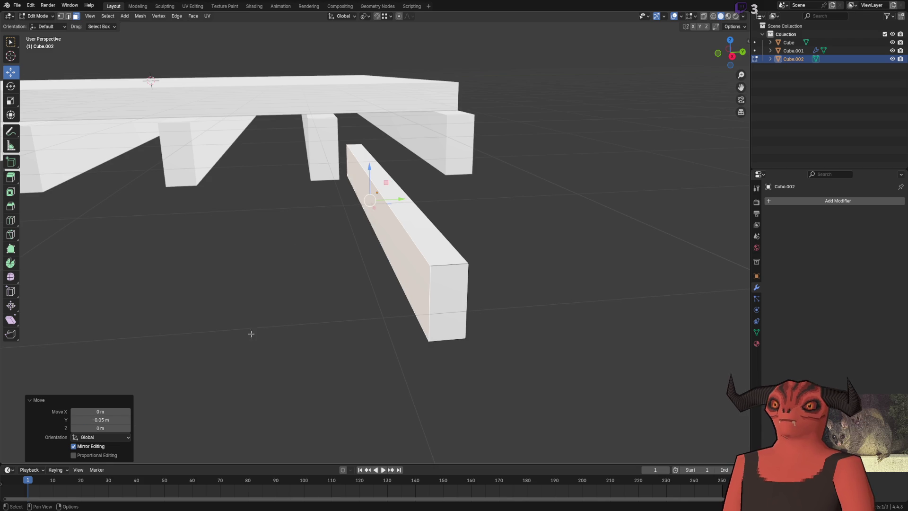
# Step: Raise the top face again to an exact height, then return to Object Mode
pyautogui.click(455, 251)
pyautogui.moveTo(383, 143); pyautogui.dragTo(384, 129)
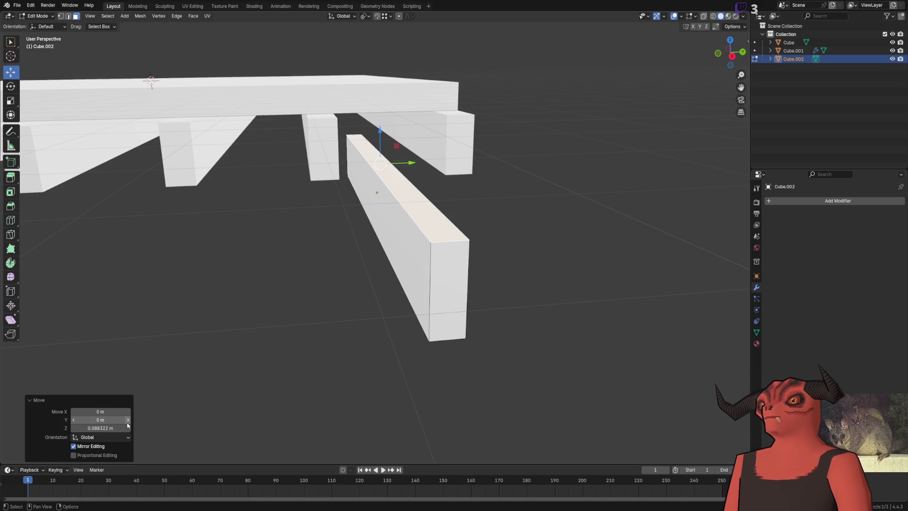
pyautogui.click(95, 428)
pyautogui.press('Return')
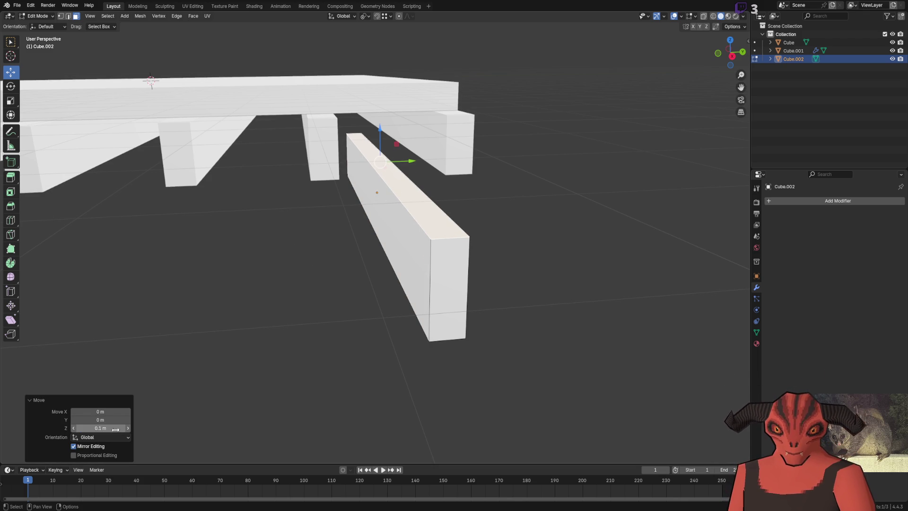
pyautogui.scroll(-3, 386, 279)
pyautogui.press('Tab')
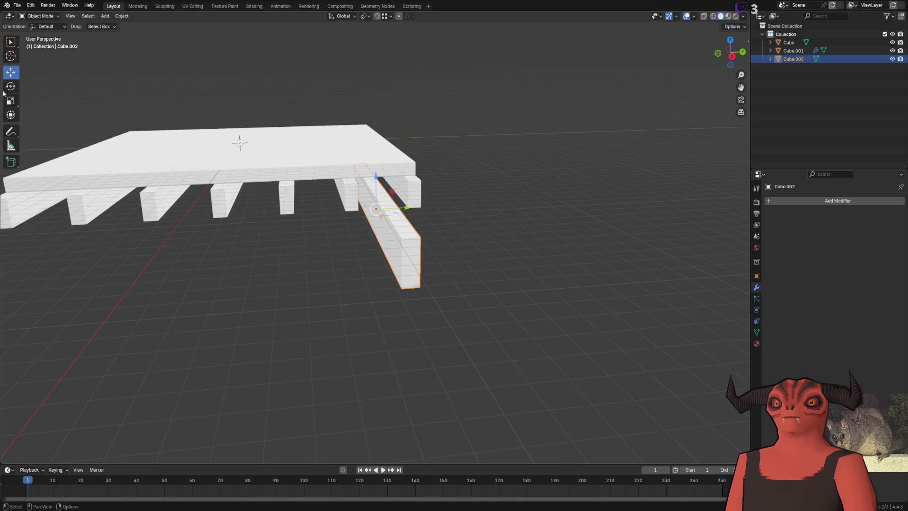
# Step: Rotate Cube.002 -90 degrees around the Z axis
pyautogui.click(11, 87)
pyautogui.moveTo(390, 217); pyautogui.dragTo(369, 225)
pyautogui.moveTo(368, 224)
pyautogui.mouseDown()
pyautogui.moveTo(250, 304)
pyautogui.moveTo(273, 325)
pyautogui.moveTo(291, 230)
pyautogui.moveTo(339, 268)
pyautogui.mouseUp()
pyautogui.scroll(3, 462, 239)
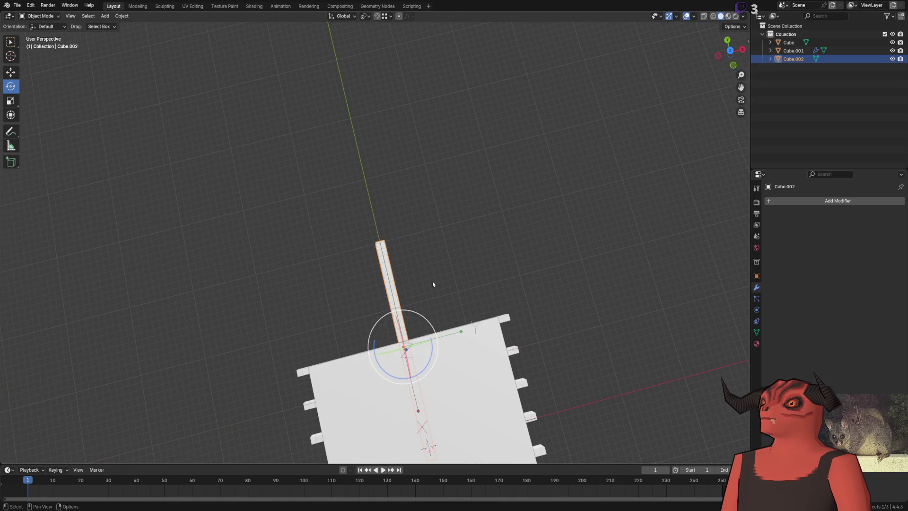
# Step: Move the beam's origin to its top, then disable Affect Only Origins
pyautogui.click(10, 72)
pyautogui.moveTo(392, 319)
pyautogui.mouseDown()
pyautogui.moveTo(367, 216)
pyautogui.moveTo(321, 304)
pyautogui.moveTo(367, 249)
pyautogui.moveTo(442, 241)
pyautogui.moveTo(452, 285)
pyautogui.moveTo(367, 201)
pyautogui.moveTo(393, 112)
pyautogui.moveTo(494, 137)
pyautogui.mouseUp()
pyautogui.click(733, 27)
pyautogui.click(736, 52)
pyautogui.scroll(-2, 433, 275)
pyautogui.scroll(5, 434, 288)
# Step: Re-enable Affect Only Origins, slide the origin to the top corner, then disable it
pyautogui.click(732, 26)
pyautogui.click(731, 52)
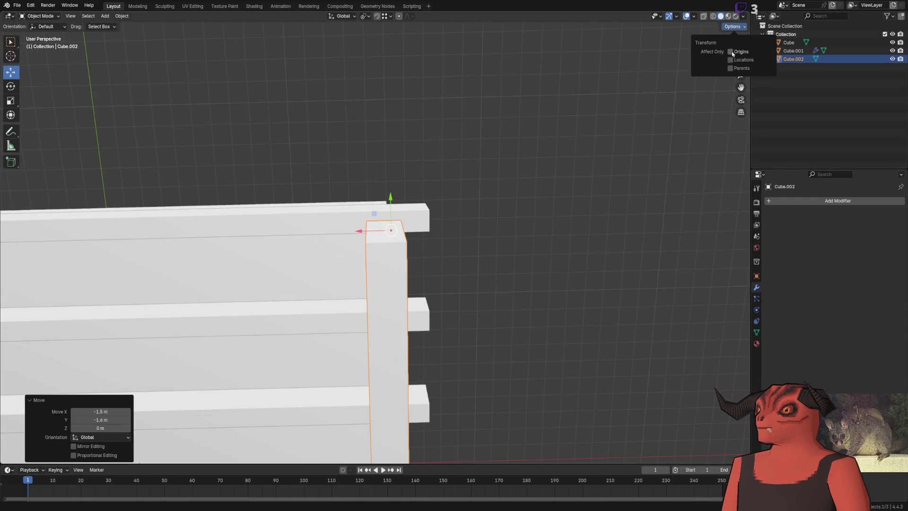
pyautogui.moveTo(370, 233)
pyautogui.mouseDown()
pyautogui.moveTo(401, 227)
pyautogui.moveTo(411, 169)
pyautogui.mouseUp()
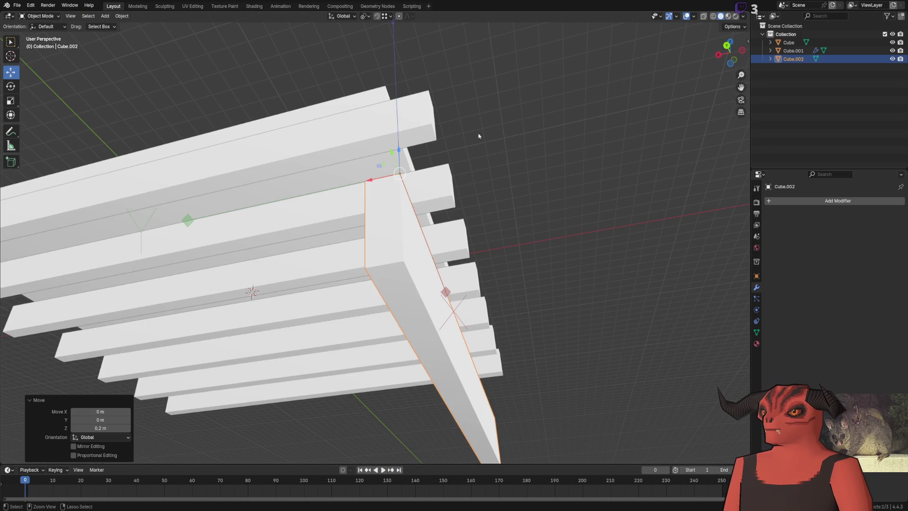
pyautogui.click(743, 17)
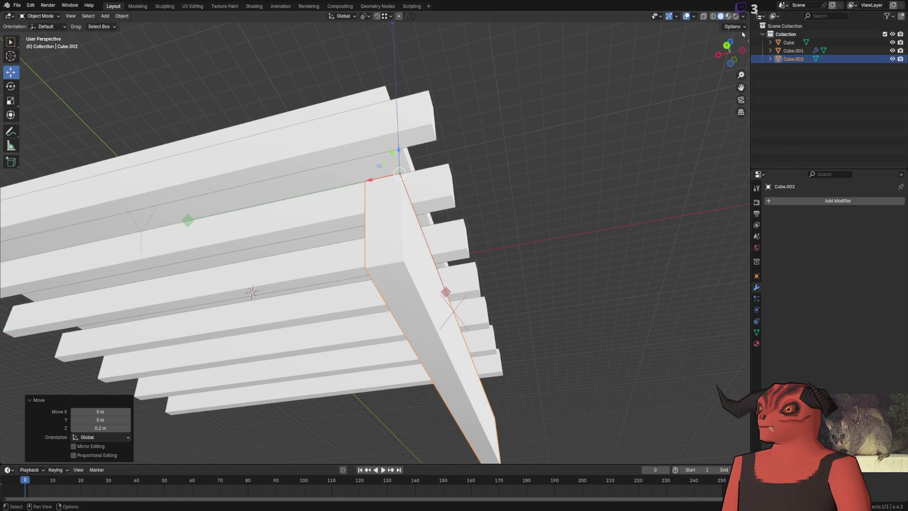
pyautogui.click(733, 26)
pyautogui.click(731, 52)
# Step: Lift the beam under the board's front edge as a rail and check its placement
pyautogui.moveTo(520, 156); pyautogui.dragTo(487, 179)
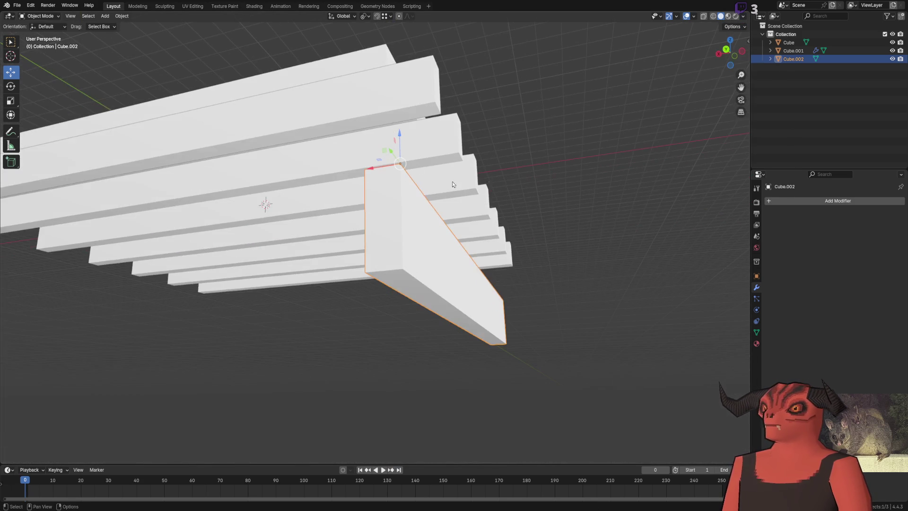
pyautogui.moveTo(396, 138)
pyautogui.mouseDown()
pyautogui.moveTo(397, 83)
pyautogui.moveTo(425, 192)
pyautogui.mouseUp()
pyautogui.scroll(-3, 425, 100)
pyautogui.scroll(4, 393, 239)
pyautogui.moveTo(391, 238)
pyautogui.mouseDown()
pyautogui.moveTo(503, 219)
pyautogui.moveTo(439, 260)
pyautogui.mouseUp()
pyautogui.click(499, 208)
pyautogui.scroll(-3, 495, 190)
pyautogui.click(360, 257)
pyautogui.moveTo(360, 258); pyautogui.dragTo(369, 232)
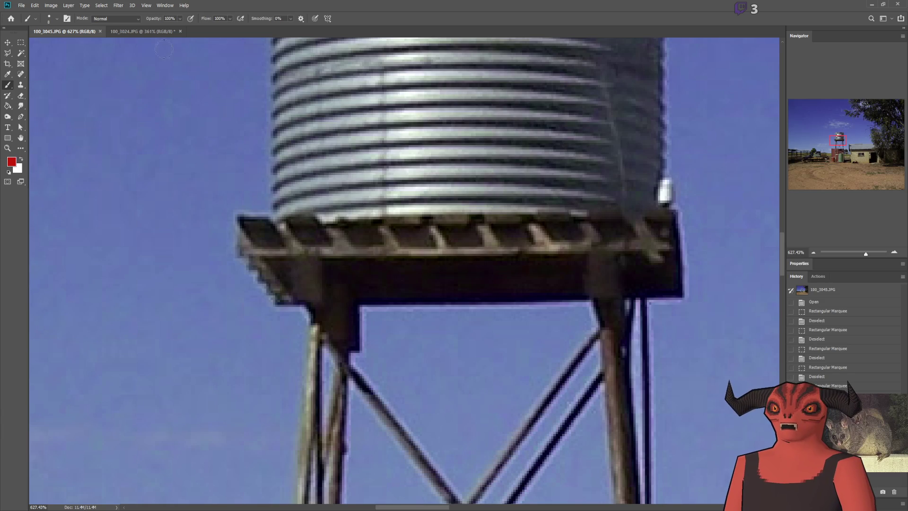
# Step: Lengthen the edge rail by pulling its end face along Y
pyautogui.click(141, 31)
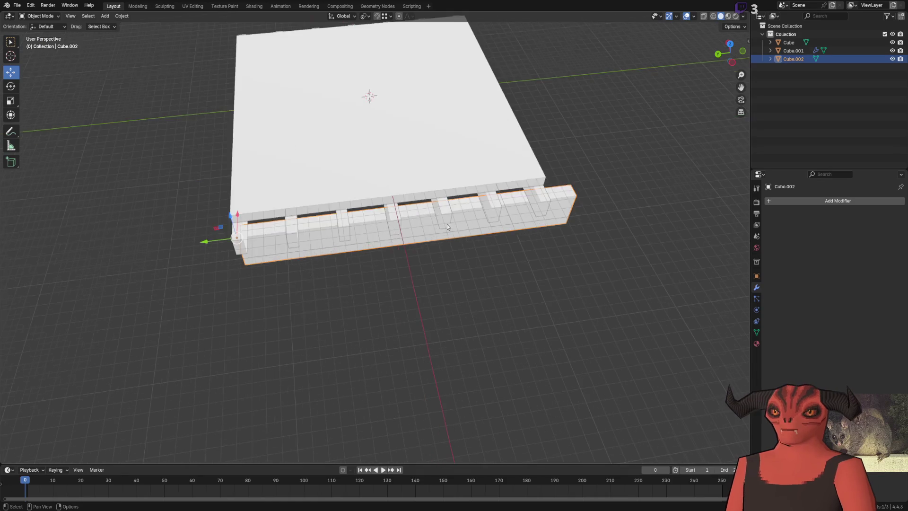
pyautogui.click(283, 222)
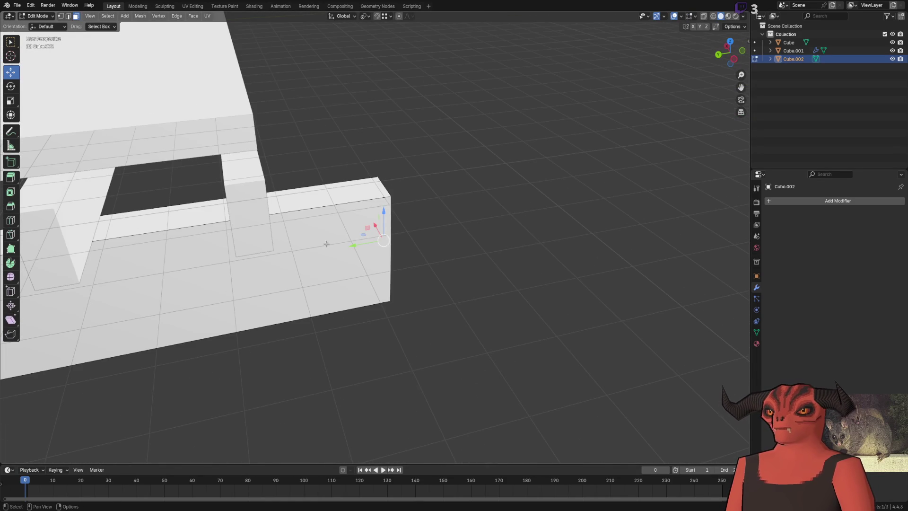
pyautogui.press('g')
pyautogui.press('y')
pyautogui.click(253, 148)
pyautogui.scroll(-3, 356, 160)
pyautogui.scroll(4, 356, 161)
pyautogui.press('Tab')
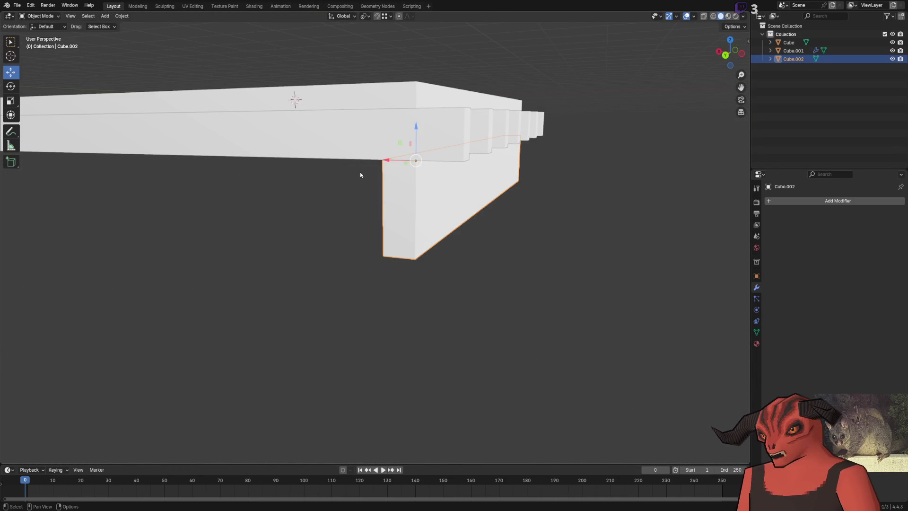
# Step: Make a linked copy of the rail offset 2.0977 m along X
pyautogui.scroll(-3, 350, 168)
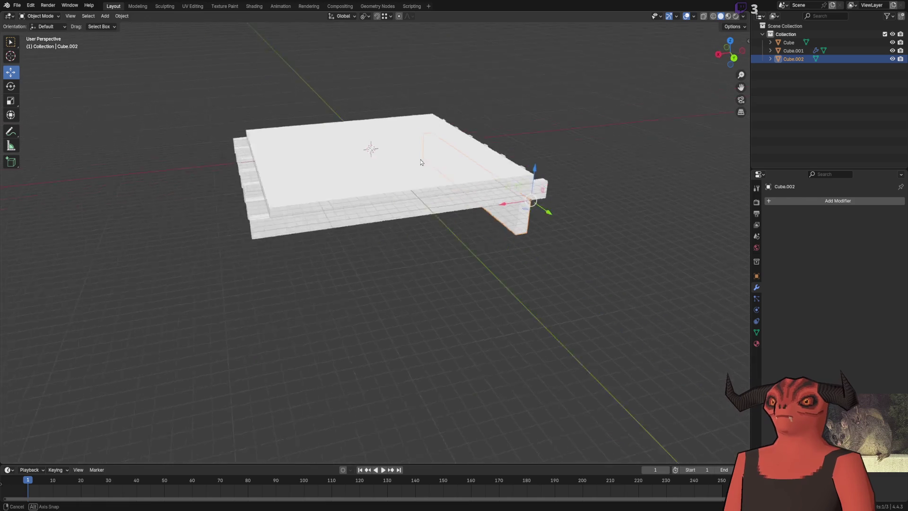
pyautogui.hotkey('alt', 'd')
pyautogui.press('x')
pyautogui.click(284, 233)
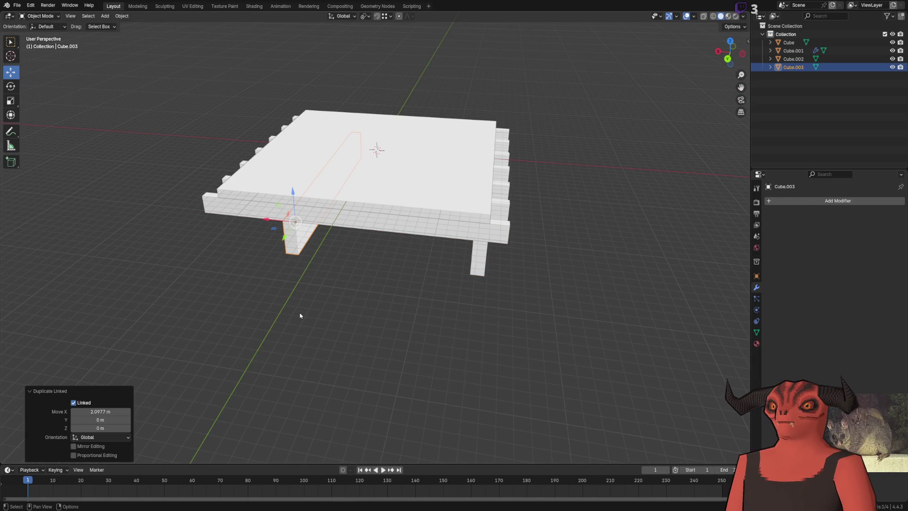
pyautogui.hscroll(-3, 236, 307)
pyautogui.scroll(2, 410, 259)
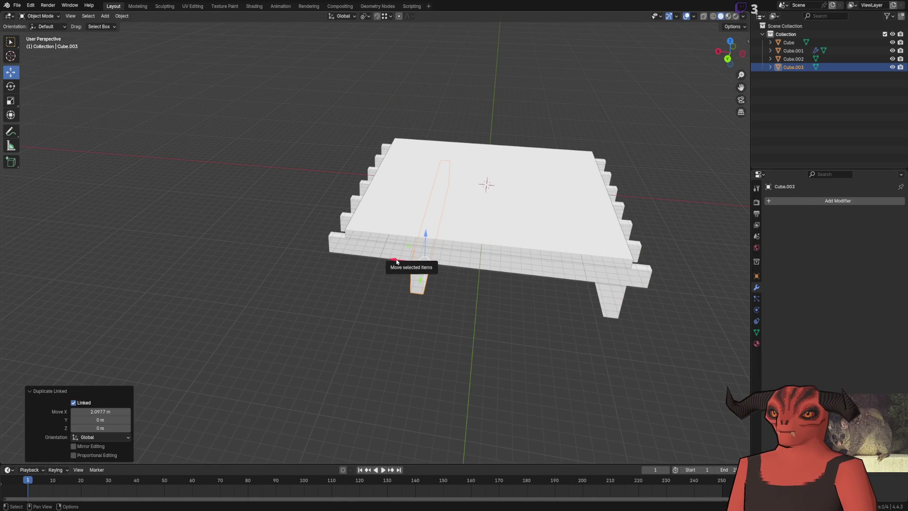
pyautogui.scroll(-5, 512, 298)
# Step: Turn the copy -180° on Z and move it onto the board's opposite edge
pyautogui.click(13, 89)
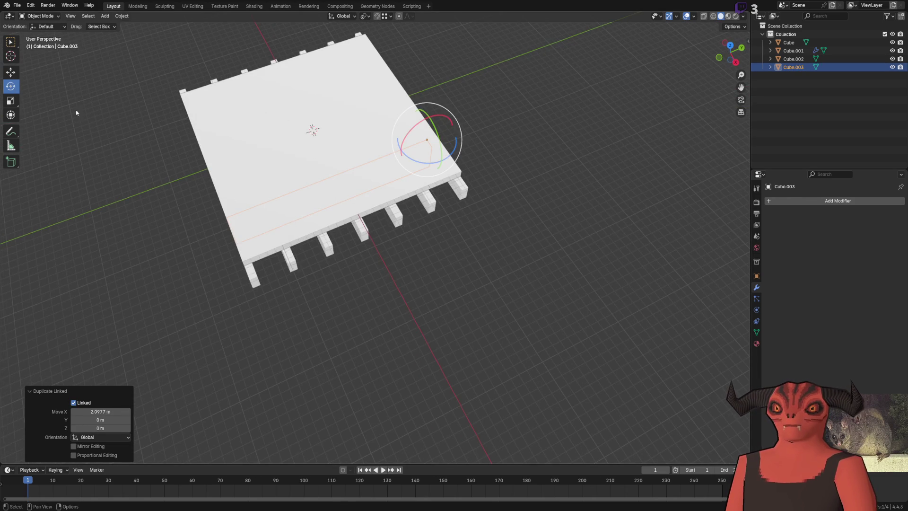
pyautogui.moveTo(451, 158)
pyautogui.mouseDown()
pyautogui.moveTo(388, 144)
pyautogui.moveTo(378, 90)
pyautogui.moveTo(373, 98)
pyautogui.mouseUp()
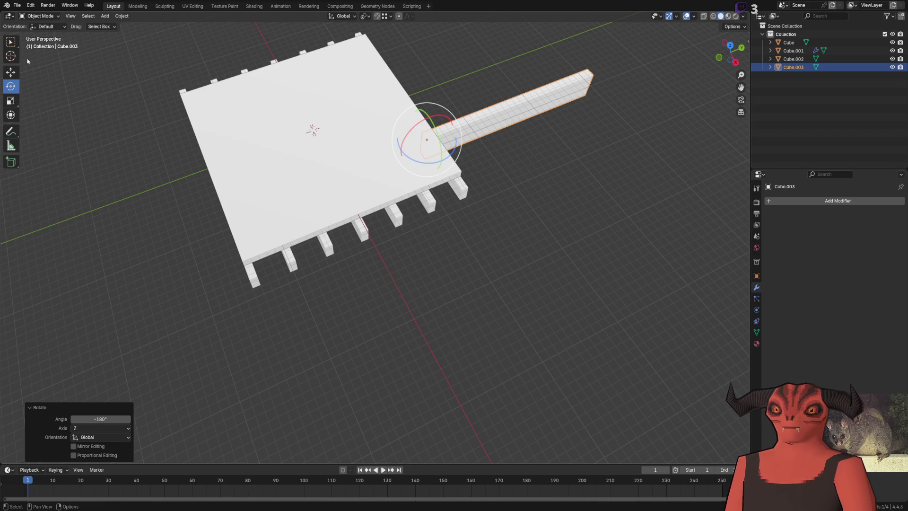
pyautogui.hotkey('shift', 'space')
pyautogui.press('g')
pyautogui.press('g')
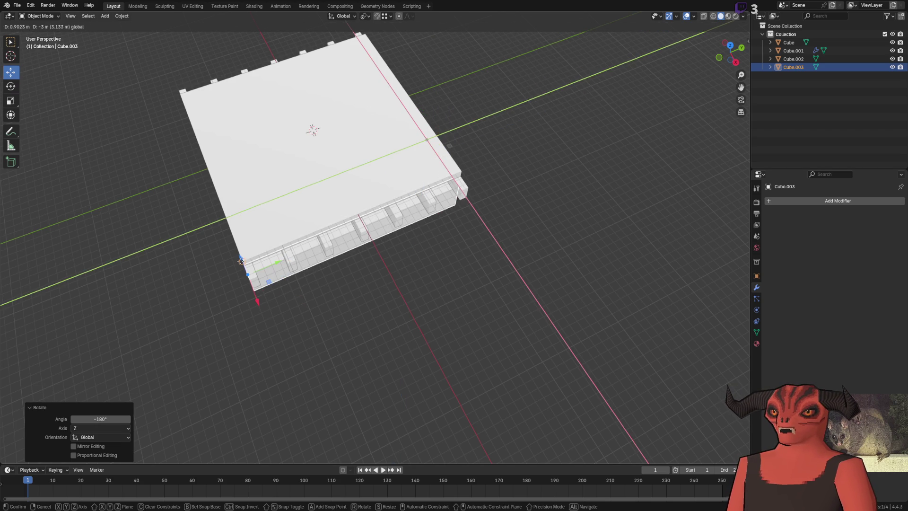
pyautogui.click(301, 203)
pyautogui.moveTo(301, 203)
pyautogui.mouseDown()
pyautogui.moveTo(325, 257)
pyautogui.moveTo(306, 251)
pyautogui.moveTo(420, 289)
pyautogui.moveTo(473, 265)
pyautogui.moveTo(558, 245)
pyautogui.moveTo(502, 289)
pyautogui.moveTo(388, 236)
pyautogui.mouseUp()
# Step: Paint trial red strokes down the tower leg and base, then undo them
pyautogui.click(557, 245)
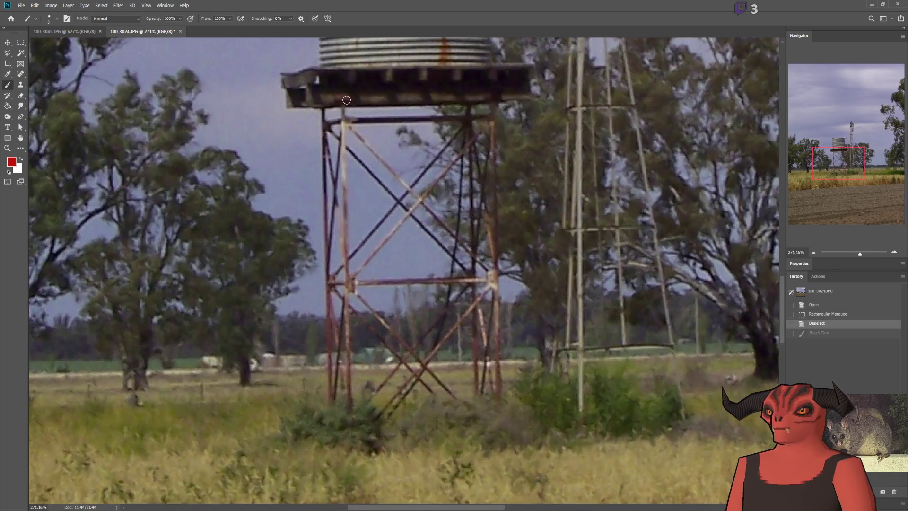
pyautogui.moveTo(342, 101)
pyautogui.mouseDown()
pyautogui.moveTo(343, 119)
pyautogui.moveTo(406, 199)
pyautogui.moveTo(516, 286)
pyautogui.mouseUp()
pyautogui.moveTo(489, 131)
pyautogui.mouseDown()
pyautogui.moveTo(336, 298)
pyautogui.moveTo(344, 437)
pyautogui.mouseUp()
pyautogui.moveTo(354, 308); pyautogui.dragTo(490, 442)
pyautogui.moveTo(447, 350); pyautogui.dragTo(327, 495)
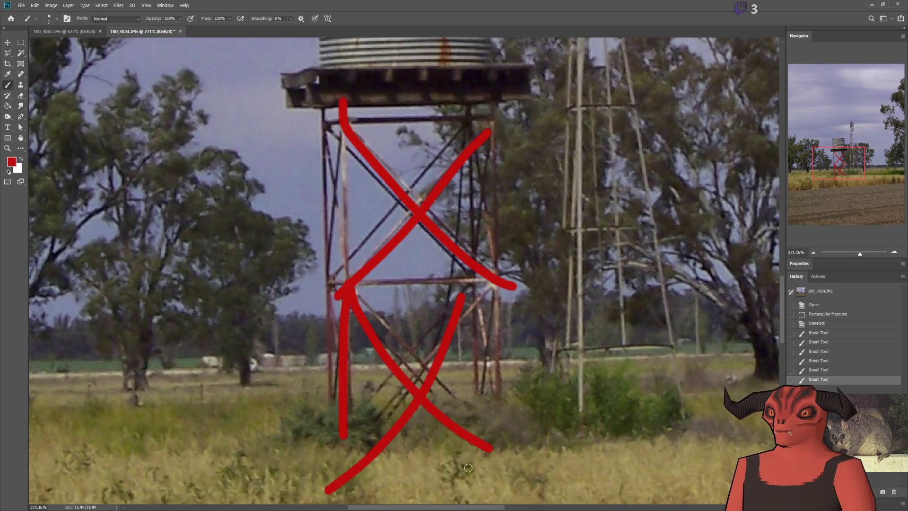
pyautogui.hotkey('ctrl', 'z')
pyautogui.hotkey('ctrl', 'z')
pyautogui.hotkey('ctrl', 'z')
pyautogui.hotkey('ctrl', 'z')
pyautogui.hotkey('ctrl', 'z')
pyautogui.moveTo(339, 99); pyautogui.dragTo(370, 496)
pyautogui.hotkey('ctrl', 'z')
pyautogui.moveTo(347, 404); pyautogui.dragTo(348, 504)
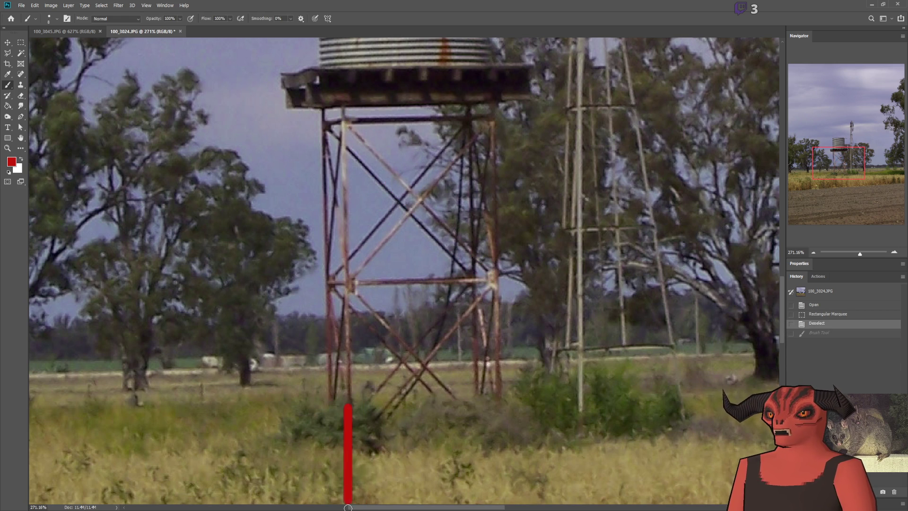
pyautogui.scroll(-5, 348, 473)
pyautogui.scroll(6, 393, 321)
pyautogui.hotkey('ctrl', 'z')
# Step: Expand the Properties panel and raise the Navigator/History divider so History gets more room
pyautogui.scroll(5, 393, 321)
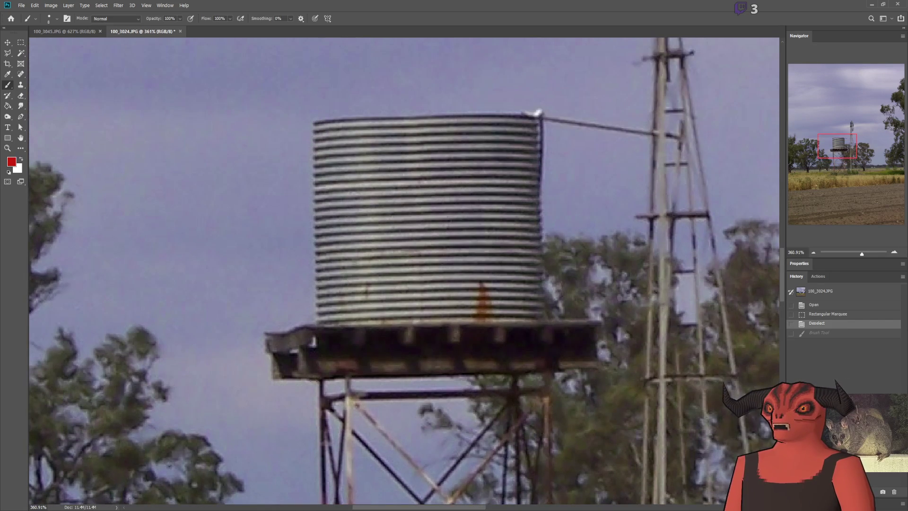
pyautogui.scroll(-3, 343, 338)
pyautogui.scroll(2, 343, 337)
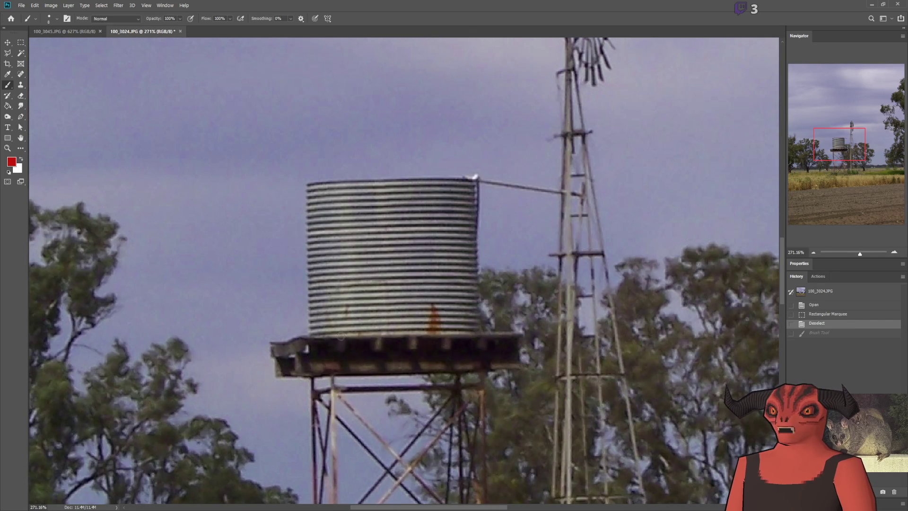
pyautogui.click(806, 265)
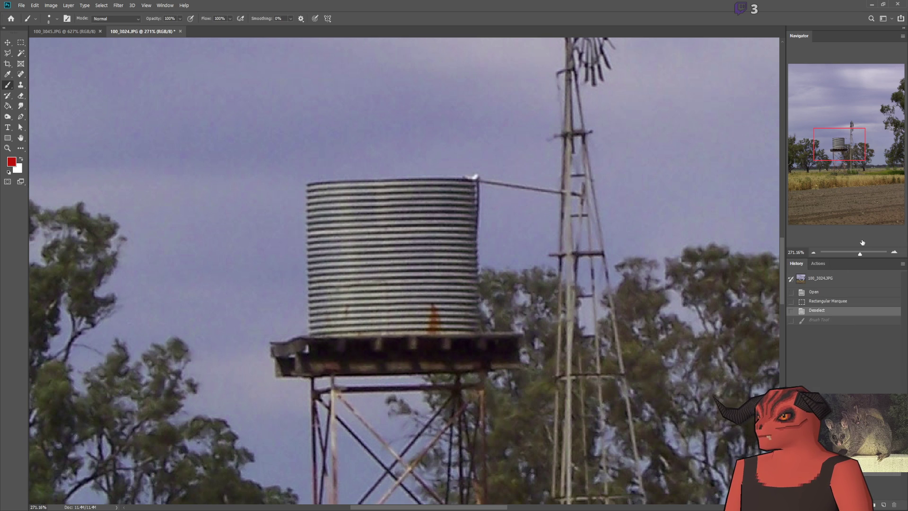
pyautogui.moveTo(859, 257); pyautogui.dragTo(851, 198)
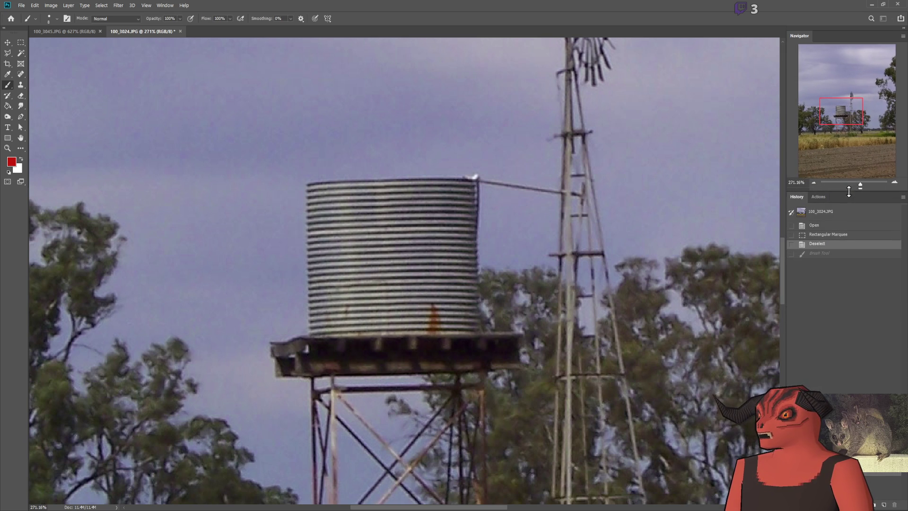
# Step: Add a new layer and paint a red vertical stroke on the tank platform
pyautogui.press('F7')
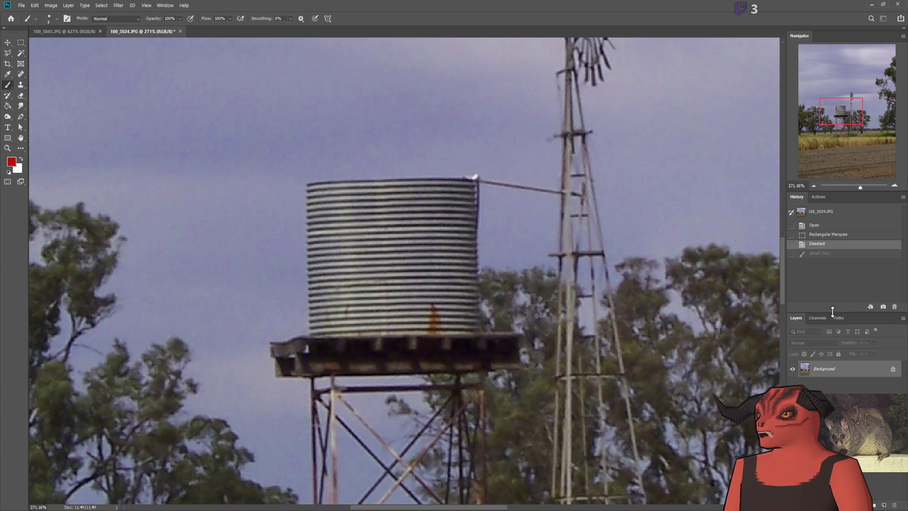
pyautogui.hotkey('ctrl', 'shift', 'alt', 'n')
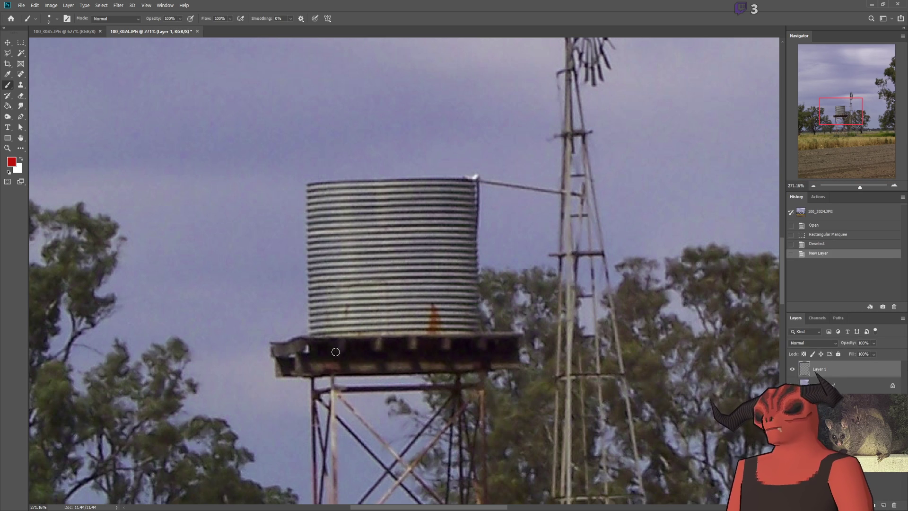
pyautogui.moveTo(336, 340); pyautogui.dragTo(336, 373)
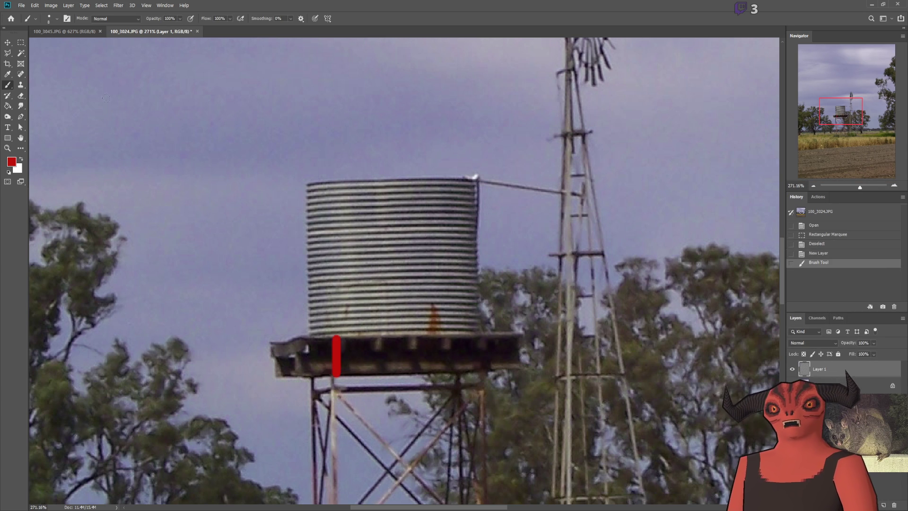
# Step: Duplicate the stroke layer and move the copy up onto the tank's base
pyautogui.click(9, 41)
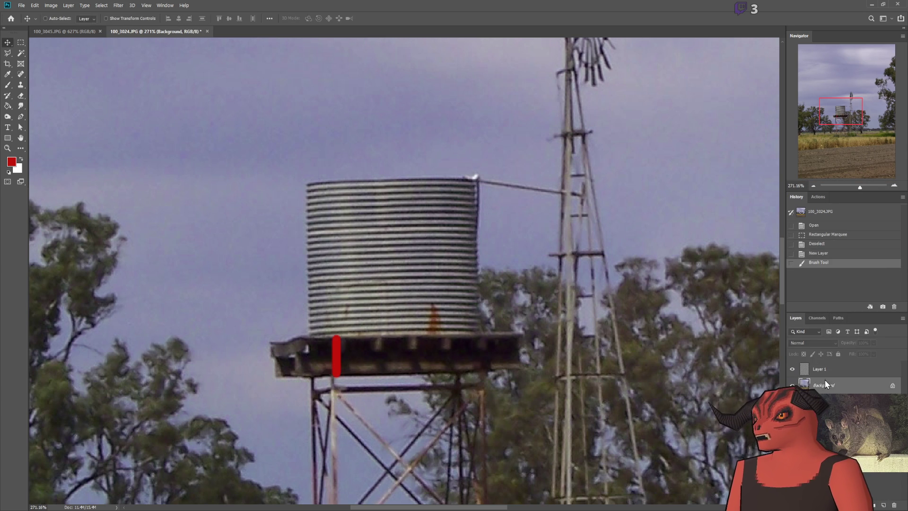
pyautogui.hotkey('ctrl', 'j')
pyautogui.scroll(3, 331, 350)
pyautogui.moveTo(331, 350)
pyautogui.mouseDown()
pyautogui.moveTo(371, 297)
pyautogui.moveTo(350, 282)
pyautogui.mouseUp()
pyautogui.scroll(-3, 568, 351)
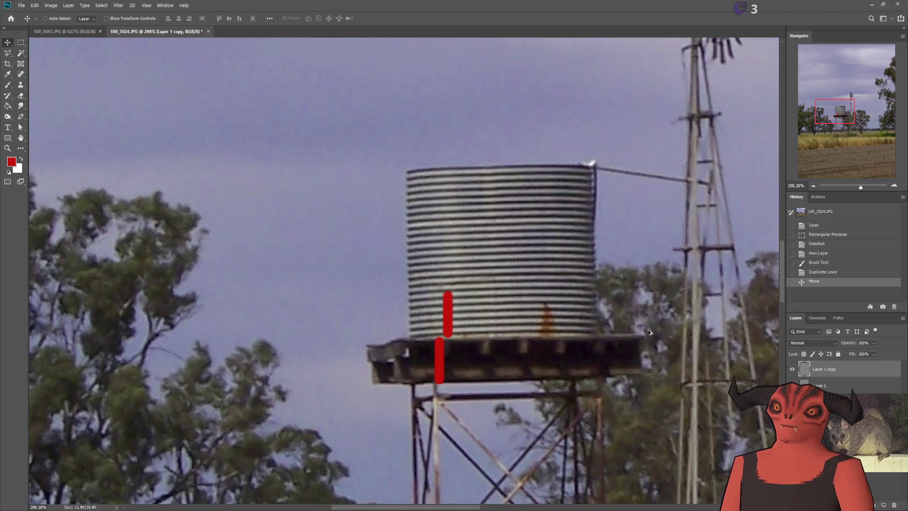
# Step: Duplicate the stroke layers twice more, stacking red copies up the tank side to its rim
pyautogui.keyDown('shift'); pyautogui.click(846, 386); pyautogui.keyUp('shift')
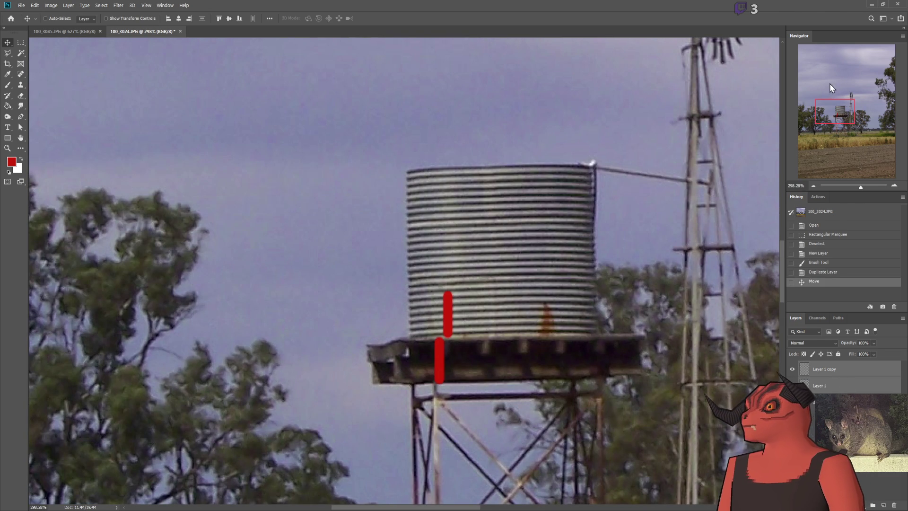
pyautogui.hotkey('ctrl', 'j')
pyautogui.moveTo(504, 287); pyautogui.dragTo(498, 196)
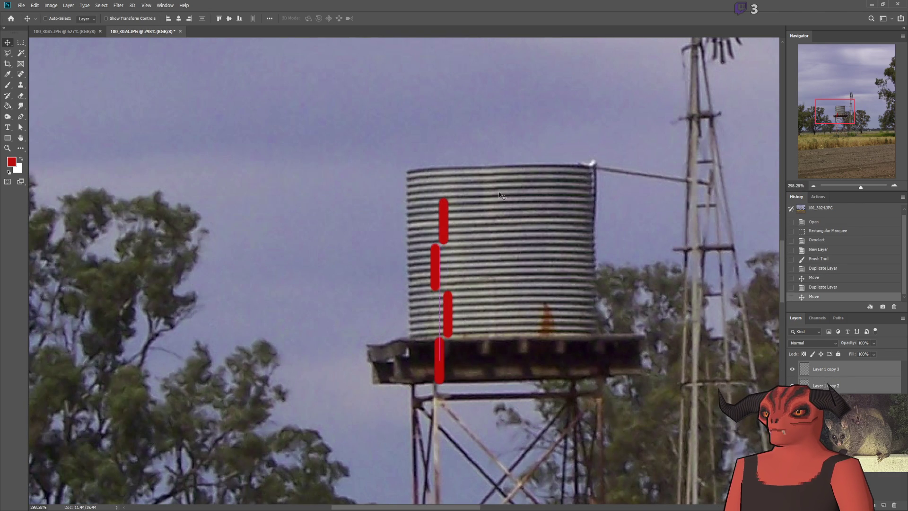
pyautogui.scroll(2, 498, 251)
pyautogui.hotkey('ctrl', 'j')
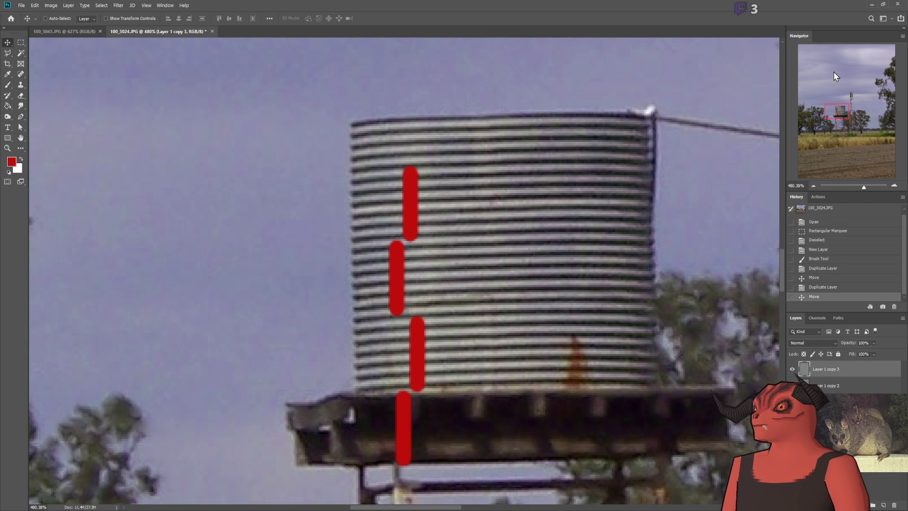
pyautogui.moveTo(522, 375); pyautogui.dragTo(521, 302)
pyautogui.scroll(-4, 568, 435)
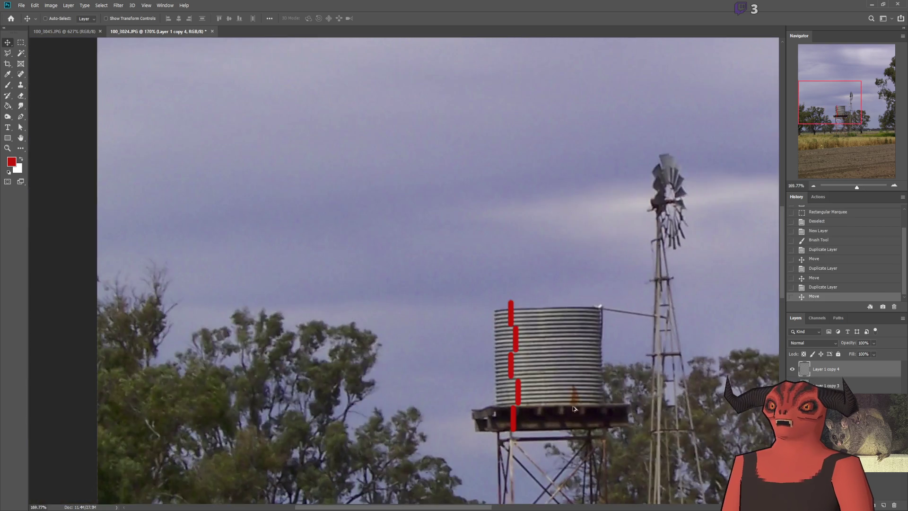
pyautogui.scroll(3, 571, 444)
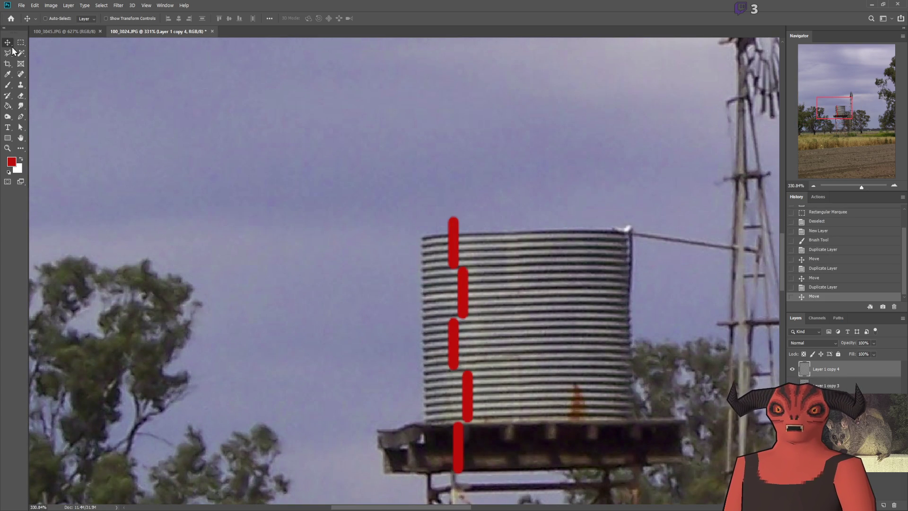
pyautogui.click(20, 42)
pyautogui.scroll(-2, 475, 151)
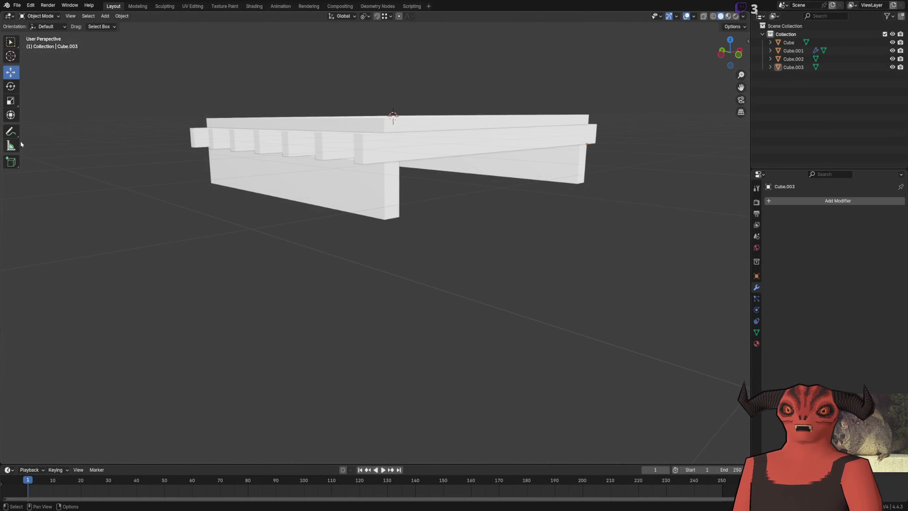
# Step: Measure the stand's beam as 0.7 m deep, then flip to Godot and back
pyautogui.click(14, 151)
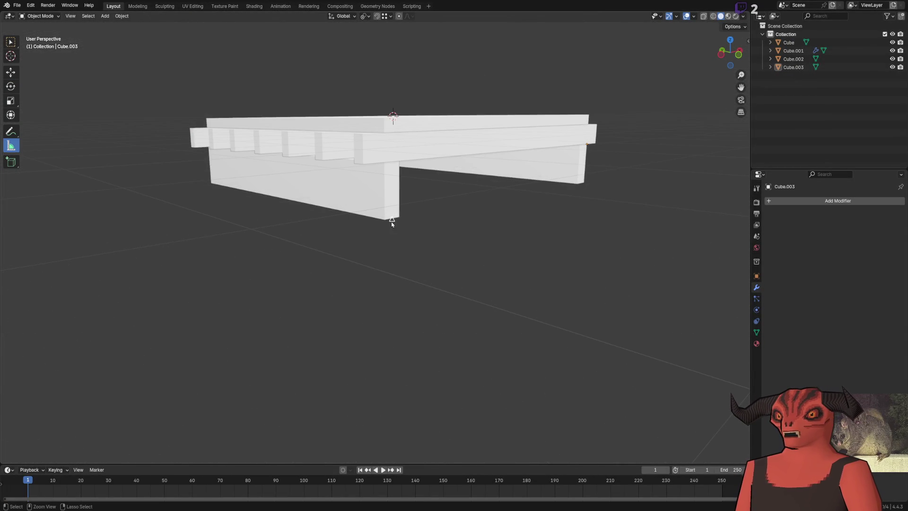
pyautogui.moveTo(384, 221); pyautogui.dragTo(386, 120)
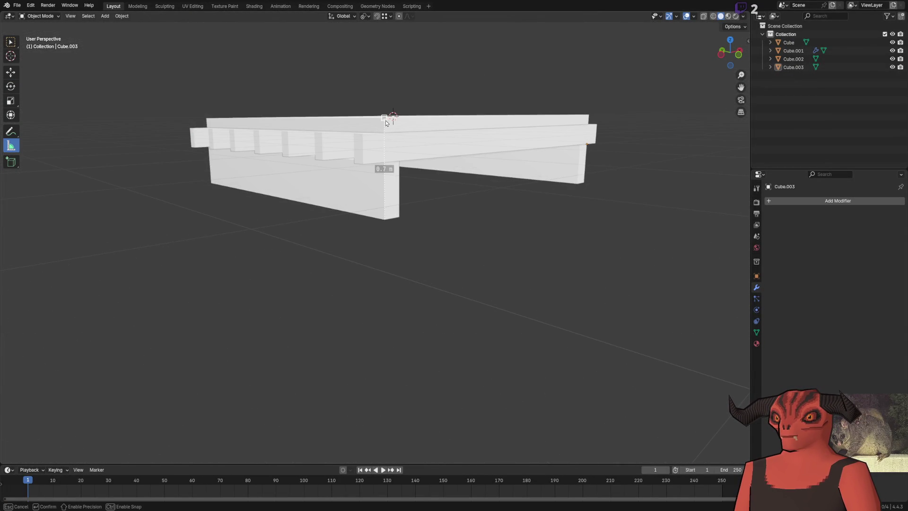
pyautogui.press('Escape')
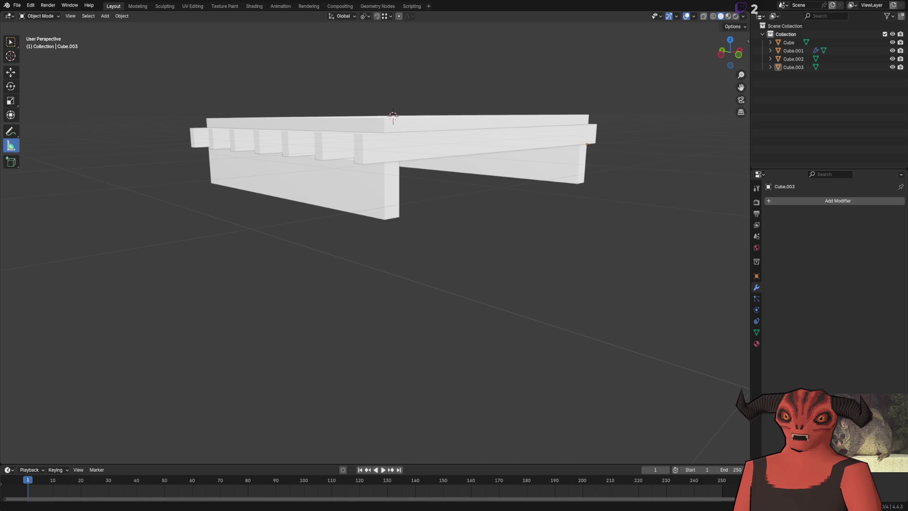
pyautogui.hotkey('alt', 'Tab')
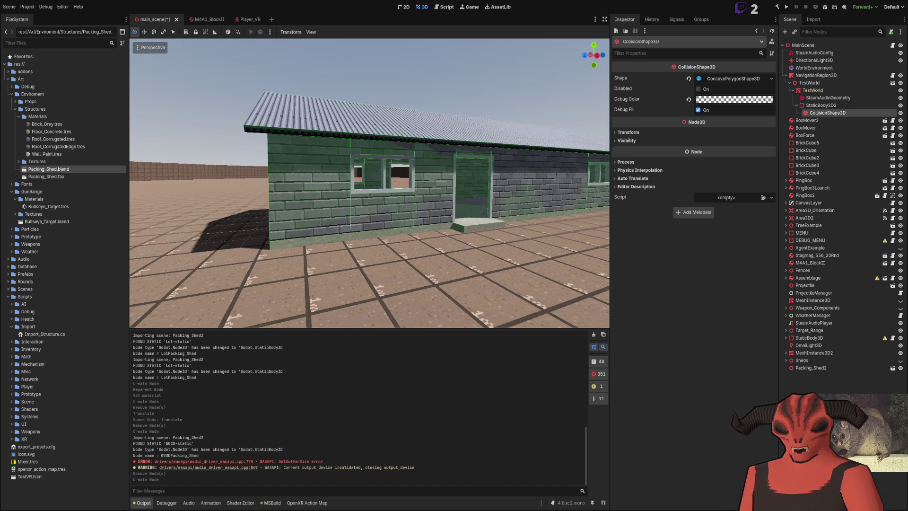
pyautogui.hotkey('alt', 'Tab')
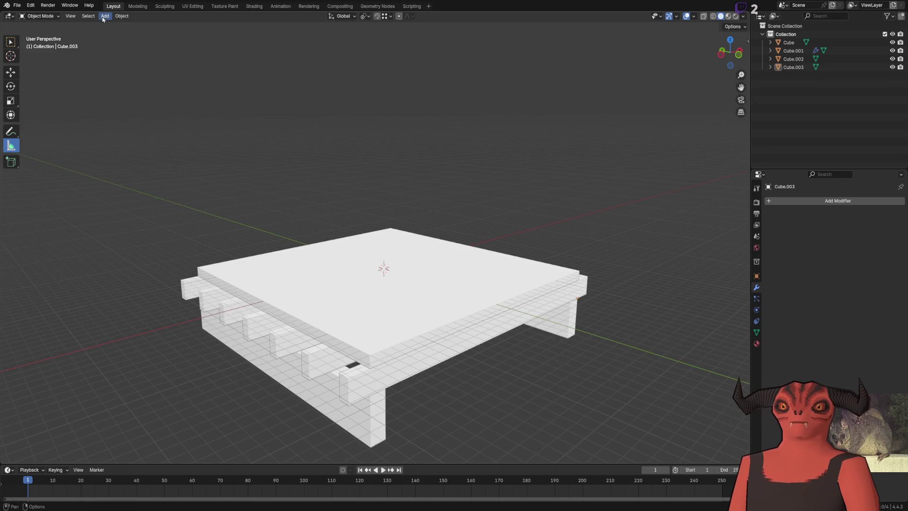
# Step: Add a cylinder and give it 12 vertices
pyautogui.click(103, 17)
pyautogui.moveTo(127, 26)
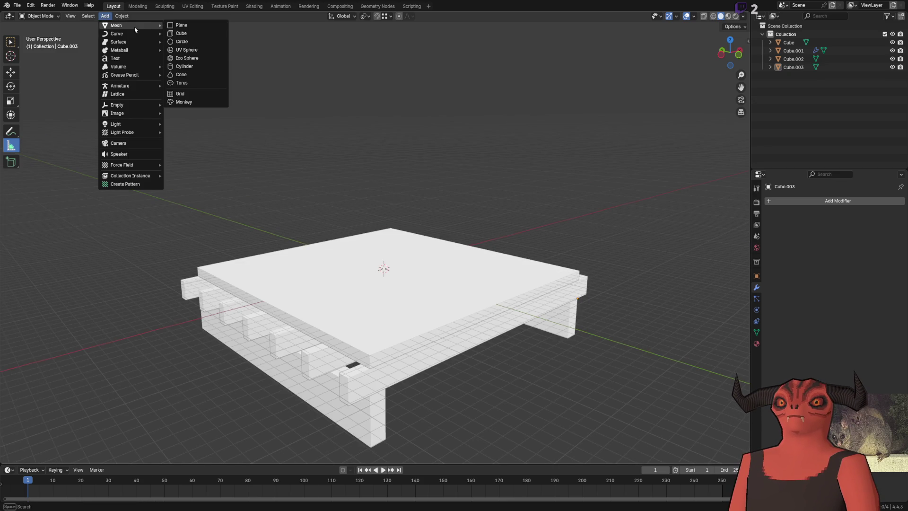
pyautogui.click(202, 69)
pyautogui.click(108, 361)
pyautogui.write('8')
pyautogui.press('Return')
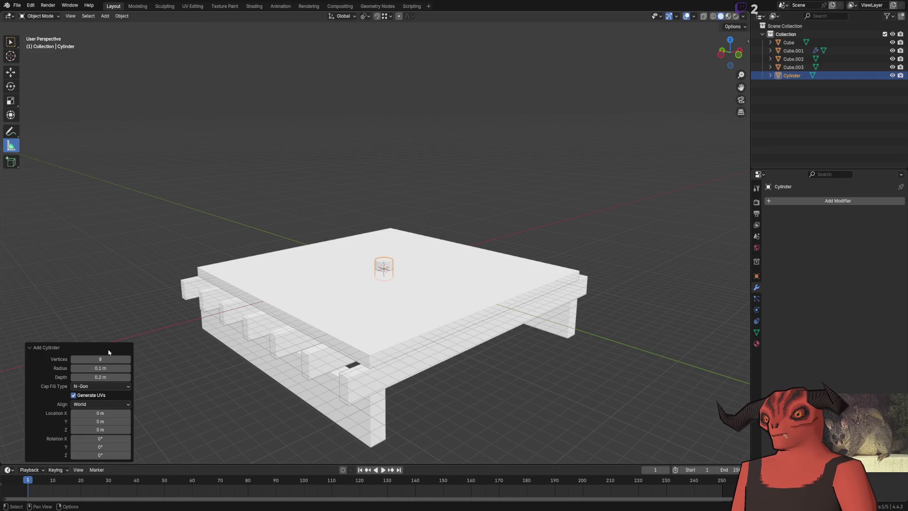
pyautogui.moveTo(111, 355); pyautogui.dragTo(119, 355)
pyautogui.scroll(-2, 355, 299)
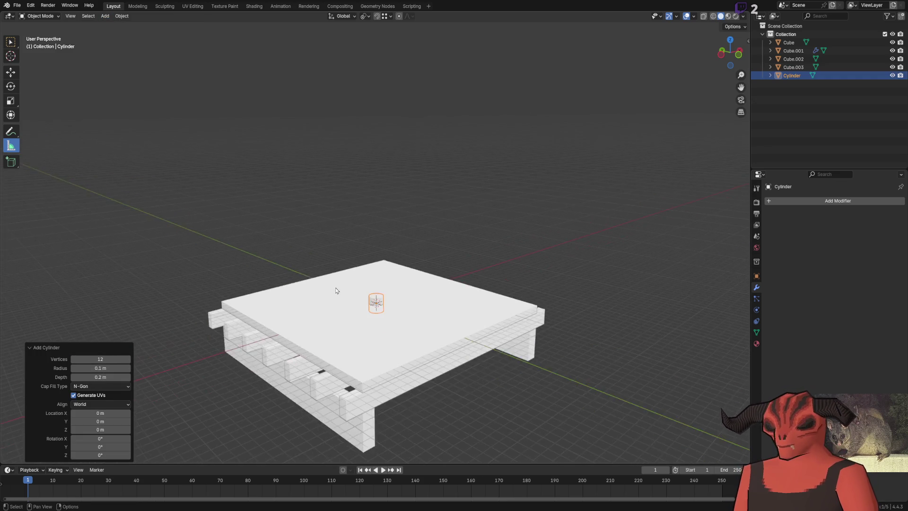
pyautogui.scroll(8, 355, 299)
pyautogui.scroll(-6, 355, 299)
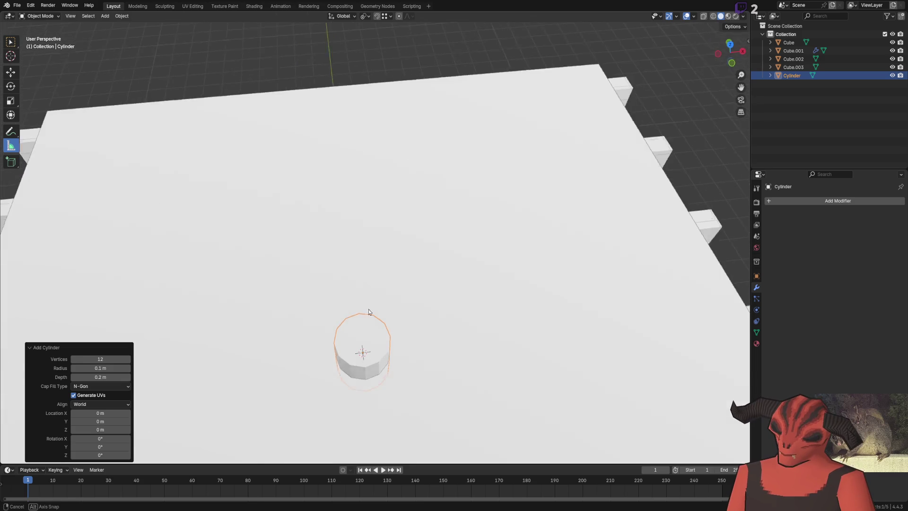
pyautogui.scroll(3, 346, 237)
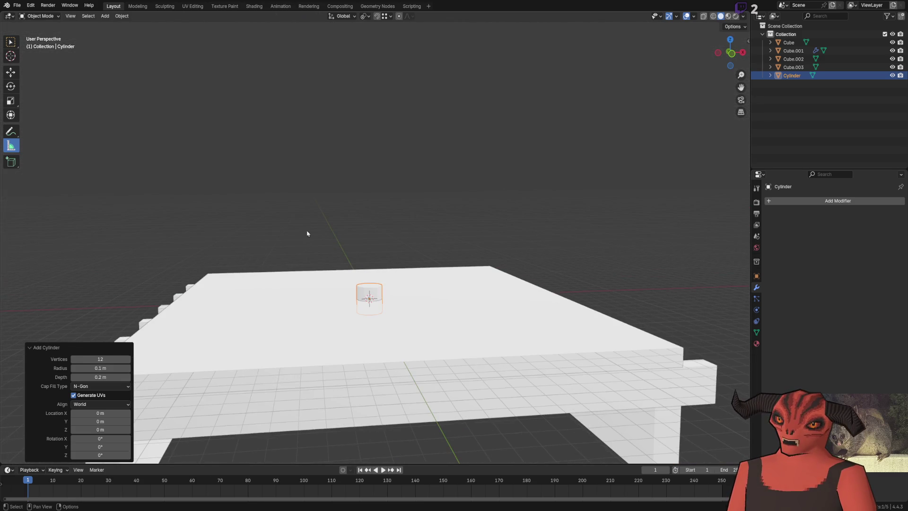
# Step: Set the cylinder's depth to 2.8 m and radius to 1.4 m
pyautogui.click(106, 377)
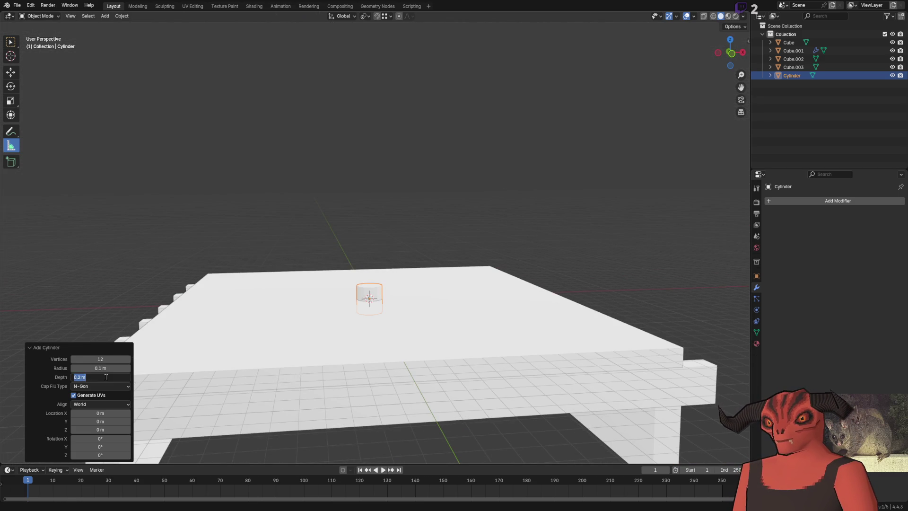
pyautogui.write('2.8')
pyautogui.press('Return')
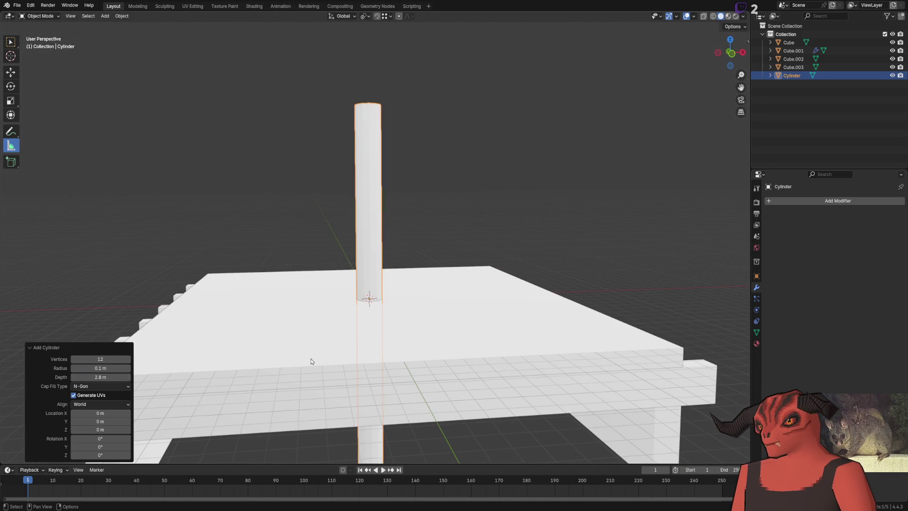
pyautogui.scroll(-4, 356, 260)
pyautogui.scroll(4, 356, 260)
pyautogui.moveTo(319, 336); pyautogui.dragTo(321, 345)
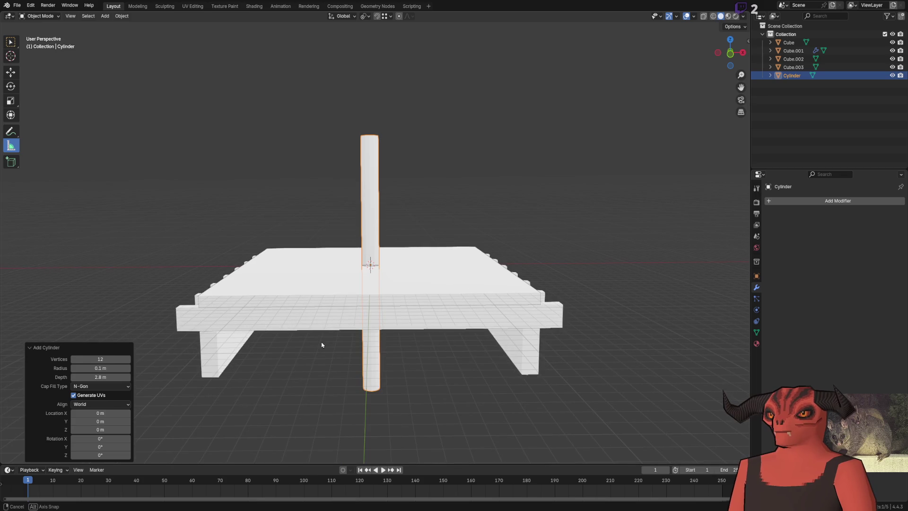
pyautogui.click(108, 368)
pyautogui.press('Escape')
pyautogui.moveTo(108, 369); pyautogui.dragTo(136, 369)
pyautogui.click(117, 369)
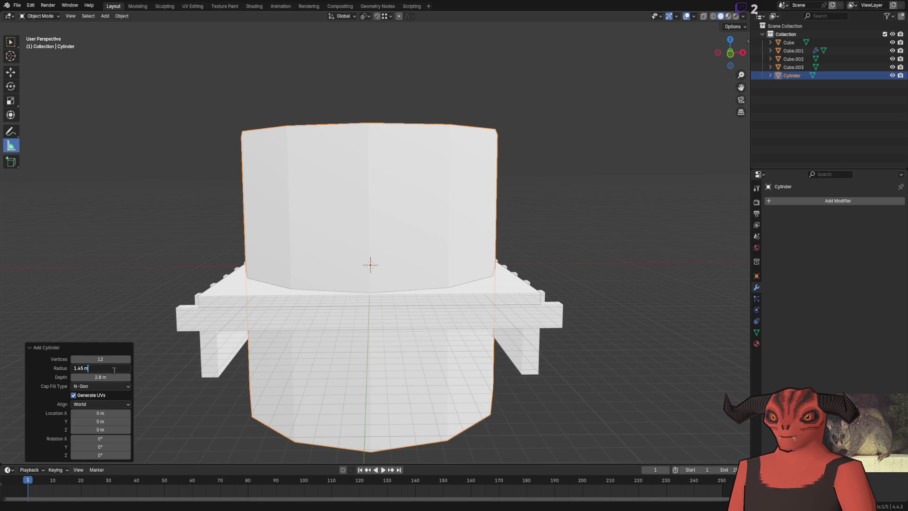
pyautogui.moveTo(175, 299)
pyautogui.mouseDown()
pyautogui.moveTo(323, 250)
pyautogui.moveTo(399, 237)
pyautogui.moveTo(457, 297)
pyautogui.moveTo(397, 263)
pyautogui.moveTo(331, 246)
pyautogui.mouseUp()
# Step: With origins-only moves enabled, lower the cylinder's origin 1.4 m to its base
pyautogui.click(10, 72)
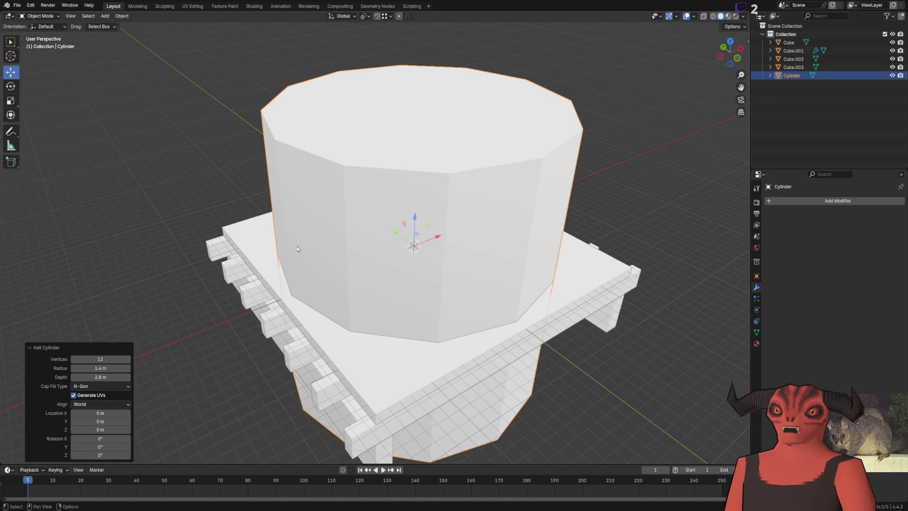
pyautogui.scroll(-4, 397, 246)
pyautogui.click(733, 26)
pyautogui.click(731, 52)
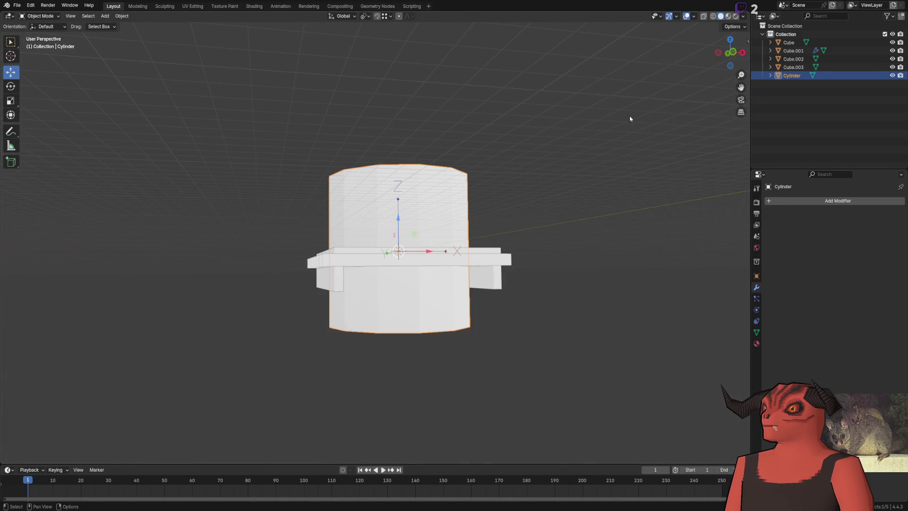
pyautogui.write('gz-1.4')
pyautogui.press('Return')
# Step: Turn off origins-only and raise the cylinder 1.4 m on Z
pyautogui.click(733, 27)
pyautogui.click(730, 51)
pyautogui.write('gz')
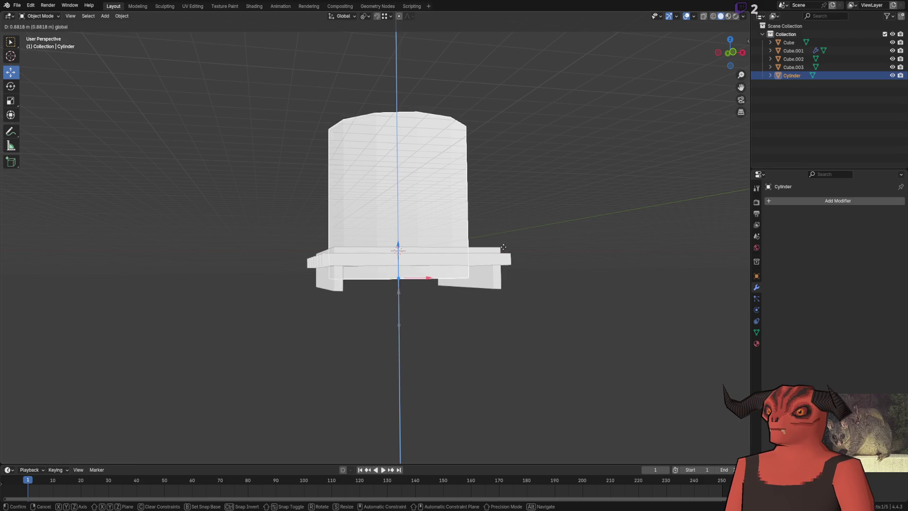
pyautogui.write('1.4')
pyautogui.press('Return')
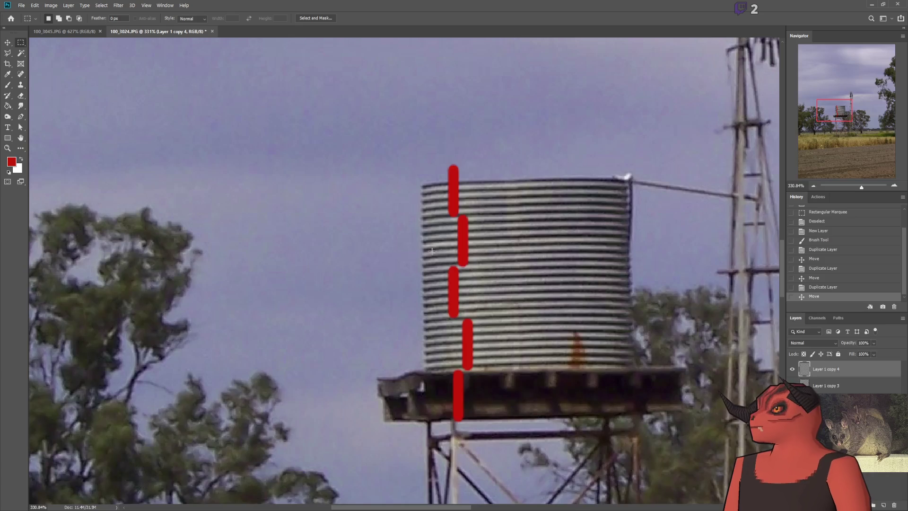
# Step: Drag the pasted aerial farm layer left beside the water tower
pyautogui.scroll(3, 764, 150)
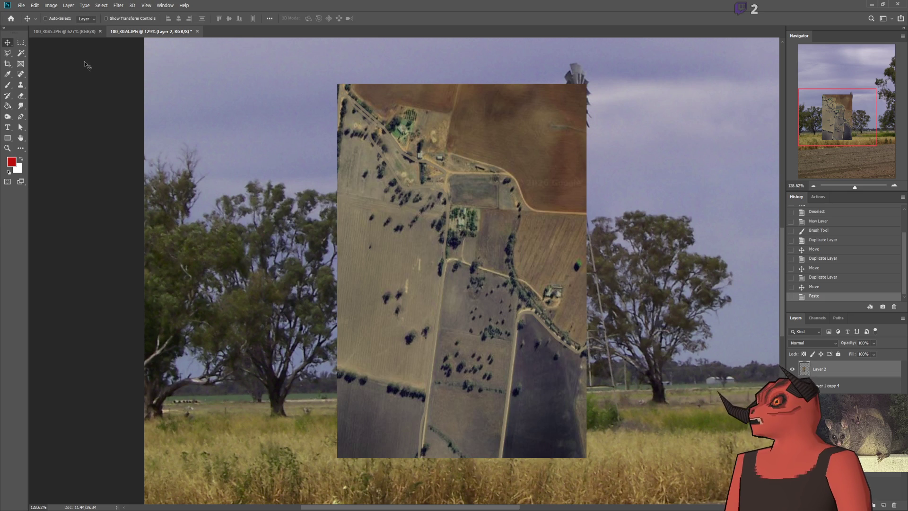
pyautogui.moveTo(465, 189)
pyautogui.mouseDown()
pyautogui.moveTo(307, 179)
pyautogui.moveTo(274, 155)
pyautogui.mouseUp()
pyautogui.scroll(3, 421, 242)
# Step: Brush a red dot on the road and a short red dash beside it
pyautogui.scroll(-6, 302, 279)
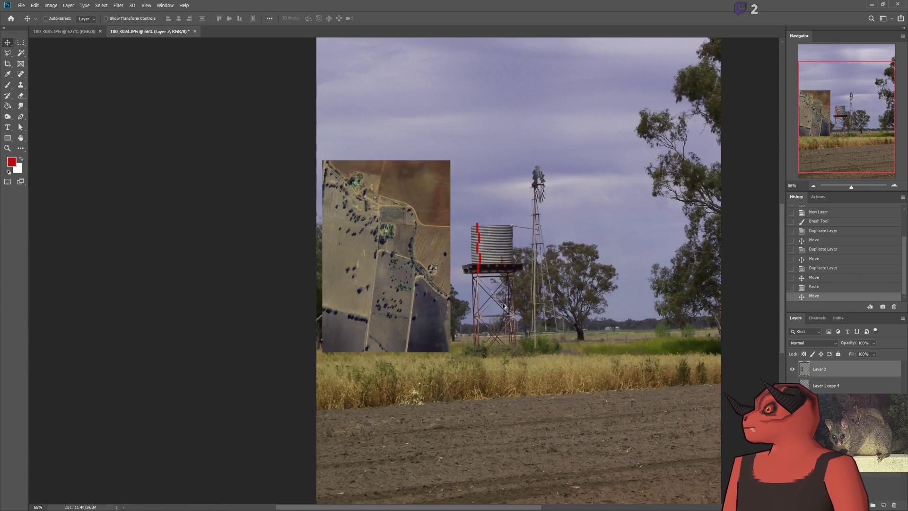
pyautogui.scroll(1, 496, 304)
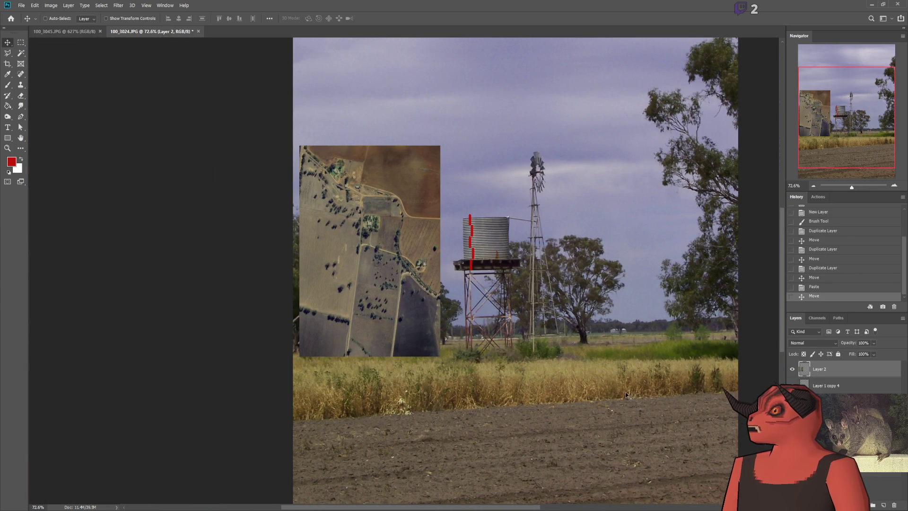
pyautogui.scroll(-3, 614, 393)
pyautogui.scroll(6, 603, 375)
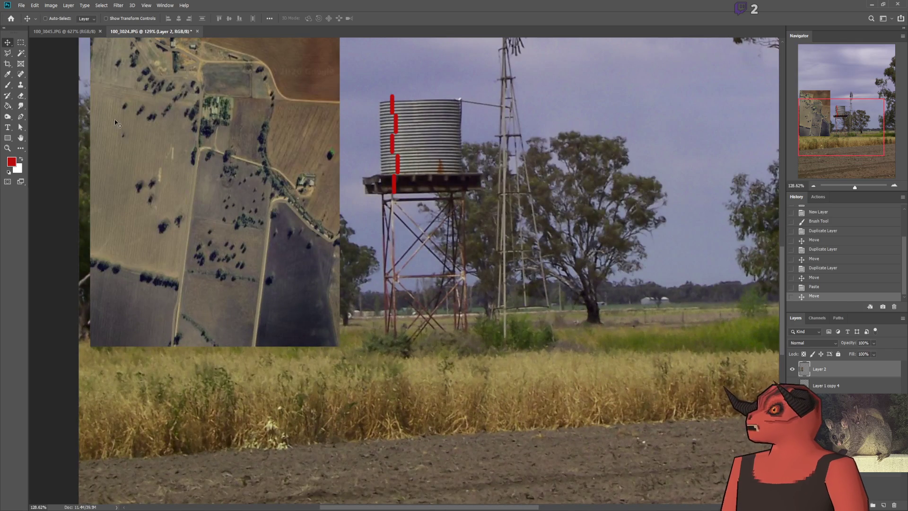
pyautogui.scroll(5, 217, 256)
pyautogui.scroll(1, 144, 283)
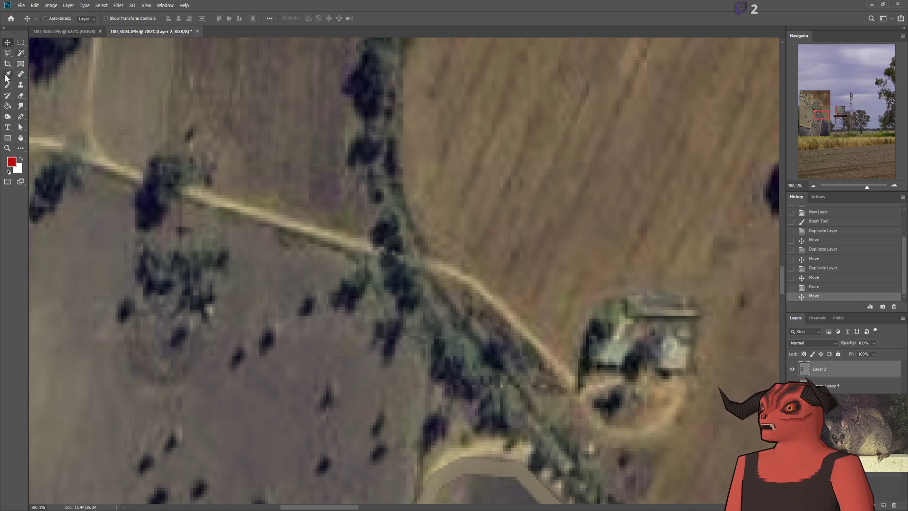
pyautogui.press('b')
pyautogui.click(290, 223)
pyautogui.scroll(-10, 651, 328)
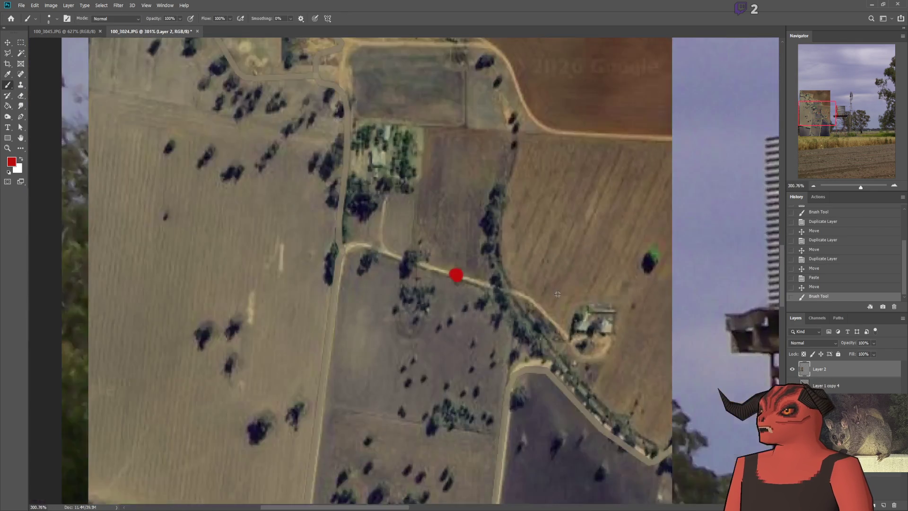
pyautogui.scroll(4, 572, 323)
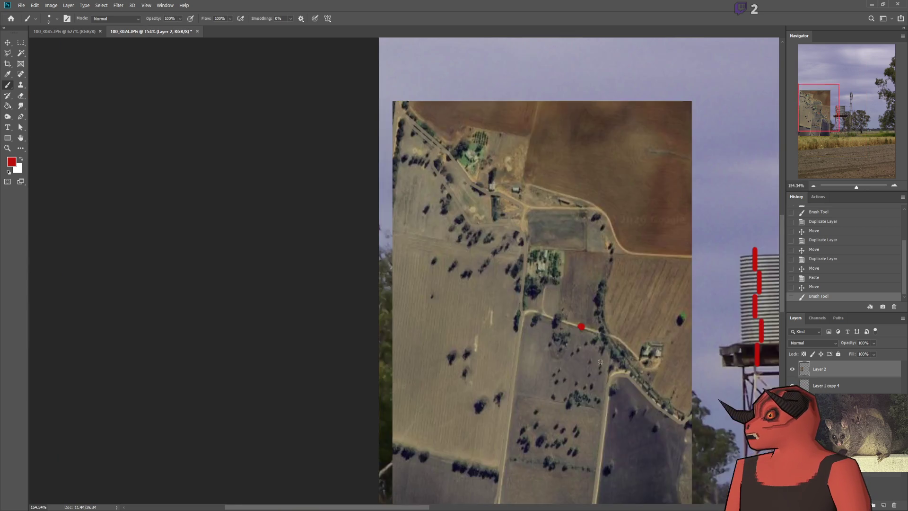
pyautogui.moveTo(530, 272); pyautogui.dragTo(502, 294)
# Step: Try red marks around the farmhouse, over the trees and down the photo, undoing each
pyautogui.scroll(-1, 686, 323)
pyautogui.scroll(-4, 686, 323)
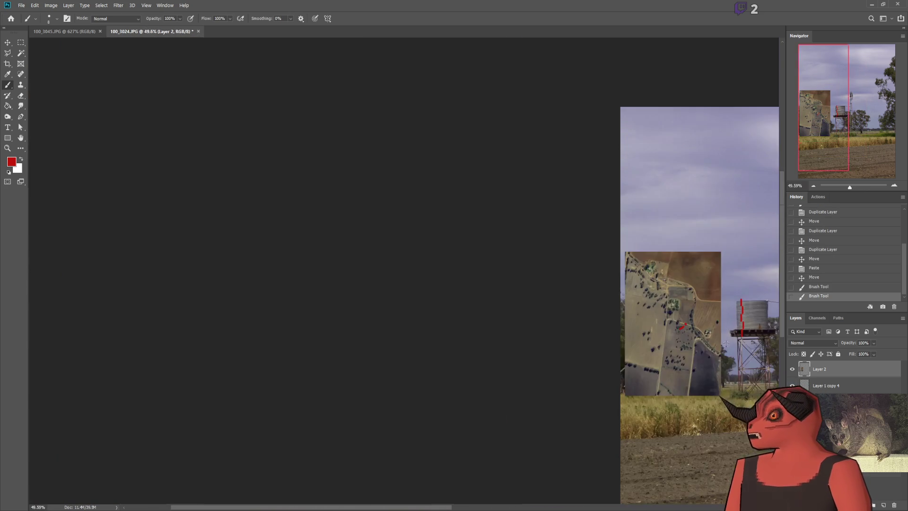
pyautogui.scroll(3, 699, 365)
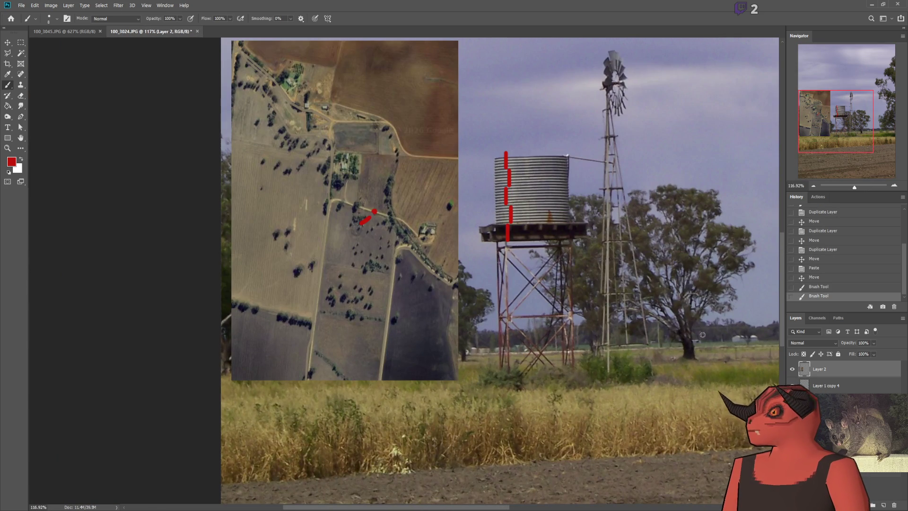
pyautogui.scroll(5, 411, 222)
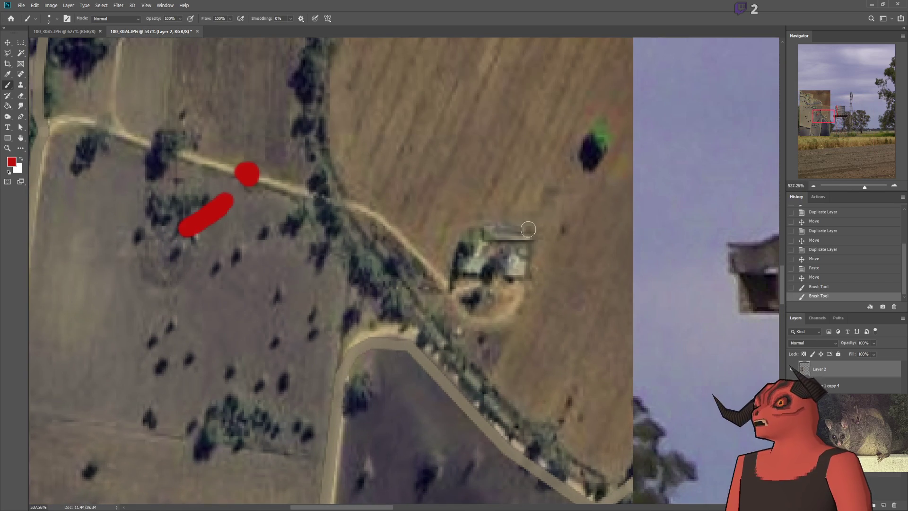
pyautogui.moveTo(537, 221); pyautogui.dragTo(511, 302)
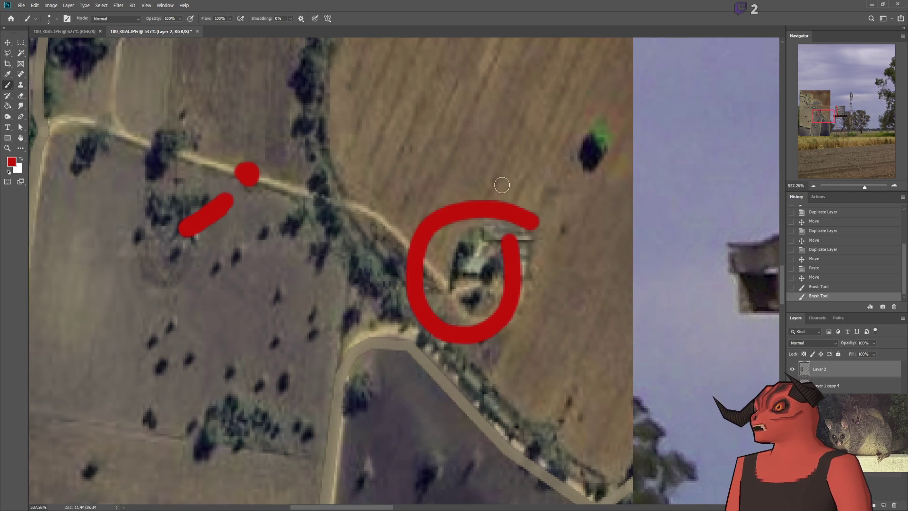
pyautogui.moveTo(504, 168); pyautogui.dragTo(511, 308)
pyautogui.scroll(-2, 508, 232)
pyautogui.scroll(1, 252, 211)
pyautogui.hotkey('ctrl', 'z')
pyautogui.hotkey('ctrl', 'z')
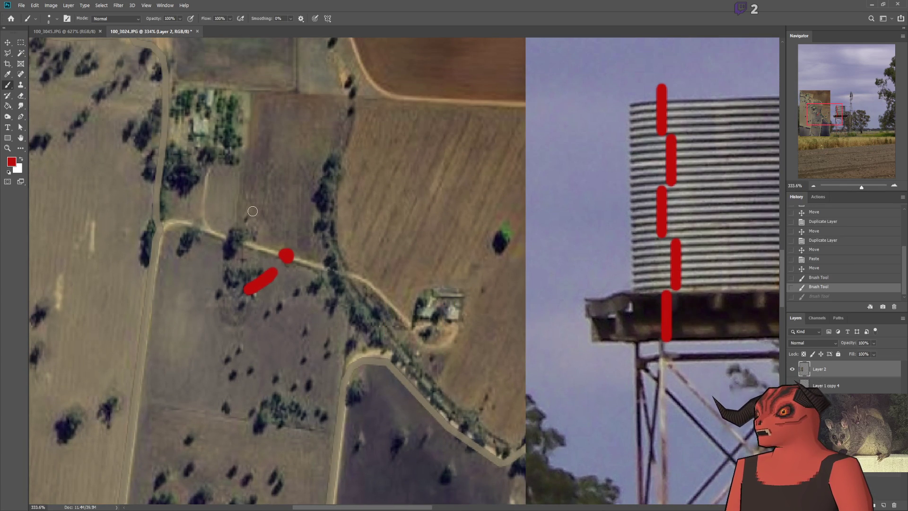
pyautogui.scroll(3, 173, 119)
pyautogui.moveTo(294, 71); pyautogui.dragTo(243, 138)
pyautogui.hotkey('ctrl', 'z')
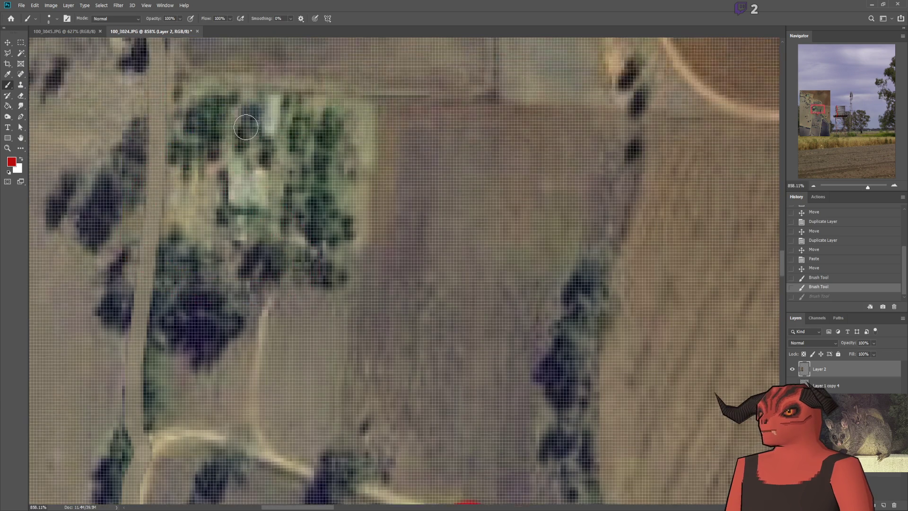
pyautogui.scroll(2, 247, 128)
pyautogui.moveTo(310, 52); pyautogui.dragTo(310, 184)
pyautogui.hotkey('ctrl', 'z')
# Step: Outline the field's left edge with a red stroke
pyautogui.scroll(-3, 265, 330)
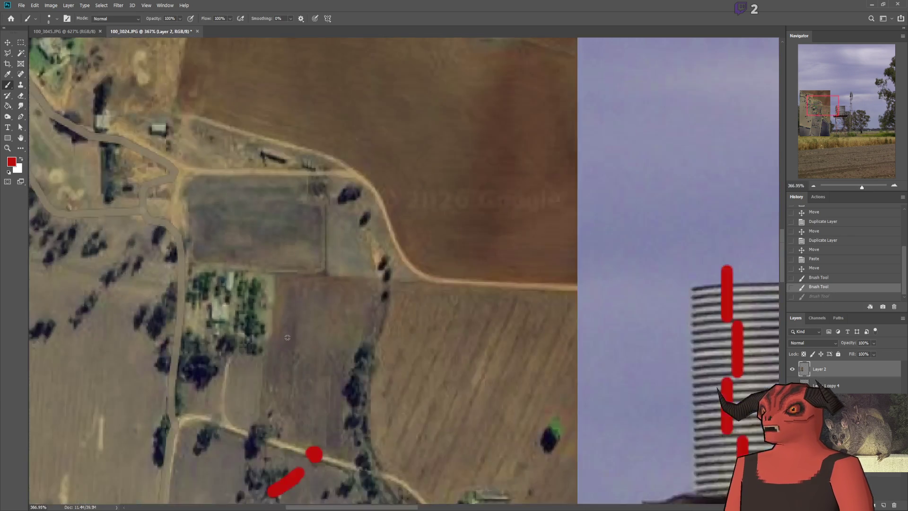
pyautogui.scroll(-3, 264, 330)
pyautogui.scroll(-2, 296, 330)
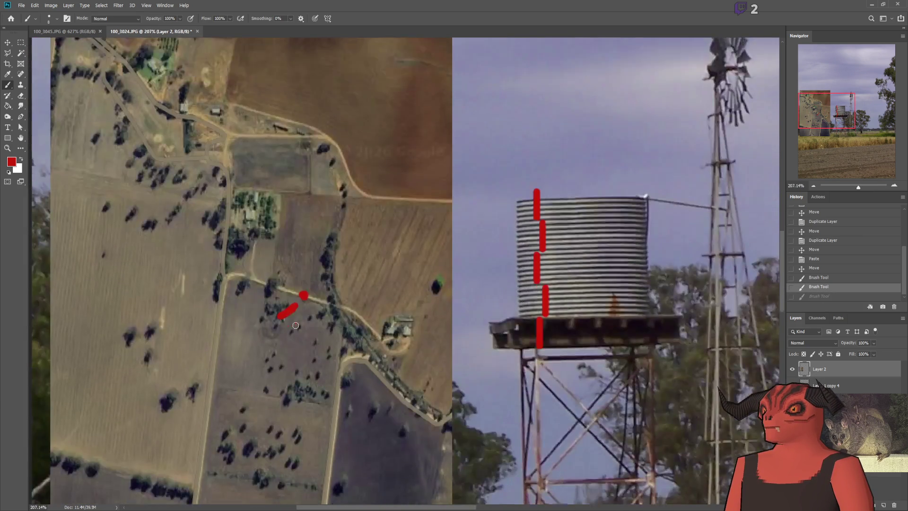
pyautogui.scroll(-2, 290, 320)
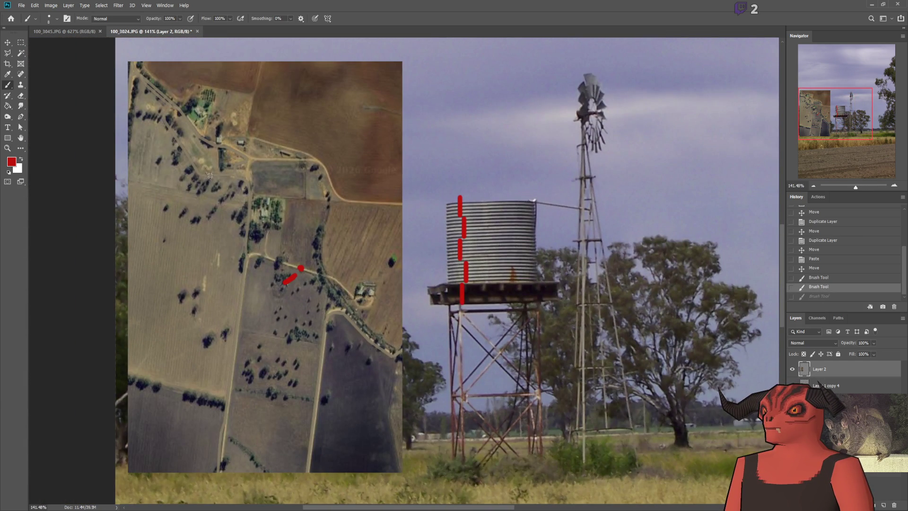
pyautogui.scroll(4, 222, 205)
pyautogui.scroll(-4, 256, 211)
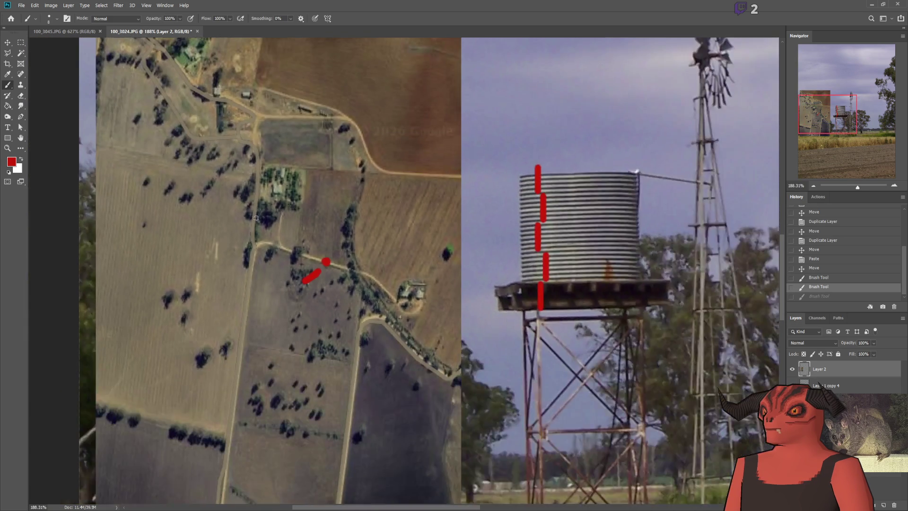
pyautogui.scroll(-1, 259, 158)
pyautogui.moveTo(258, 153); pyautogui.dragTo(224, 439)
pyautogui.moveTo(254, 161)
pyautogui.mouseDown()
pyautogui.moveTo(417, 158)
pyautogui.moveTo(396, 429)
pyautogui.mouseUp()
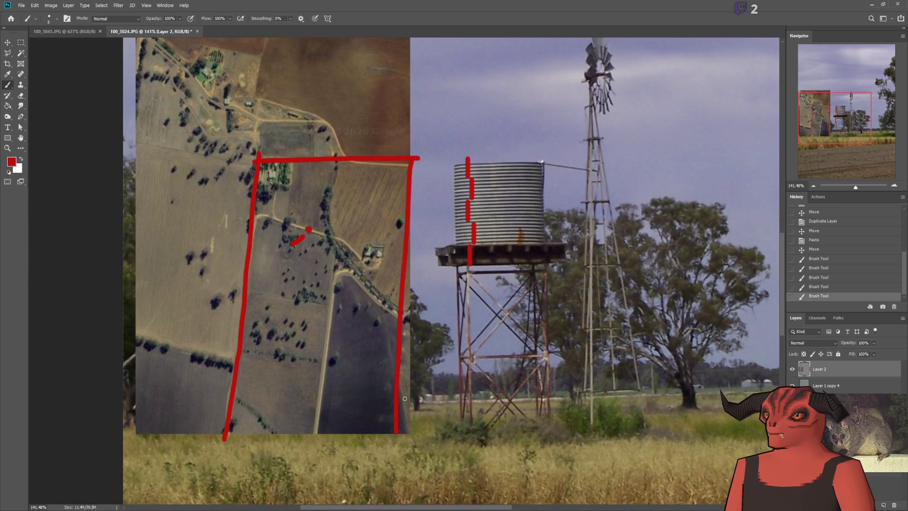
pyautogui.hotkey('ctrl', 'z')
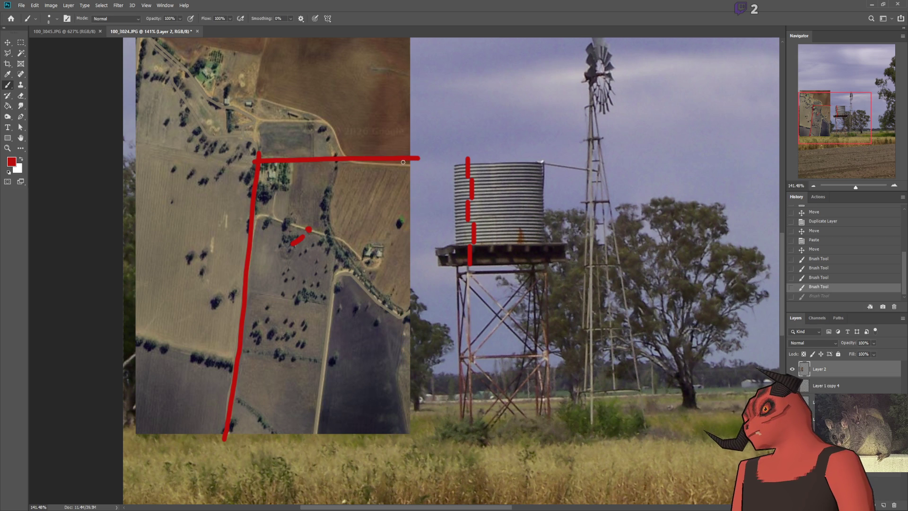
pyautogui.moveTo(410, 172); pyautogui.dragTo(404, 320)
pyautogui.moveTo(325, 301); pyautogui.dragTo(309, 427)
pyautogui.hotkey('ctrl', 'z')
pyautogui.hotkey('ctrl', 'z')
pyautogui.hotkey('ctrl', 'z')
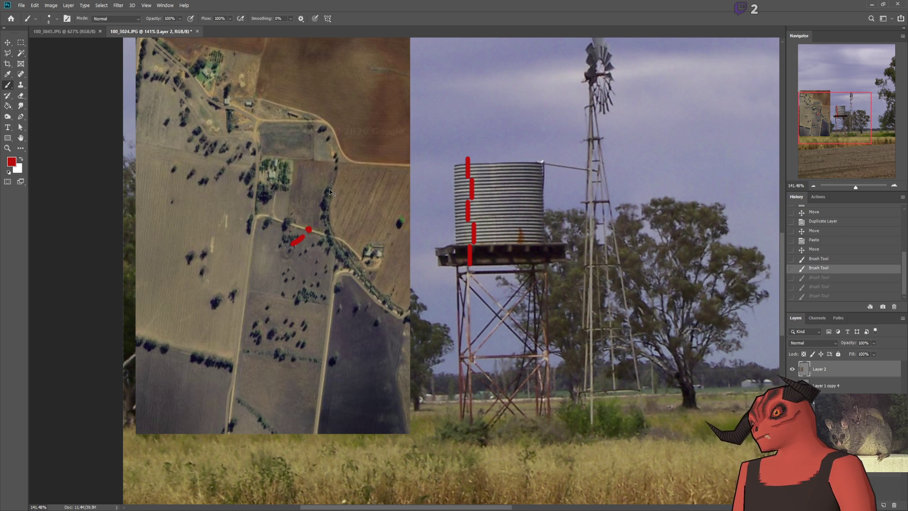
pyautogui.scroll(10, 303, 213)
pyautogui.scroll(-10, 197, 282)
pyautogui.hotkey('ctrl', 'z')
pyautogui.hotkey('ctrl', 'z')
pyautogui.scroll(-1, 410, 237)
pyautogui.moveTo(429, 192); pyautogui.dragTo(393, 276)
pyautogui.moveTo(442, 207); pyautogui.dragTo(420, 281)
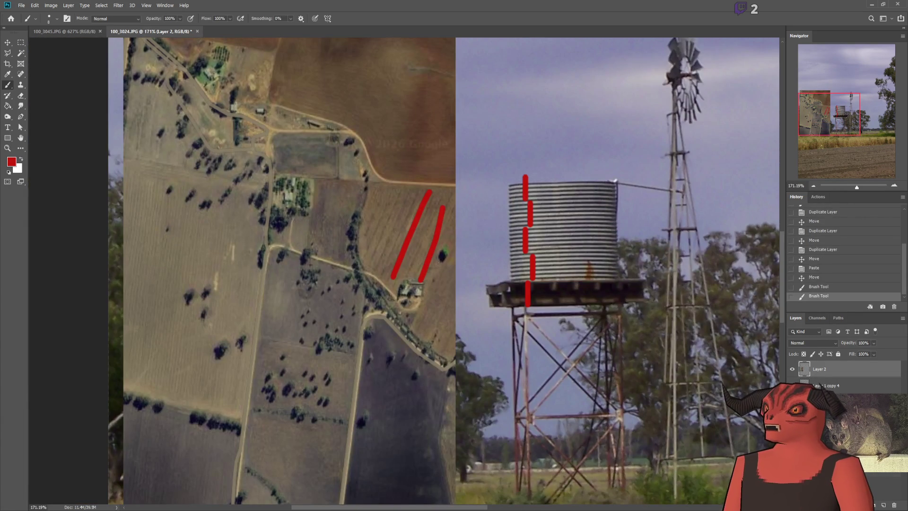
pyautogui.moveTo(448, 240); pyautogui.dragTo(428, 345)
pyautogui.moveTo(388, 192); pyautogui.dragTo(354, 274)
pyautogui.scroll(4, 384, 221)
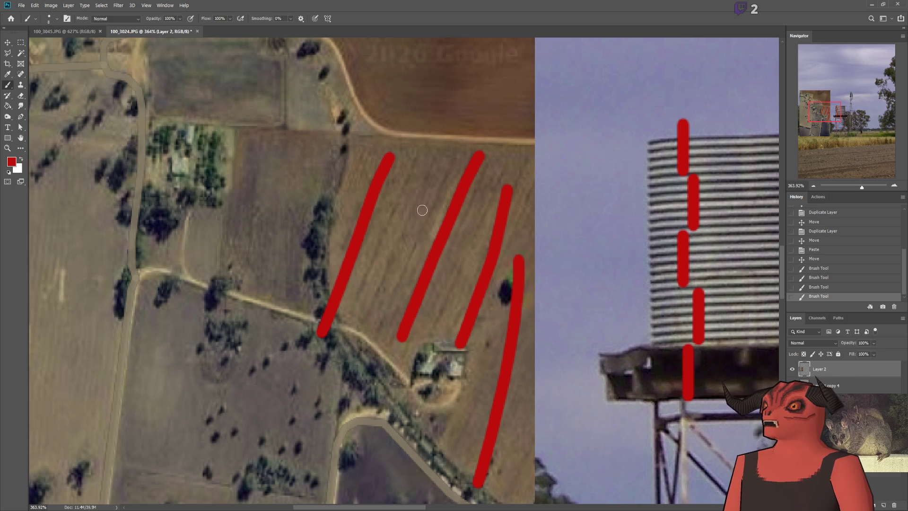
pyautogui.hotkey('ctrl', 'z')
pyautogui.hotkey('ctrl', 'z')
pyautogui.hotkey('ctrl', 'z')
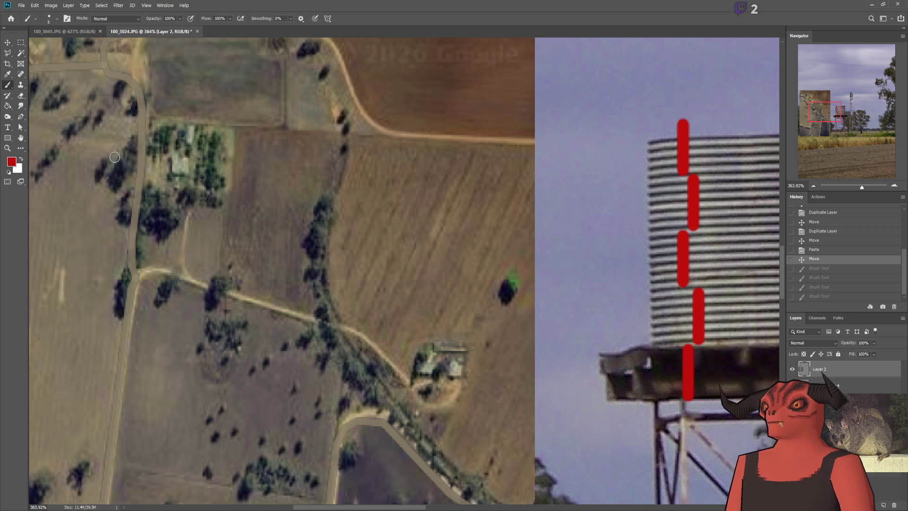
pyautogui.click(64, 32)
pyautogui.scroll(-10, 357, 271)
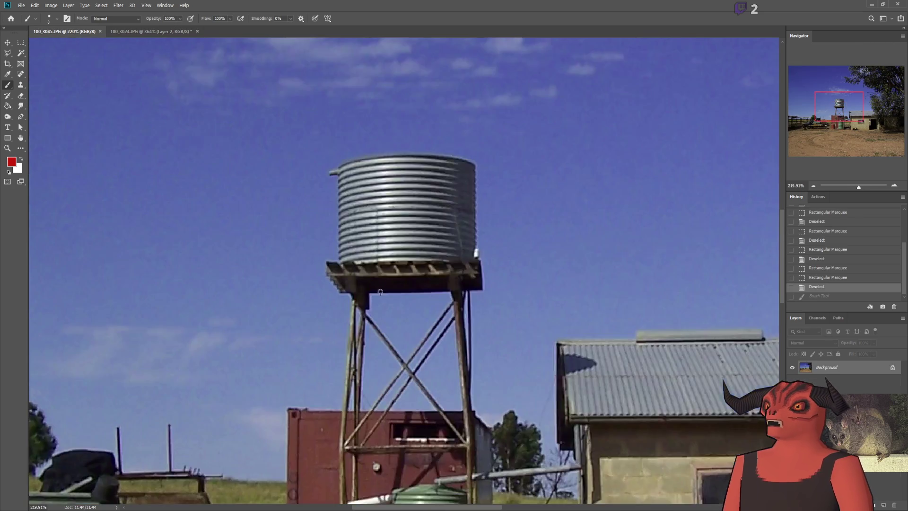
pyautogui.scroll(5, 254, 290)
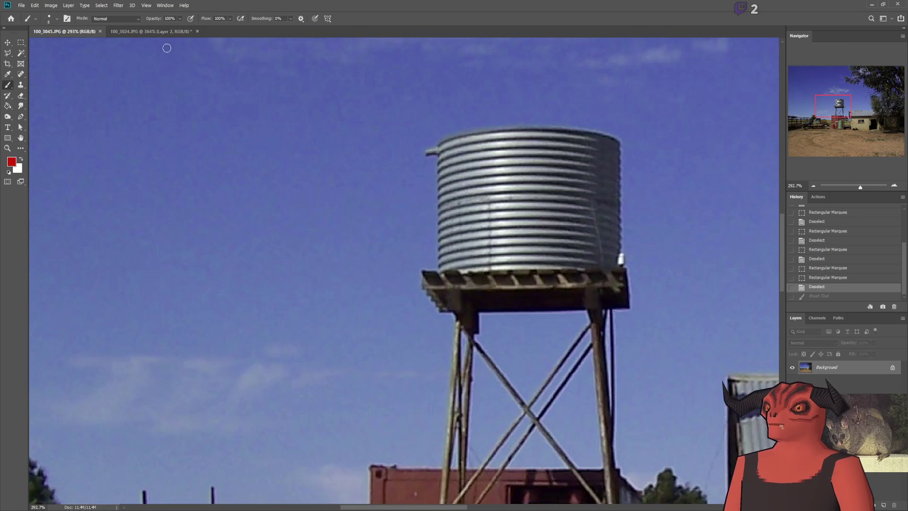
pyautogui.click(150, 32)
pyautogui.scroll(-8, 604, 249)
pyautogui.scroll(5, 604, 249)
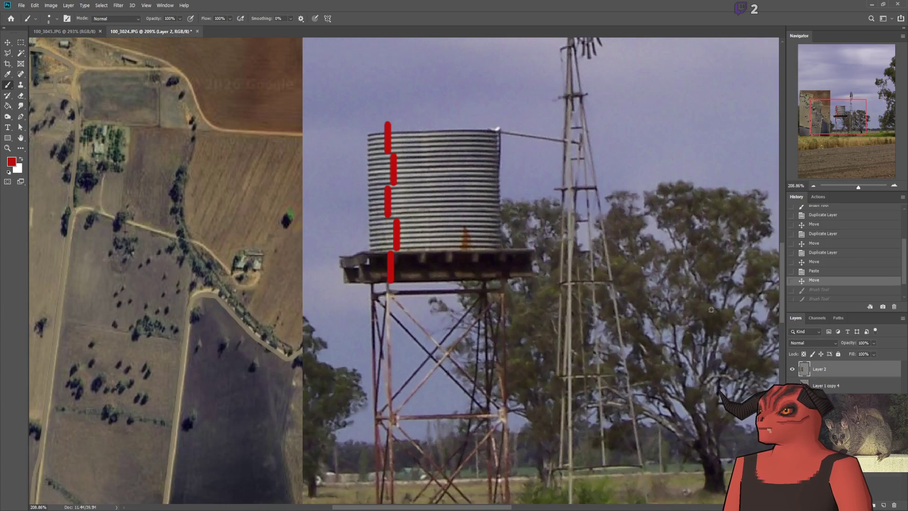
pyautogui.moveTo(524, 142); pyautogui.dragTo(373, 138)
pyautogui.hotkey('ctrl', 'z')
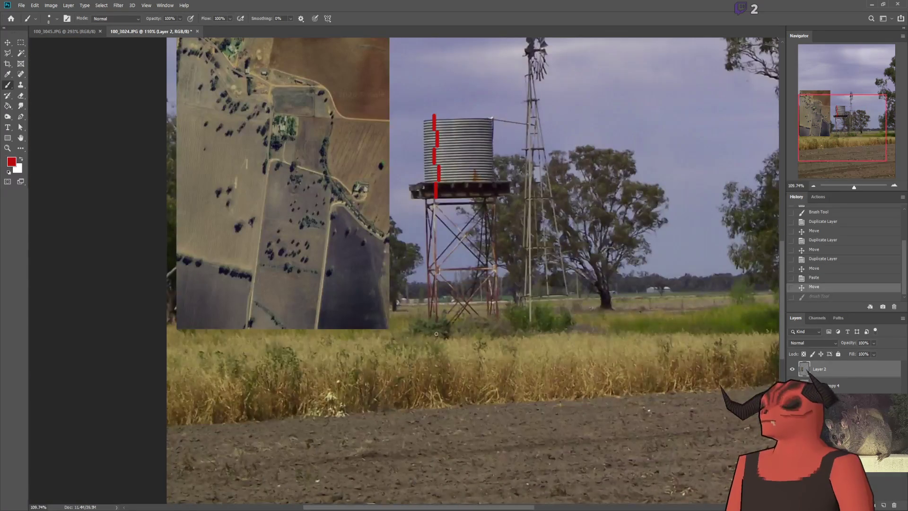
pyautogui.scroll(3, 397, 379)
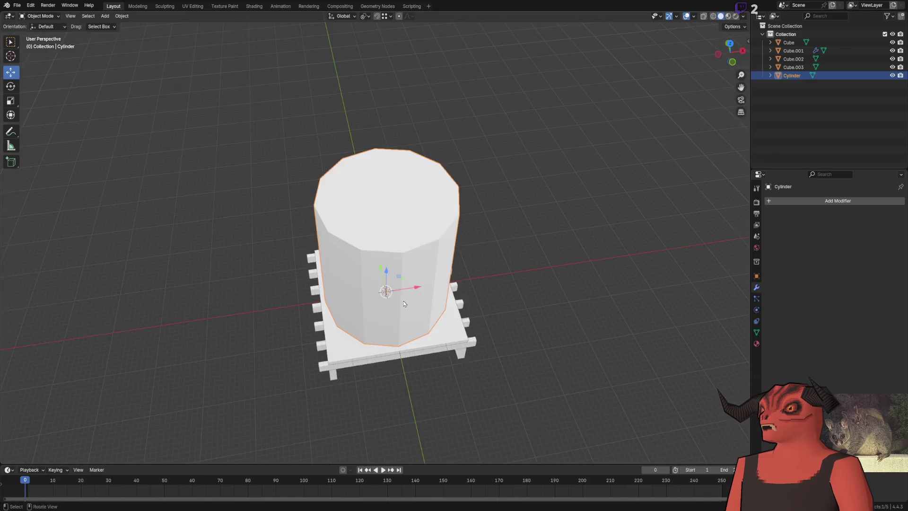
pyautogui.scroll(-5, 317, 265)
pyautogui.hotkey('alt', 'a')
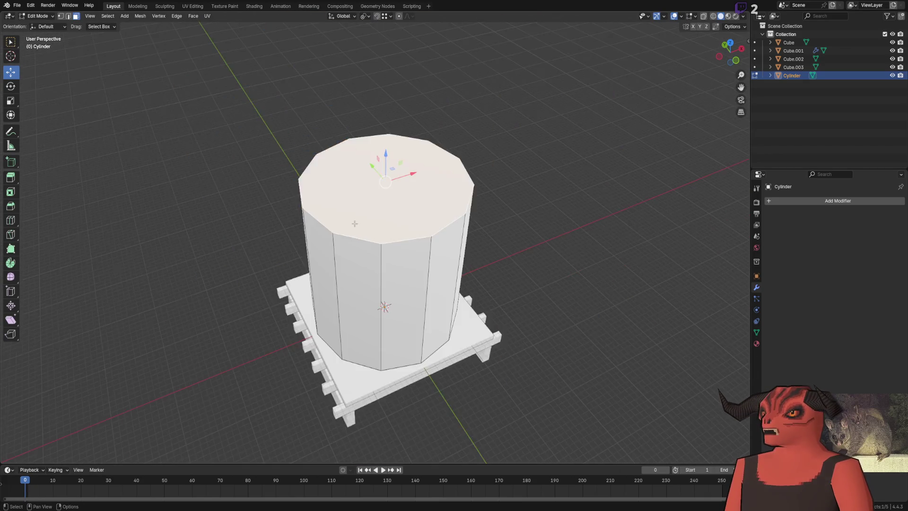
pyautogui.scroll(5, 159, 85)
pyautogui.moveTo(159, 85); pyautogui.dragTo(199, 110)
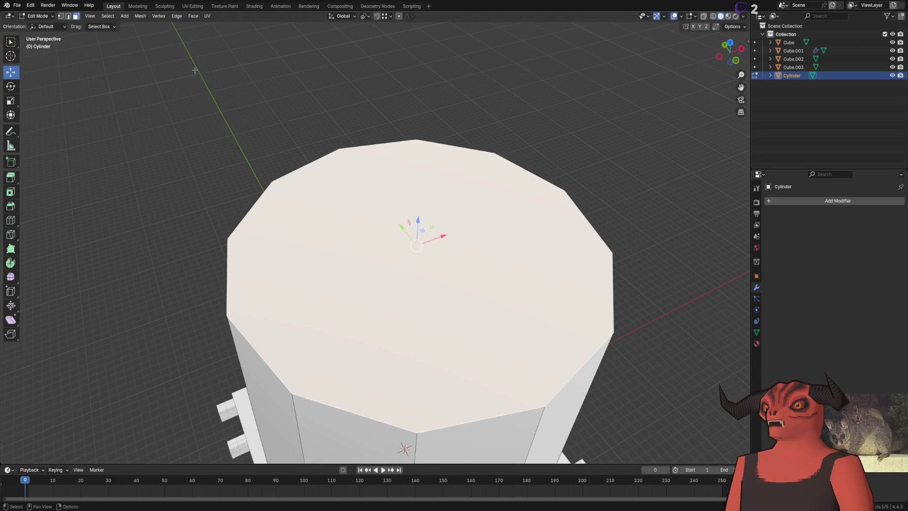
pyautogui.click(11, 206)
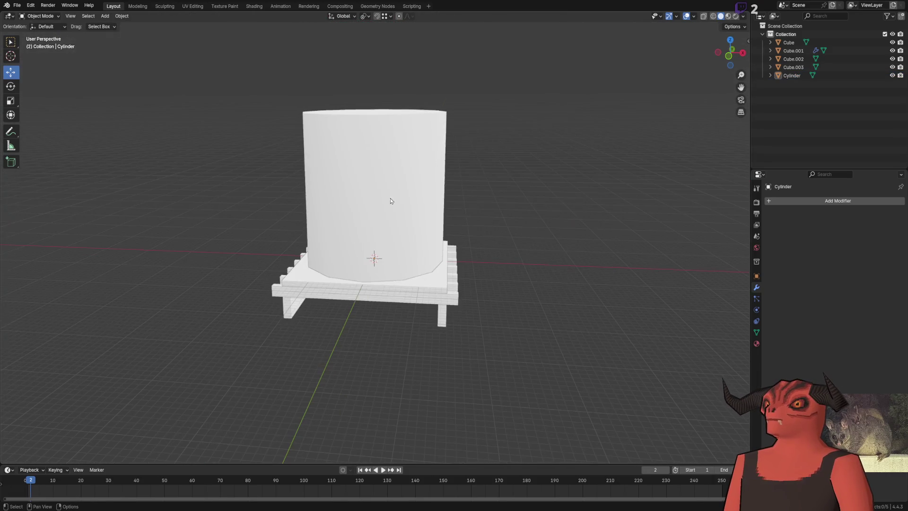
pyautogui.press('Tab')
pyautogui.click(134, 246)
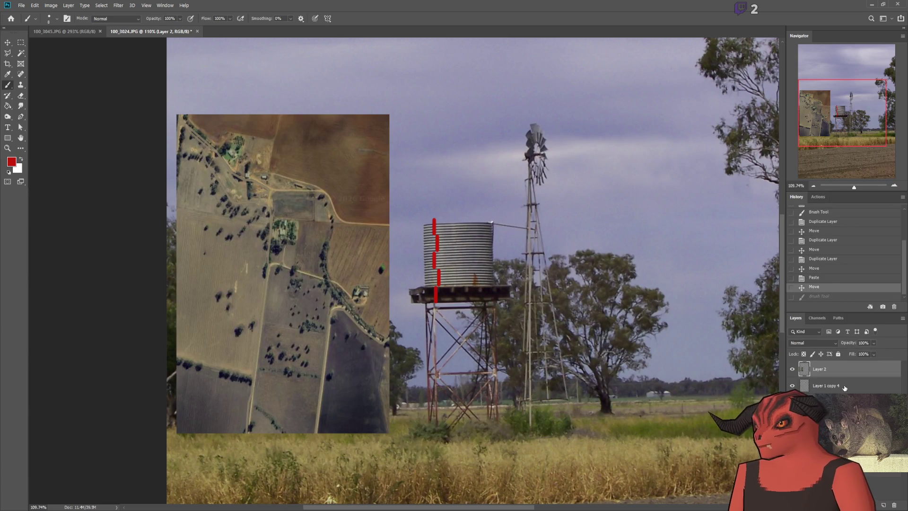
# Step: Hide the aerial overlay, merge the marking layers, hide the red dashed layer and add an empty layer
pyautogui.click(795, 371)
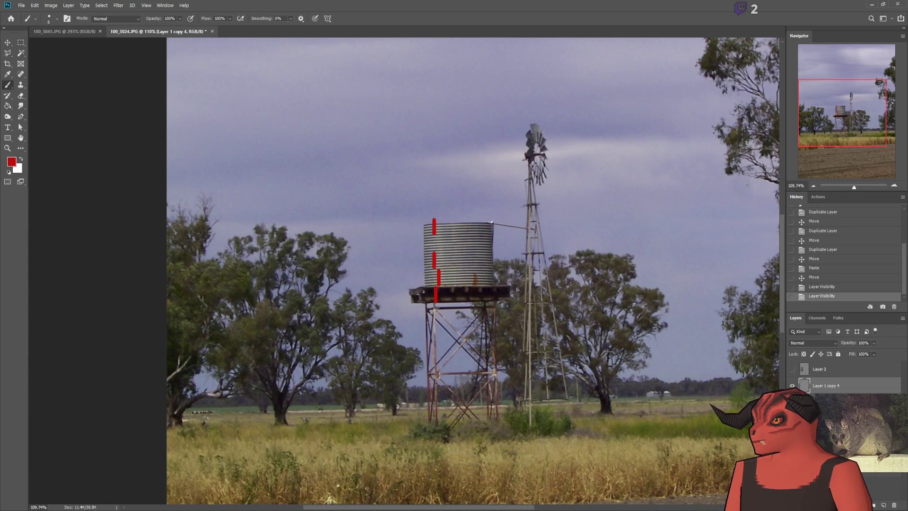
pyautogui.hotkey('ctrl', 'e')
pyautogui.scroll(10, 477, 257)
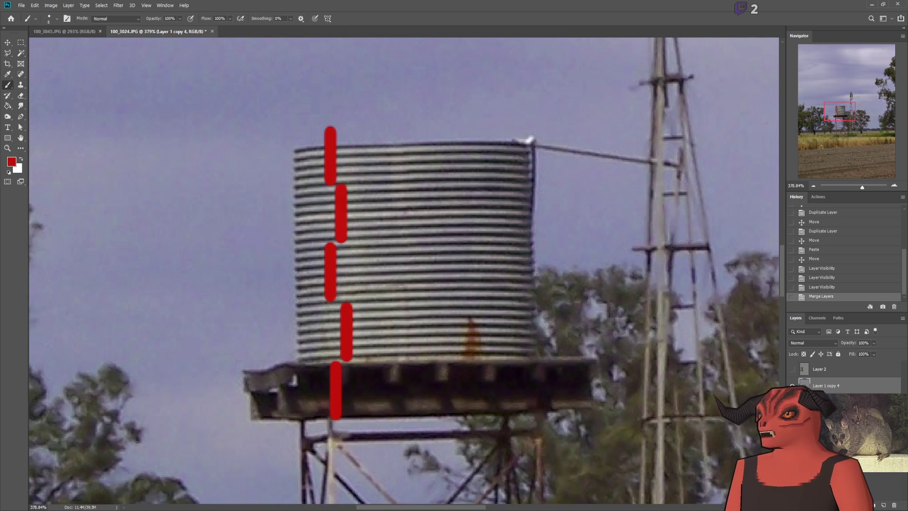
pyautogui.hotkey('ctrl', ',')
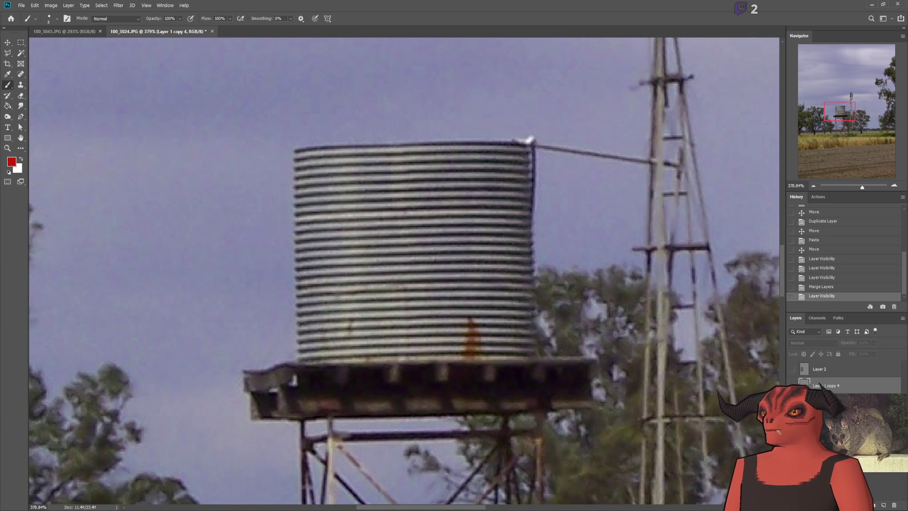
pyautogui.click(876, 506)
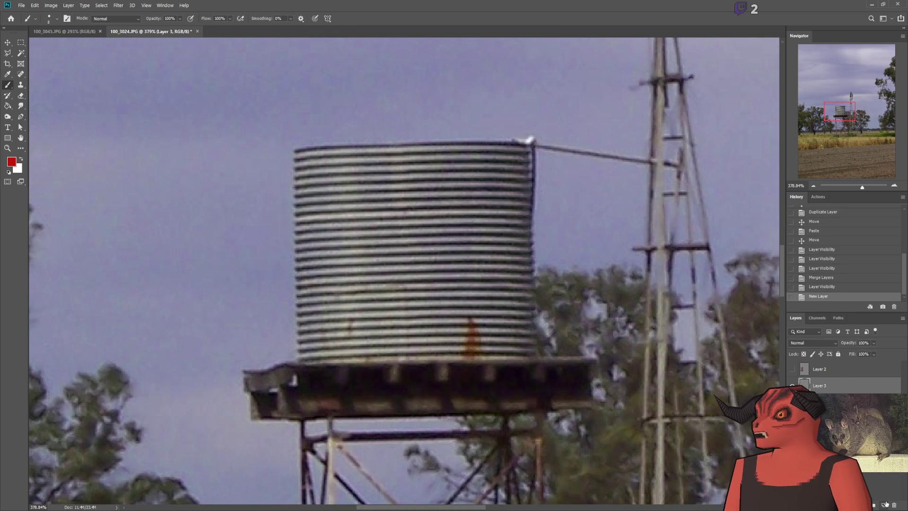
# Step: Try red marks on the tank's top corner and both stand legs, undoing each stroke
pyautogui.moveTo(510, 129); pyautogui.dragTo(542, 136)
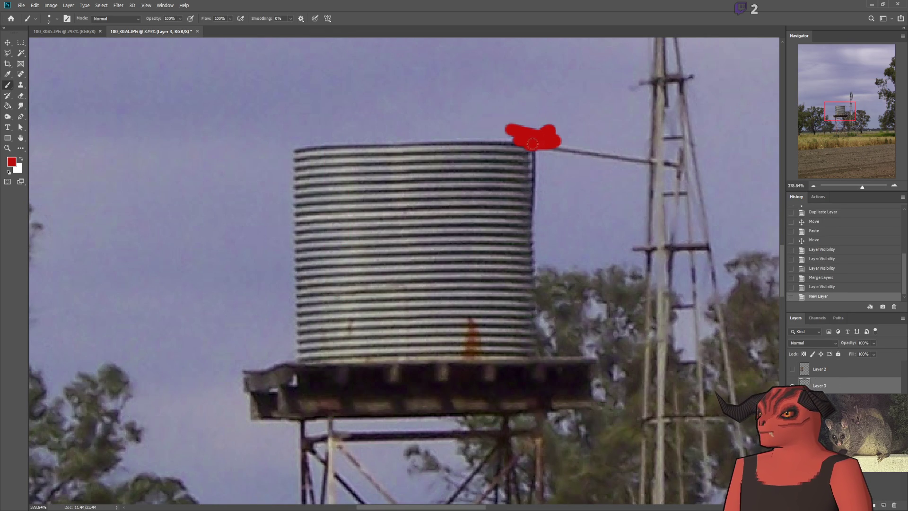
pyautogui.hotkey('ctrl', 'z')
pyautogui.scroll(-5, 532, 143)
pyautogui.scroll(3, 427, 378)
pyautogui.scroll(-3, 428, 378)
pyautogui.moveTo(341, 187); pyautogui.dragTo(329, 468)
pyautogui.hotkey('ctrl', 'z')
pyautogui.moveTo(464, 215); pyautogui.dragTo(454, 470)
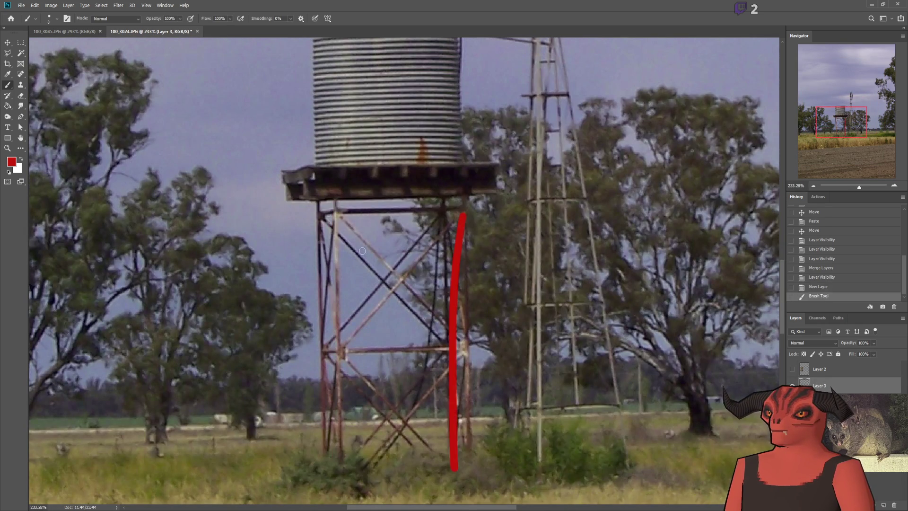
pyautogui.hotkey('ctrl', 'z')
pyautogui.scroll(3, 375, 262)
pyautogui.scroll(2, 375, 263)
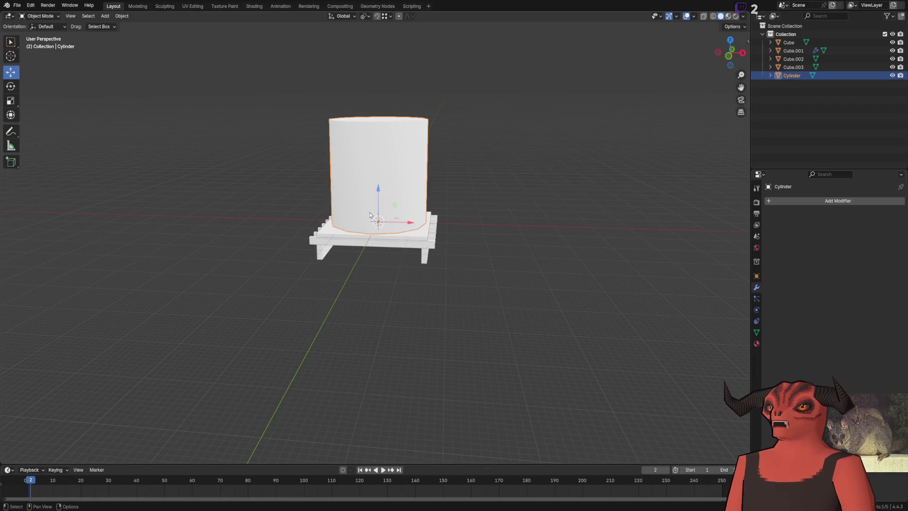
# Step: Create a new material on the cylinder and name it Roof_Corrugated
pyautogui.click(756, 344)
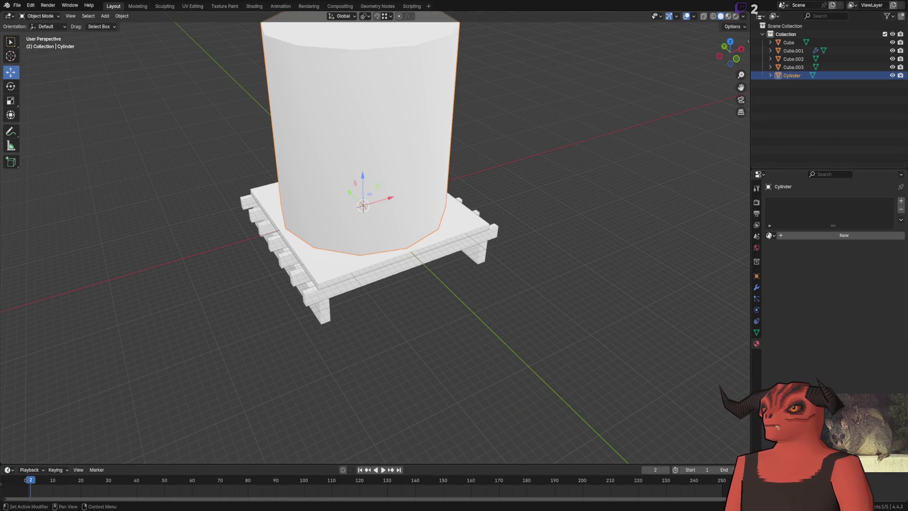
pyautogui.doubleClick(811, 238)
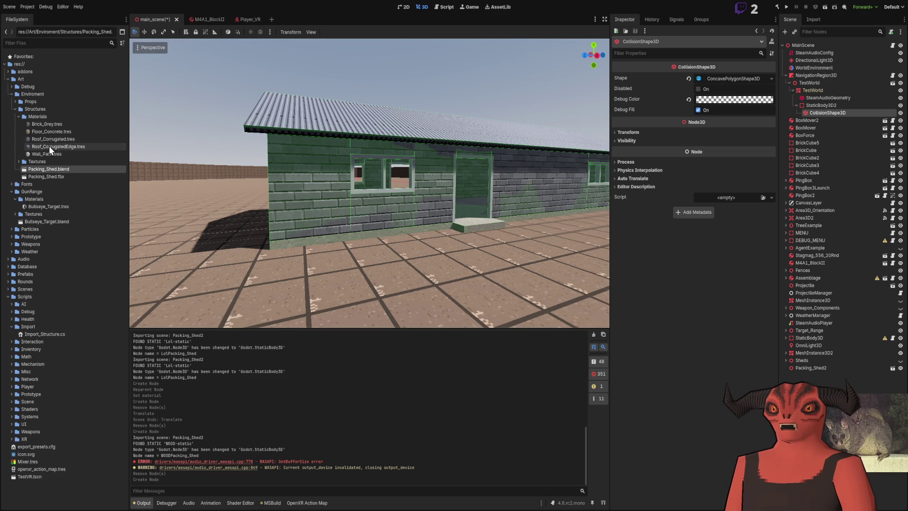
pyautogui.click(58, 141)
pyautogui.click(77, 147)
pyautogui.click(67, 139)
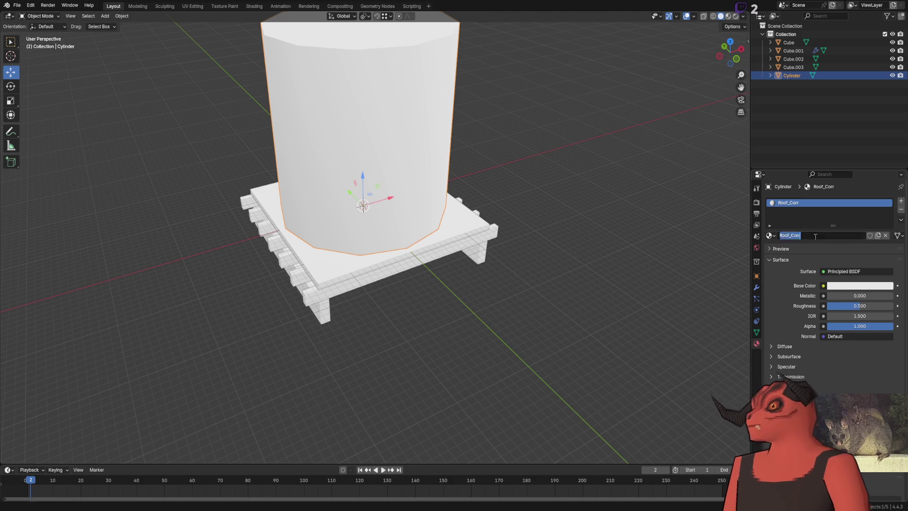
pyautogui.write('Roof_Corrugated')
pyautogui.press('Return')
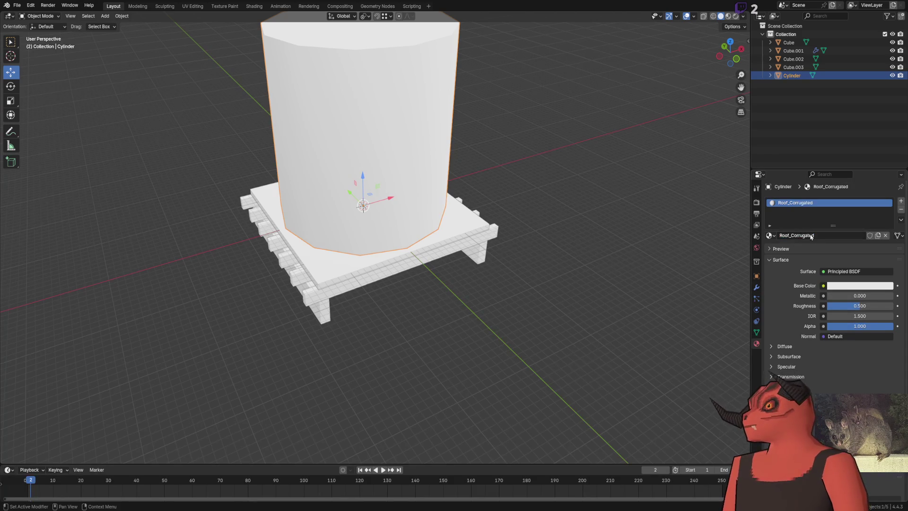
# Step: Feed the base colour from an Image Texture, then check the game project's Textures folder
pyautogui.scroll(3, 667, 310)
pyautogui.click(823, 286)
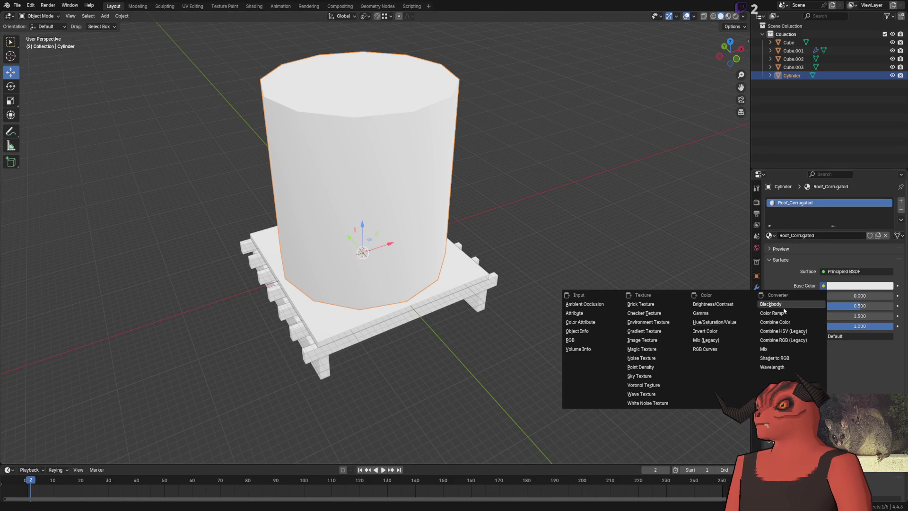
pyautogui.click(656, 341)
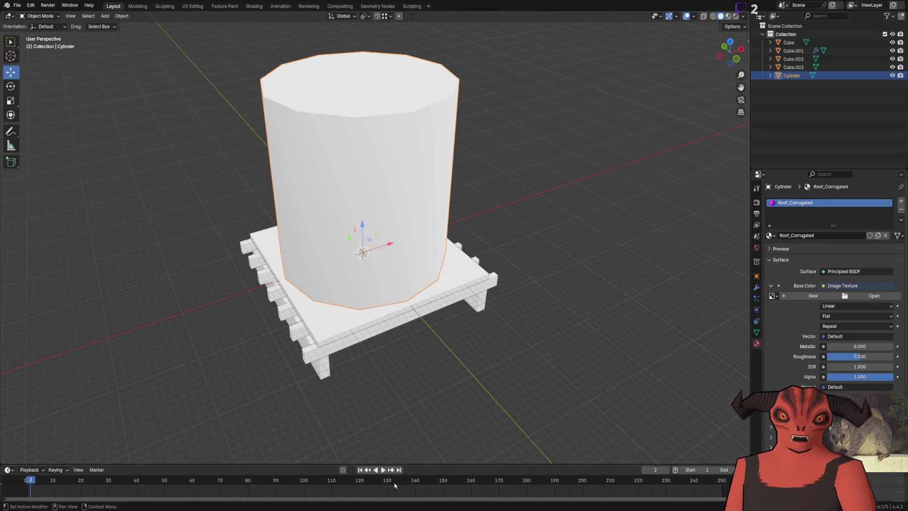
pyautogui.hotkey('alt', 'Tab')
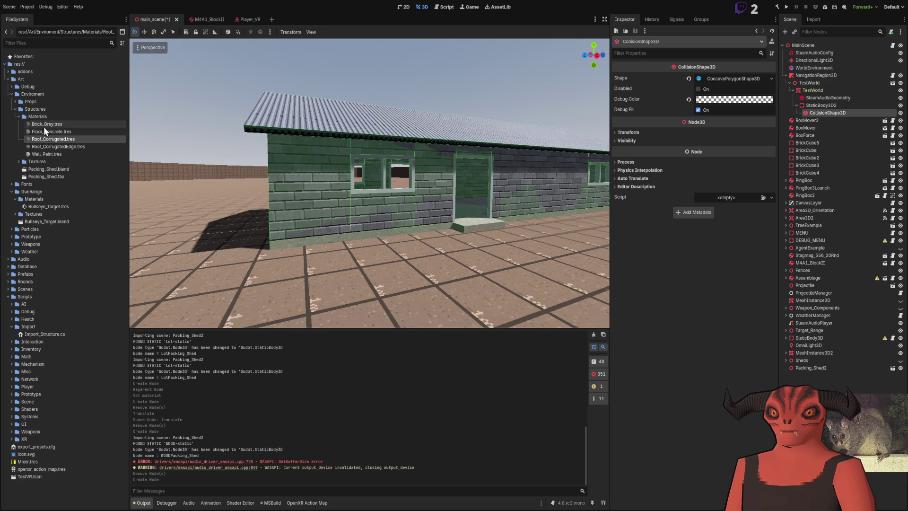
pyautogui.click(47, 160)
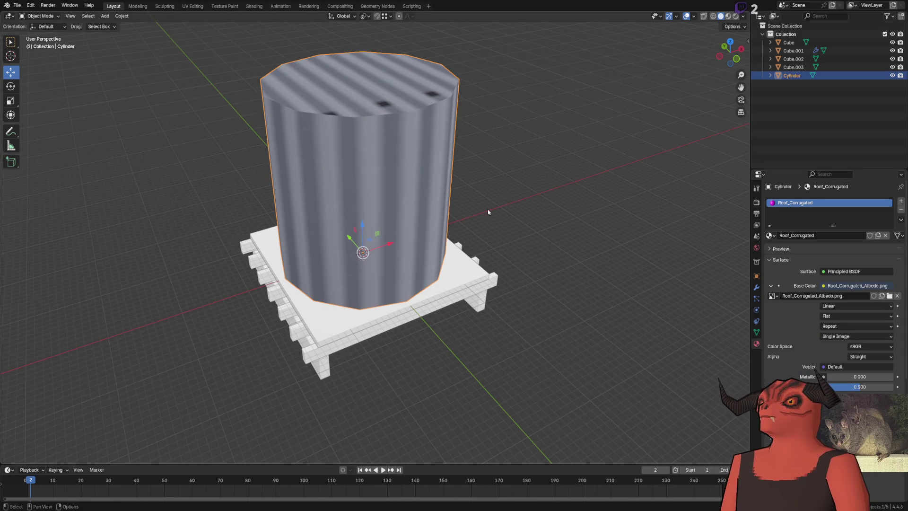
# Step: Set the tank's image texture interpolation to Closest for crisp pixels
pyautogui.press('Tab')
pyautogui.press('a')
pyautogui.click(846, 316)
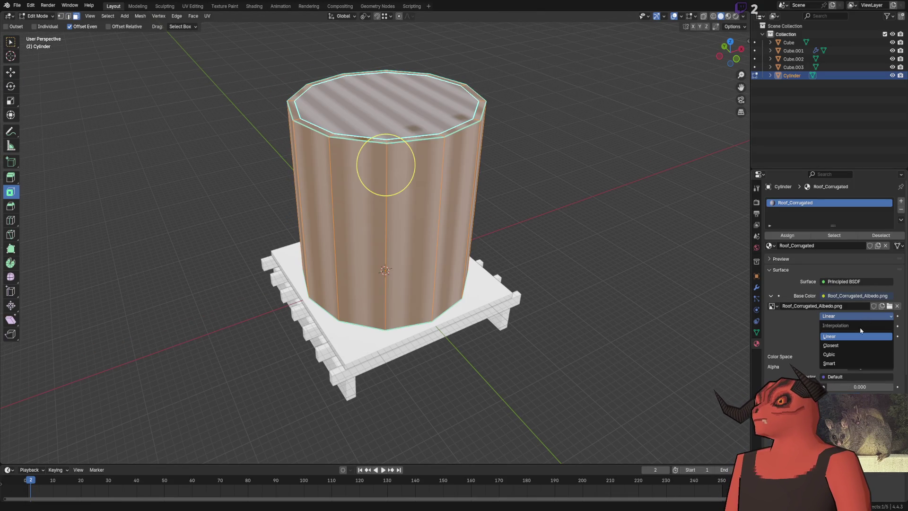
pyautogui.click(831, 345)
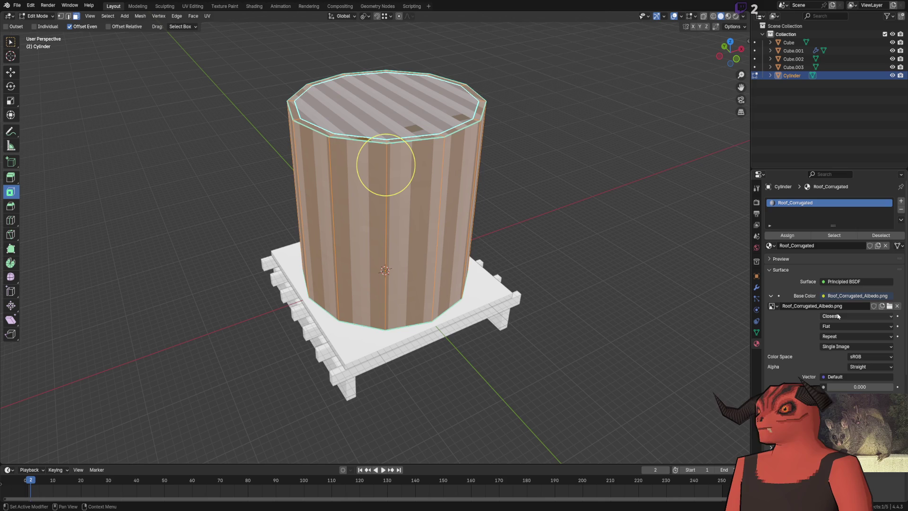
# Step: In UV Editing, rotate all of the cylinder's UVs by 90°
pyautogui.click(192, 6)
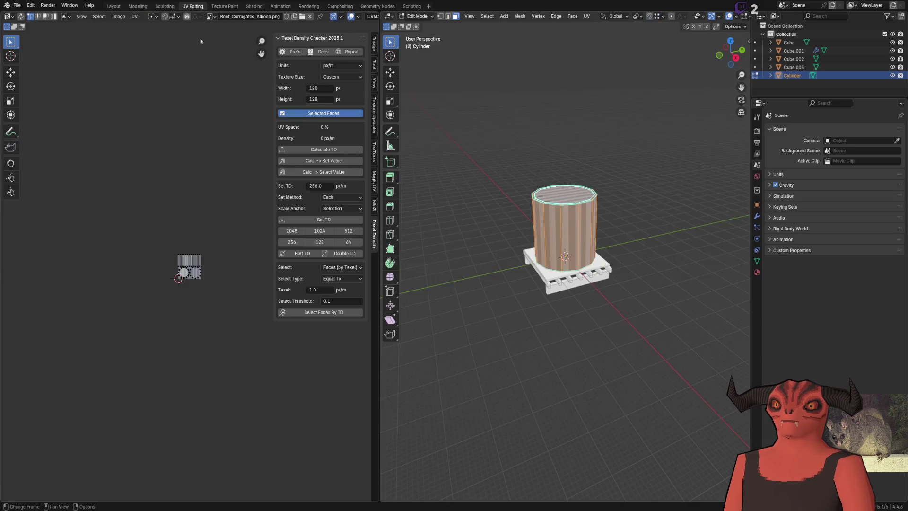
pyautogui.scroll(5, 192, 246)
pyautogui.scroll(-5, 200, 254)
pyautogui.press('a')
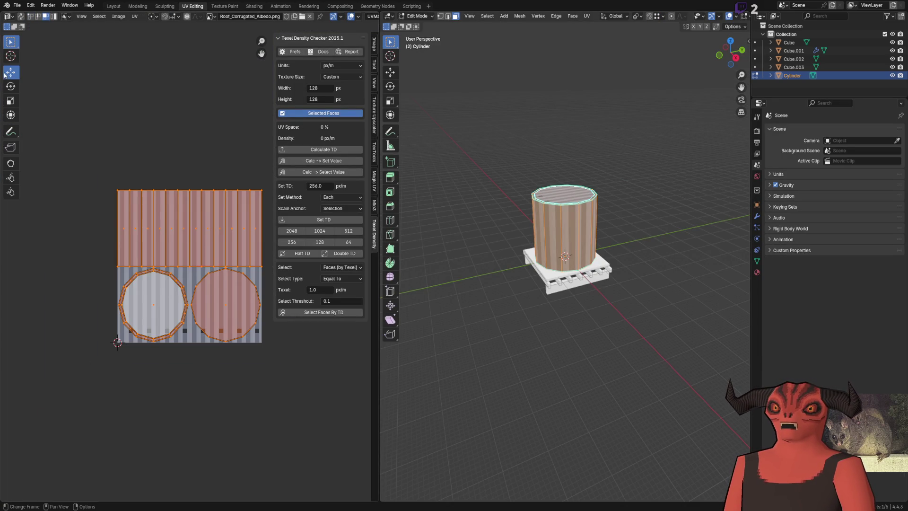
pyautogui.click(11, 86)
pyautogui.press('r')
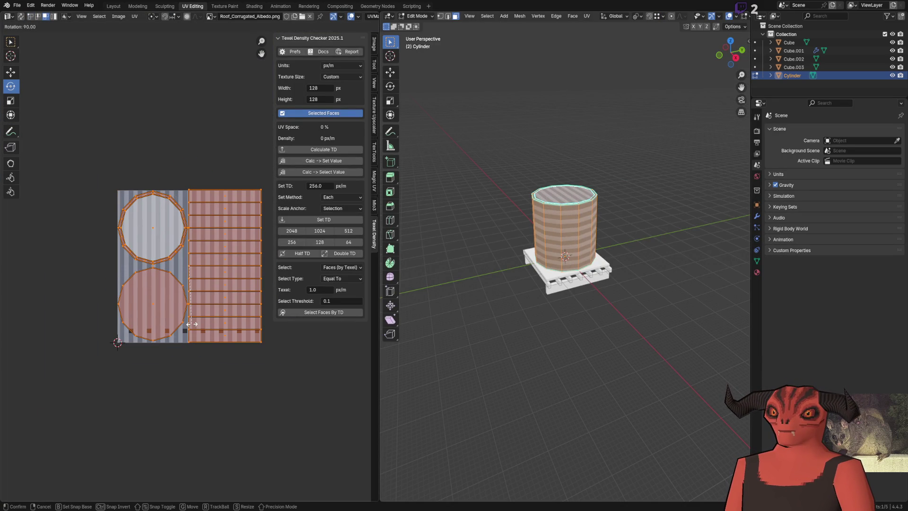
pyautogui.click(85, 85)
# Step: Cancel the scale and select only the tank side's UV island
pyautogui.click(10, 100)
pyautogui.press('s')
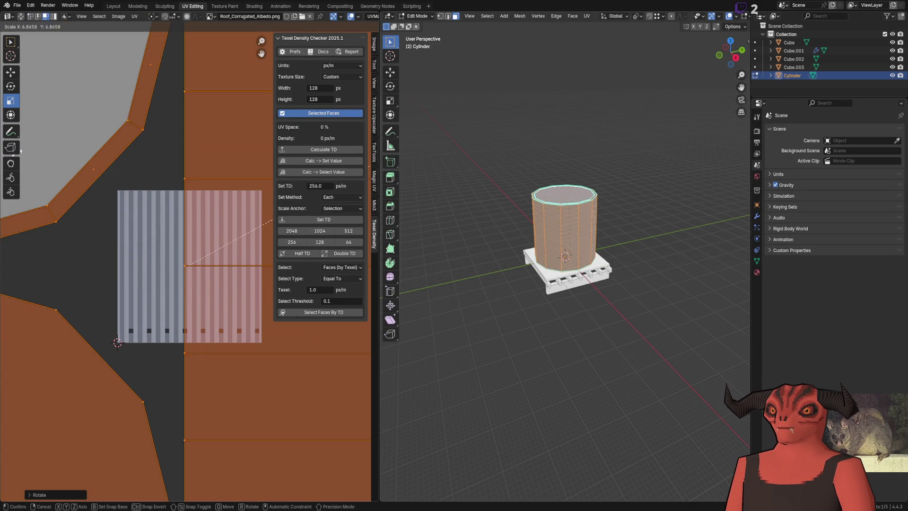
pyautogui.press('Escape')
pyautogui.scroll(5, 509, 201)
pyautogui.hotkey('alt', 'a')
pyautogui.scroll(-2, 498, 230)
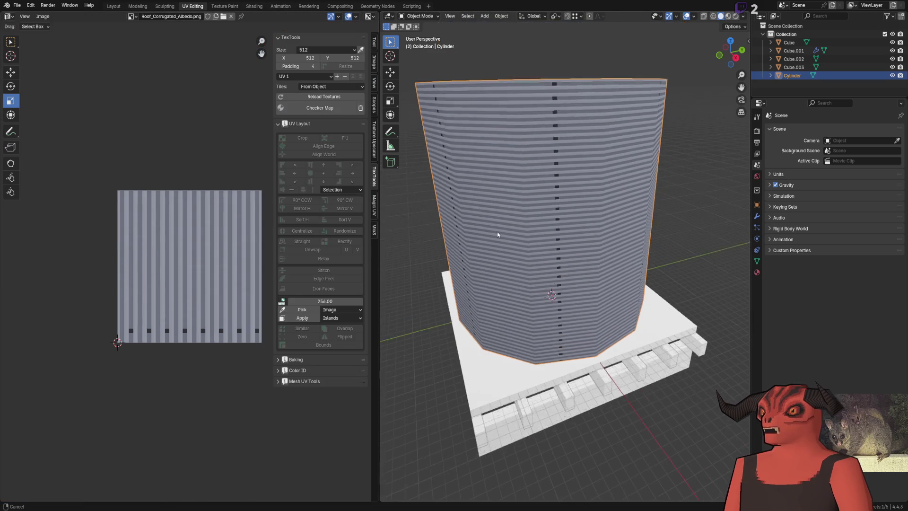
pyautogui.press('a')
pyautogui.hotkey('alt', 'a')
pyautogui.scroll(-8, 116, 210)
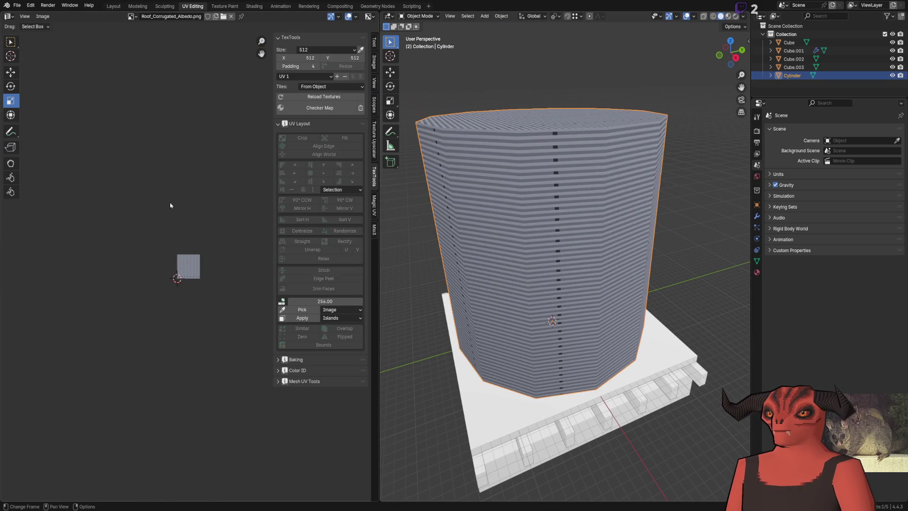
pyautogui.hotkey('ctrl', 'z')
pyautogui.hotkey('ctrl', 'z')
pyautogui.scroll(6, 189, 246)
pyautogui.hotkey('alt', 'a')
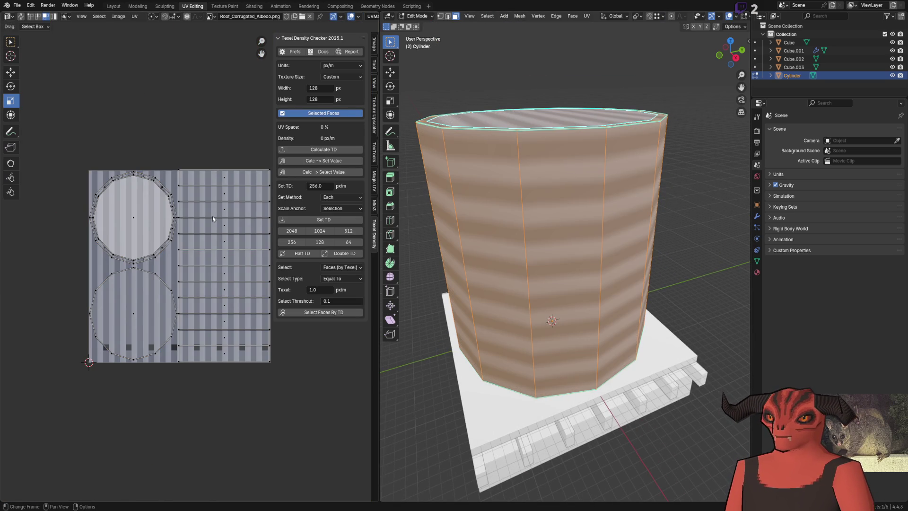
pyautogui.press('l')
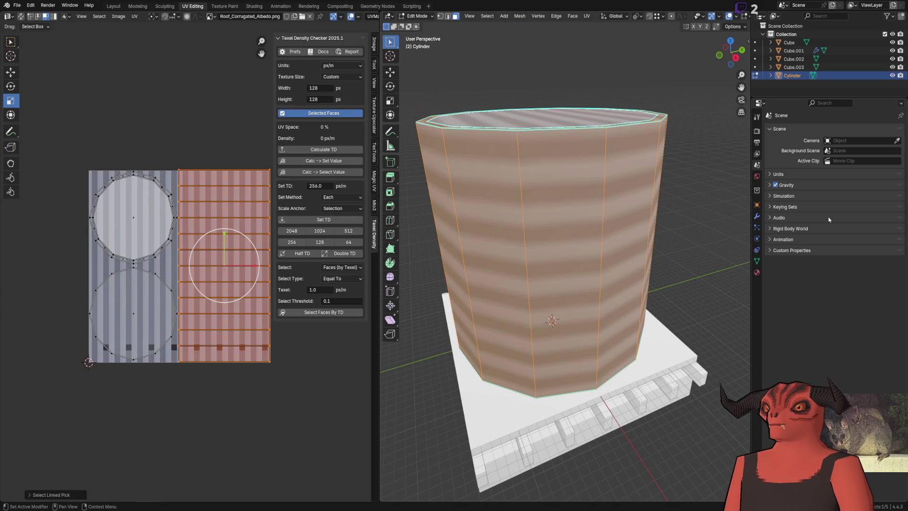
# Step: Confirm the texture interpolation is Closest in the material settings
pyautogui.click(757, 273)
pyautogui.click(844, 246)
pyautogui.click(831, 274)
pyautogui.moveTo(539, 255)
pyautogui.mouseDown()
pyautogui.moveTo(521, 203)
pyautogui.moveTo(502, 236)
pyautogui.mouseUp()
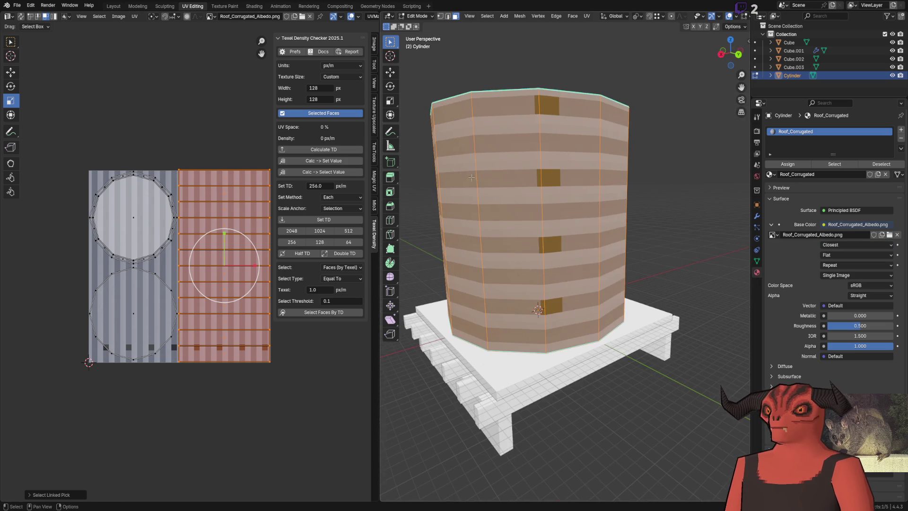
# Step: Scale the side UV island by exactly 2
pyautogui.press('s')
pyautogui.press('y')
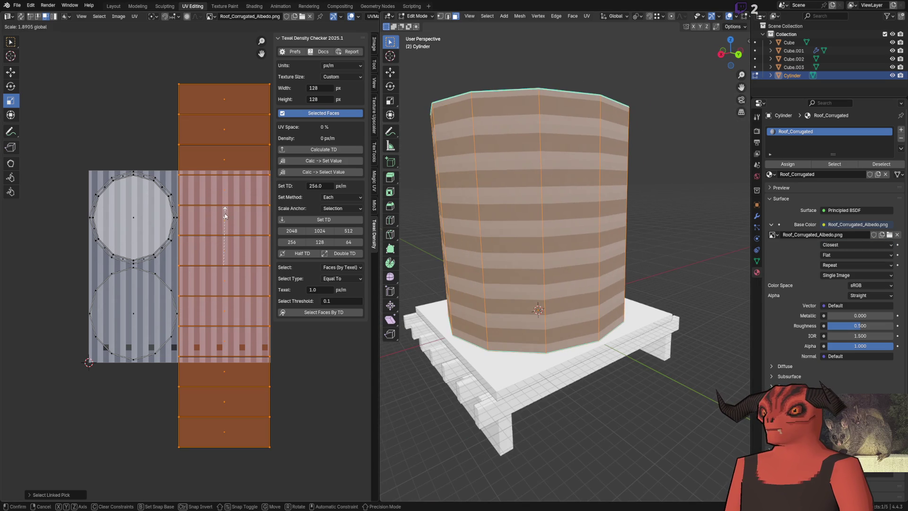
pyautogui.rightClick(224, 233)
pyautogui.write('sx2')
pyautogui.press('Return')
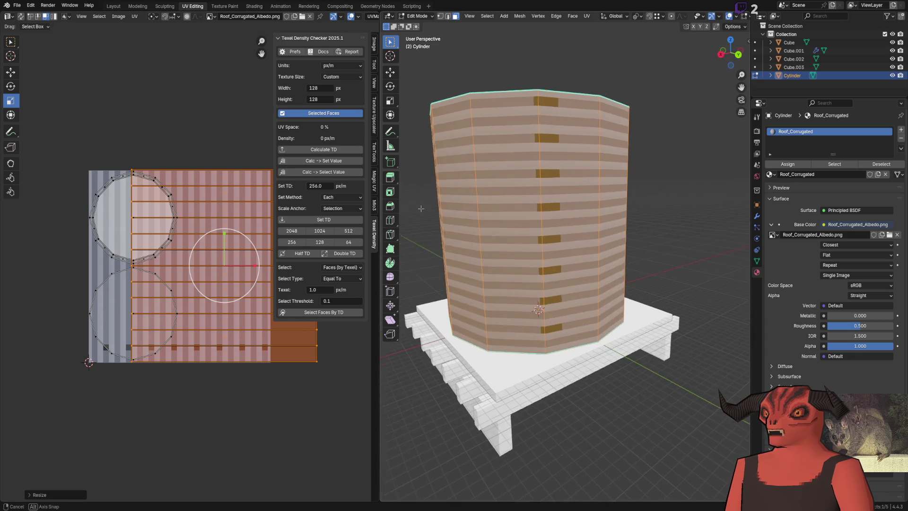
pyautogui.hotkey('ctrl', 'z')
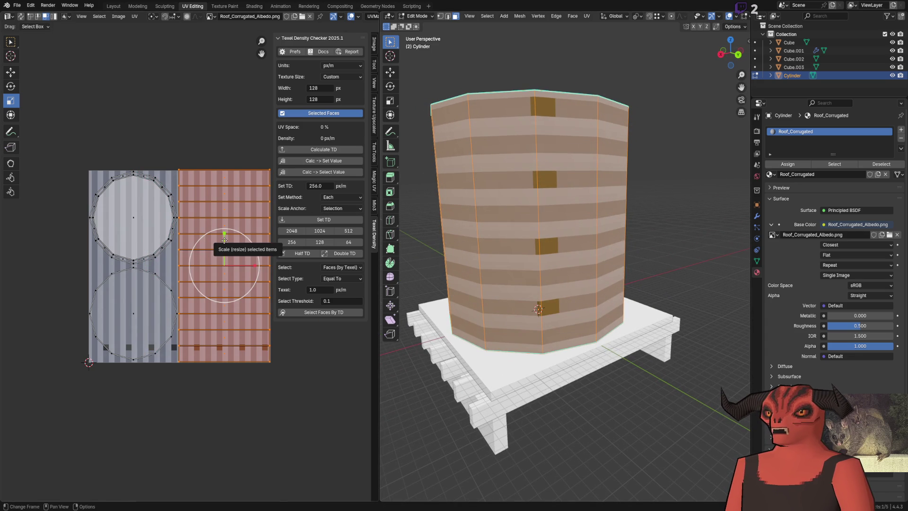
pyautogui.moveTo(199, 291); pyautogui.dragTo(175, 316)
pyautogui.moveTo(100, 449); pyautogui.dragTo(99, 465)
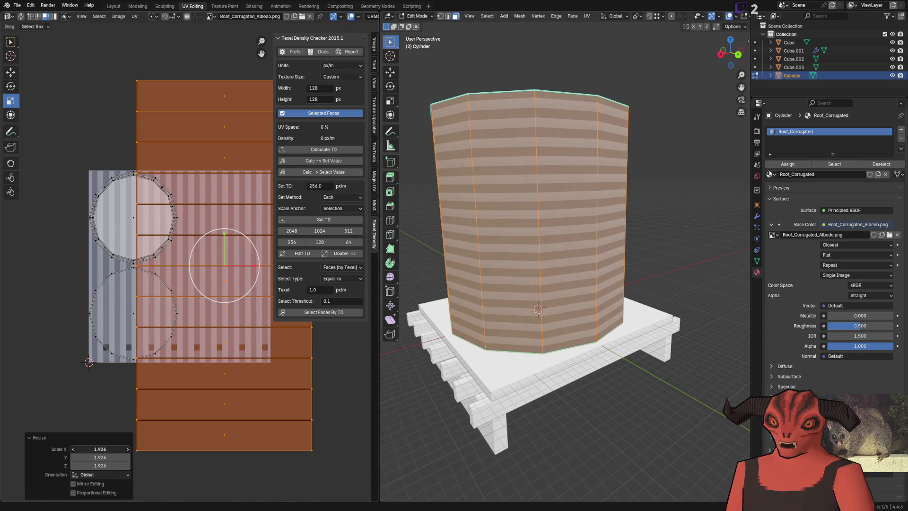
pyautogui.write('2')
pyautogui.press('Return')
# Step: Shift the side island -0.25 in X and scale it vertically by 2
pyautogui.press('g')
pyautogui.click(195, 264)
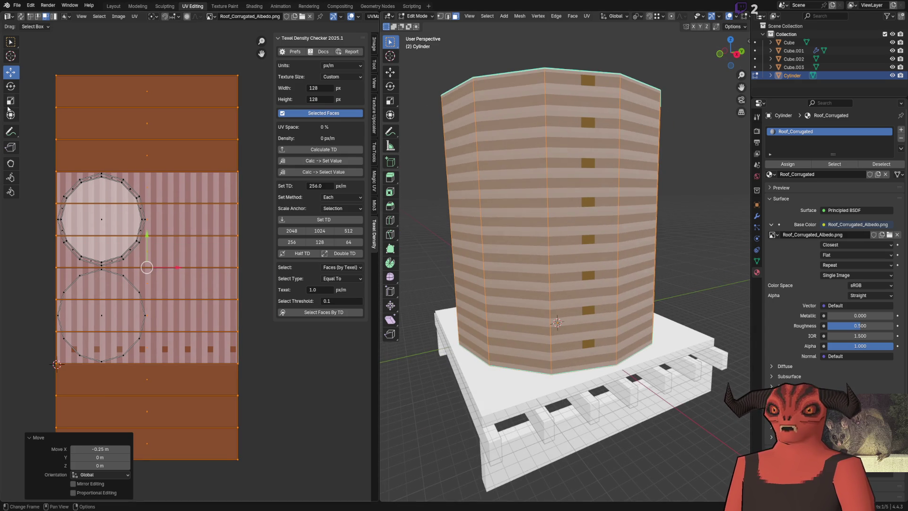
pyautogui.press('s')
pyautogui.moveTo(147, 236); pyautogui.dragTo(147, 219)
pyautogui.click(101, 456)
pyautogui.press('BackSpace')
pyautogui.write('2')
pyautogui.press('Return')
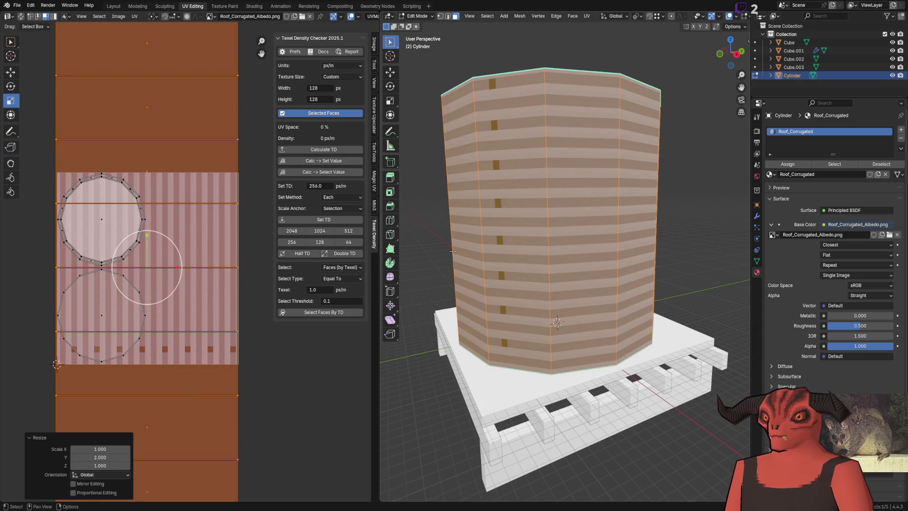
# Step: Move the side UV strip down into place and return to object mode
pyautogui.scroll(-4, 168, 197)
pyautogui.scroll(1, 168, 197)
pyautogui.press('g')
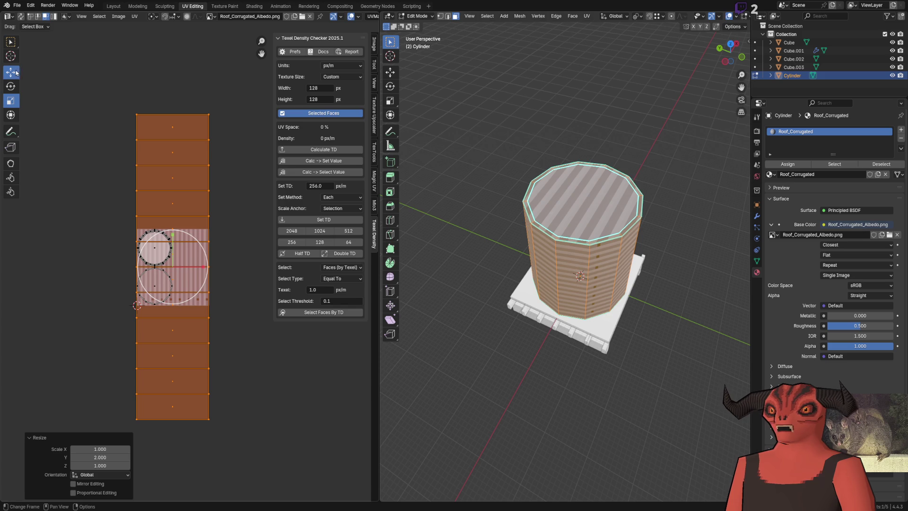
pyautogui.click(142, 283)
pyautogui.scroll(3, 555, 188)
pyautogui.press('Tab')
# Step: Select the top rim's face loop and the cap's UV ring in edit mode
pyautogui.moveTo(554, 188); pyautogui.dragTo(660, 208)
pyautogui.press('Tab')
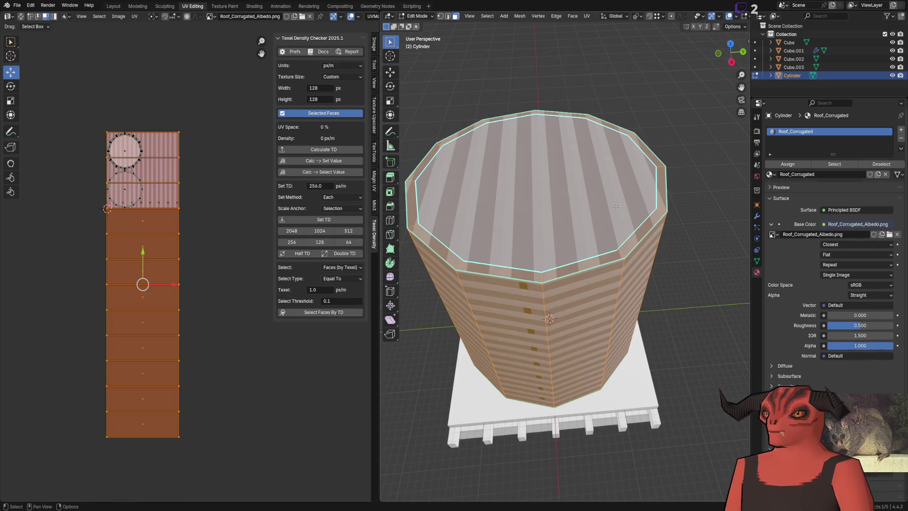
pyautogui.keyDown('alt'); pyautogui.click(539, 274); pyautogui.keyUp('alt')
pyautogui.scroll(4, 204, 275)
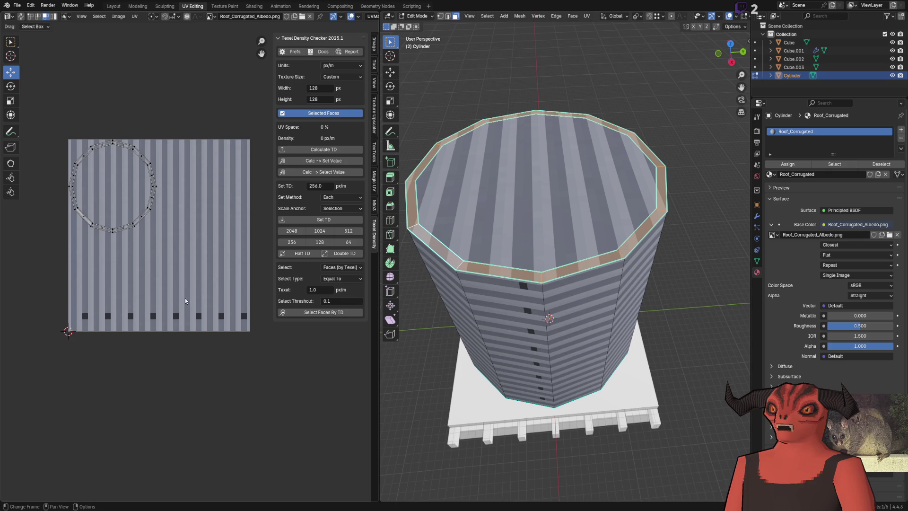
pyautogui.keyDown('shift'); pyautogui.click(462, 249); pyautogui.keyUp('shift')
pyautogui.keyDown('shift'); pyautogui.click(463, 249); pyautogui.keyUp('shift')
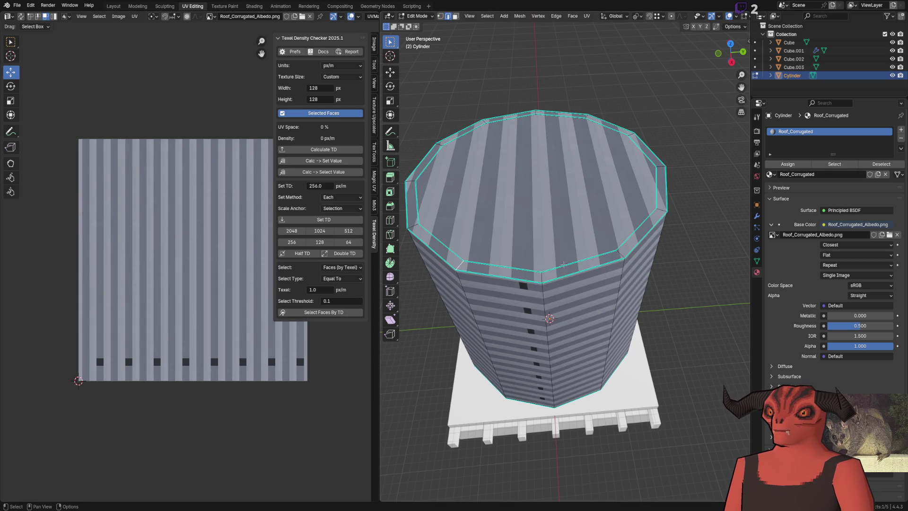
# Step: Mark the selected rim edges as a UV seam
pyautogui.rightClick(549, 417)
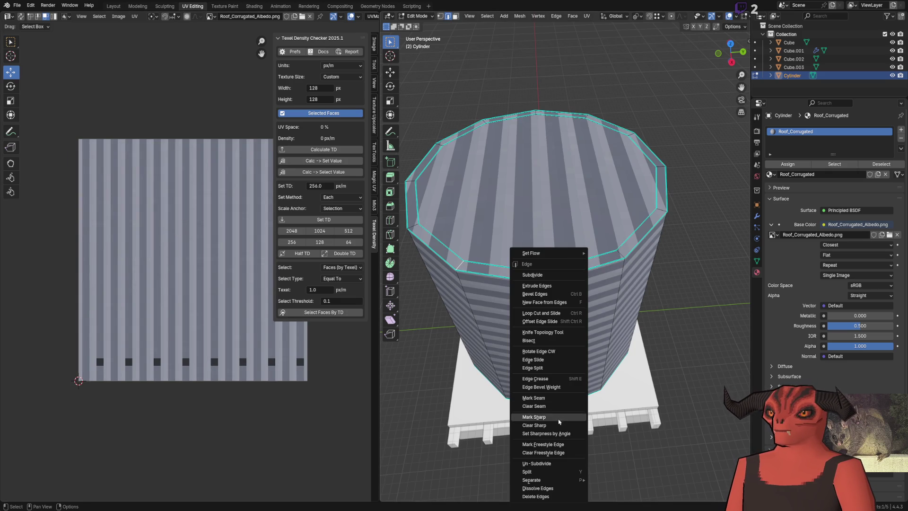
pyautogui.click(539, 398)
pyautogui.press('l')
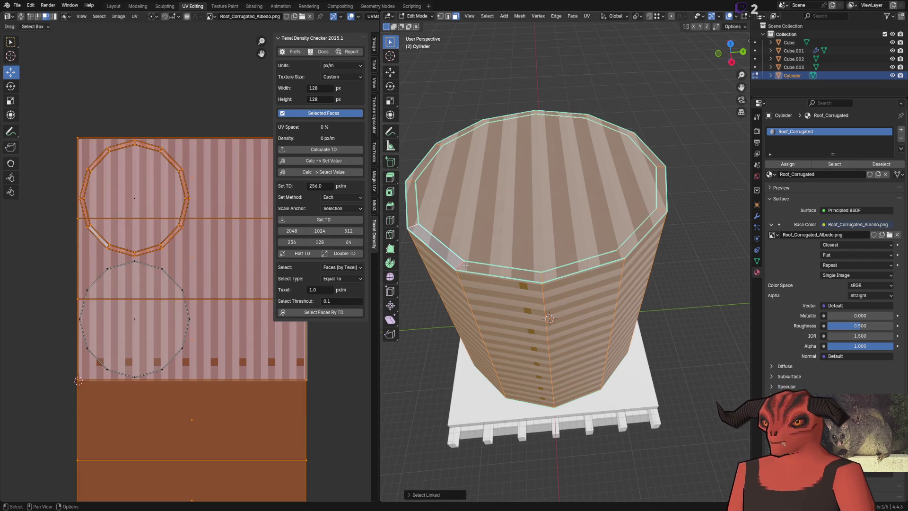
pyautogui.hotkey('ctrl', 'z')
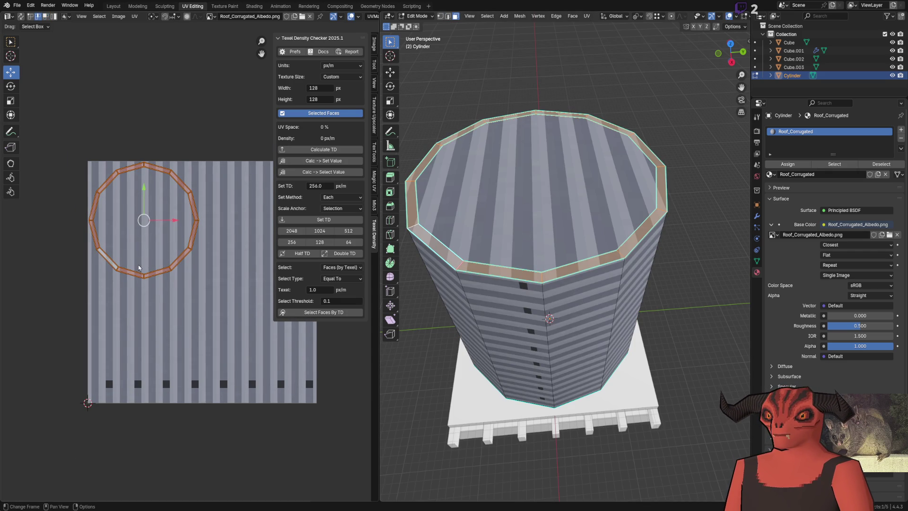
# Step: Select the roof rim's whole edge loop in the UV editor
pyautogui.scroll(5, 140, 269)
pyautogui.rightClick(99, 286)
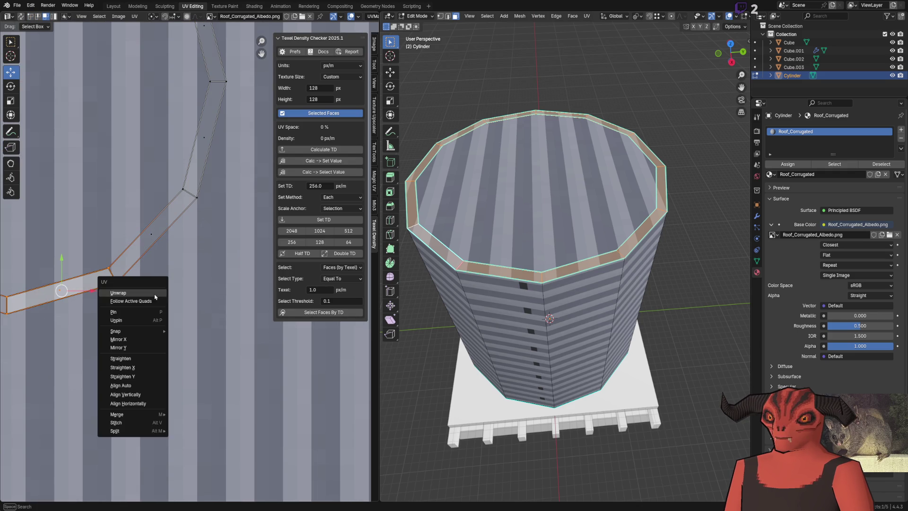
pyautogui.click(49, 293)
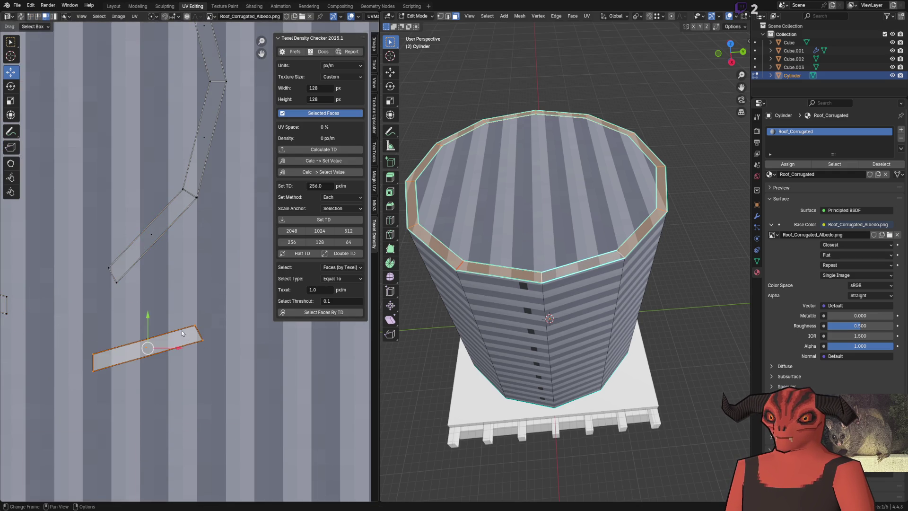
pyautogui.scroll(-5, 212, 293)
pyautogui.keyDown('alt'); pyautogui.click(188, 234); pyautogui.keyUp('alt')
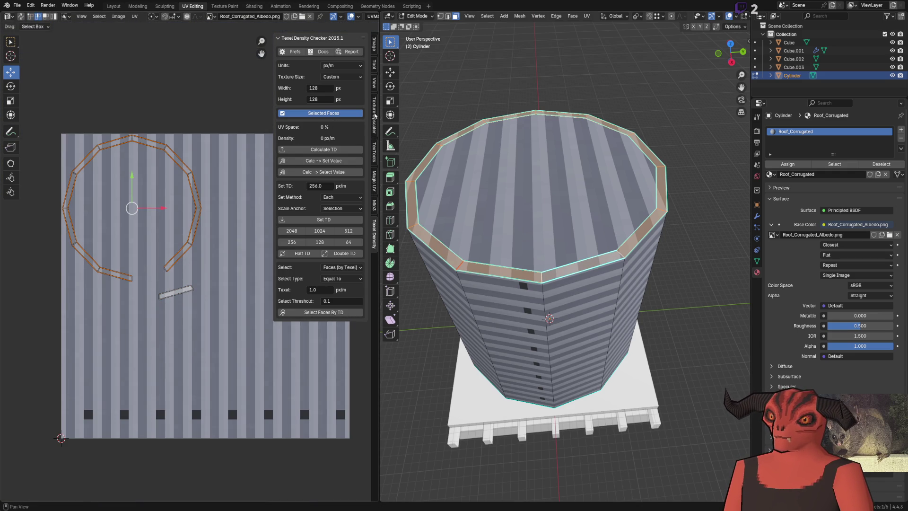
# Step: Straighten the rim's ring UVs into a line with Mio3 UV Straight
pyautogui.click(374, 205)
pyautogui.click(363, 71)
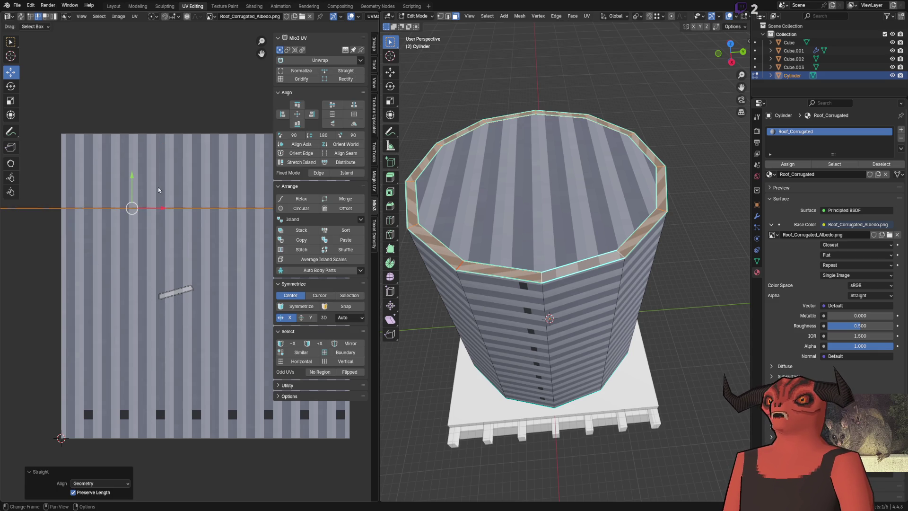
pyautogui.scroll(2, 248, 161)
pyautogui.hotkey('ctrl', 'z')
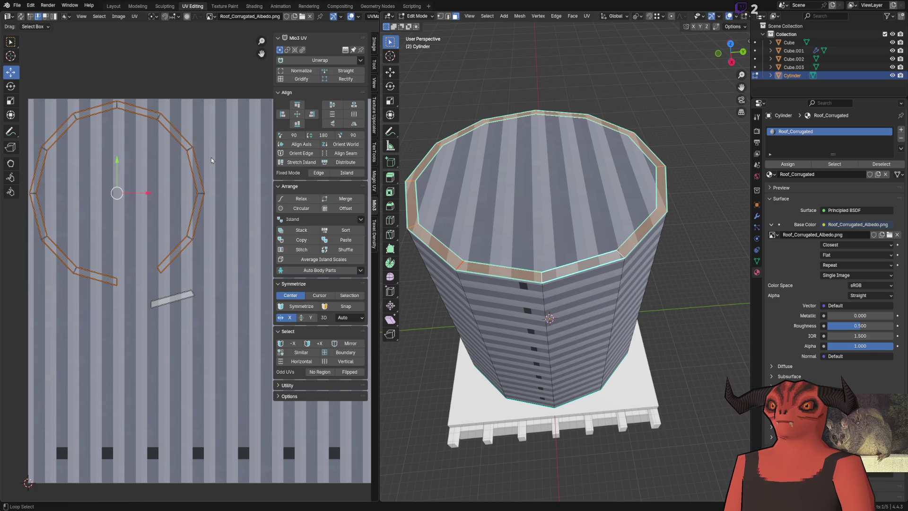
pyautogui.click(334, 71)
pyautogui.scroll(-3, 199, 236)
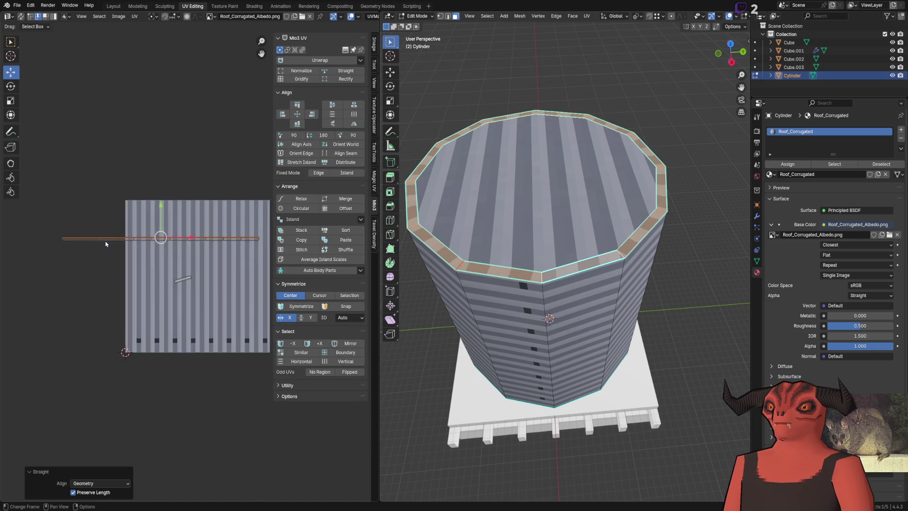
pyautogui.scroll(2, 132, 237)
pyautogui.hscroll(5, 137, 255)
# Step: Stitch the separated strips and straighten the remaining diagonal sections
pyautogui.rightClick(62, 288)
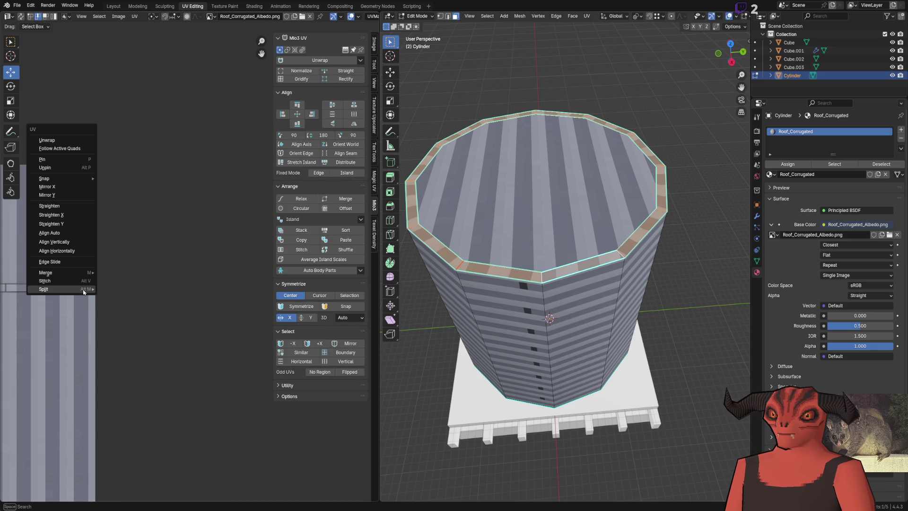
pyautogui.click(62, 288)
pyautogui.hscroll(-5, 159, 260)
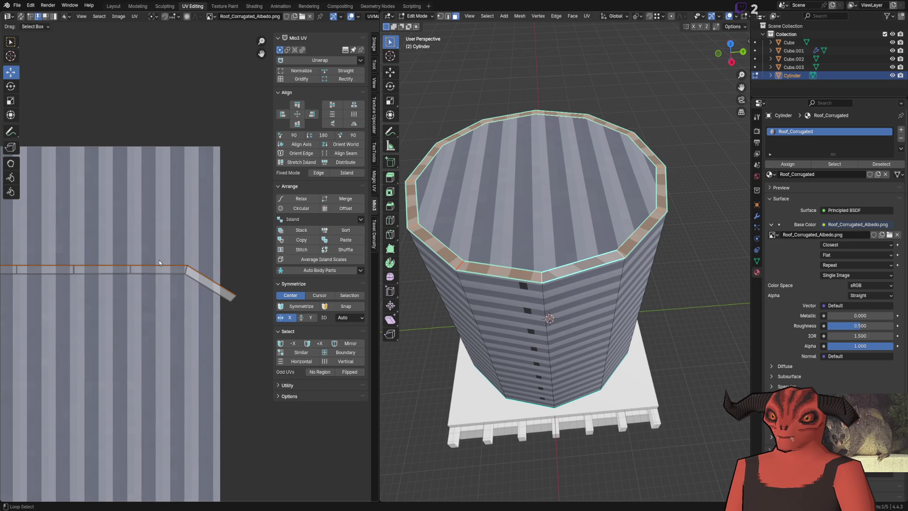
pyautogui.click(345, 71)
pyautogui.scroll(5, 175, 200)
pyautogui.scroll(-2, 176, 200)
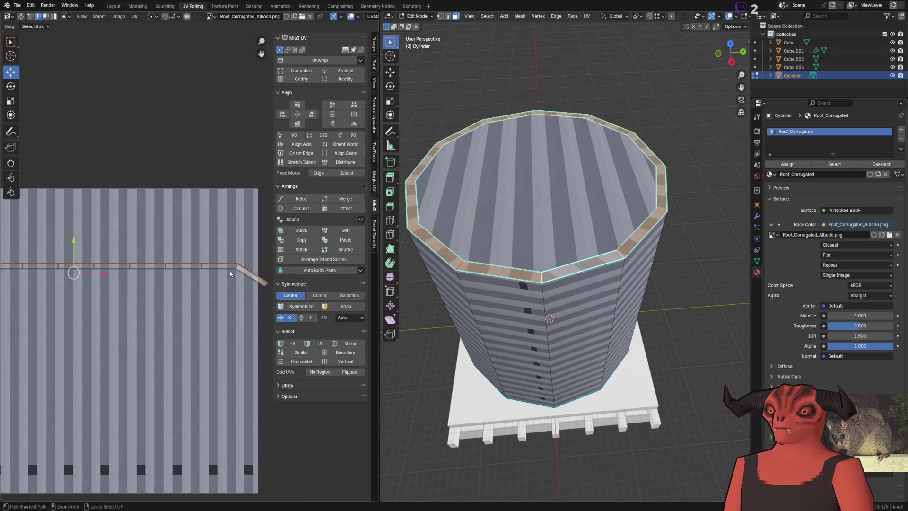
pyautogui.click(348, 72)
pyautogui.hscroll(5, 138, 284)
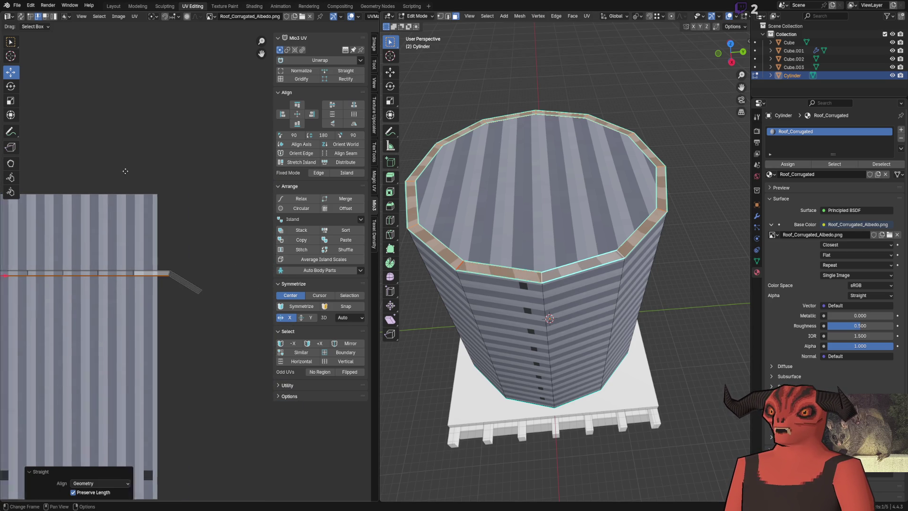
pyautogui.click(346, 71)
pyautogui.scroll(-3, 142, 274)
pyautogui.scroll(4, 98, 269)
pyautogui.scroll(-2, 161, 265)
# Step: Select the whole UV strip and rotate it -90° to stand upright
pyautogui.doubleClick(160, 265)
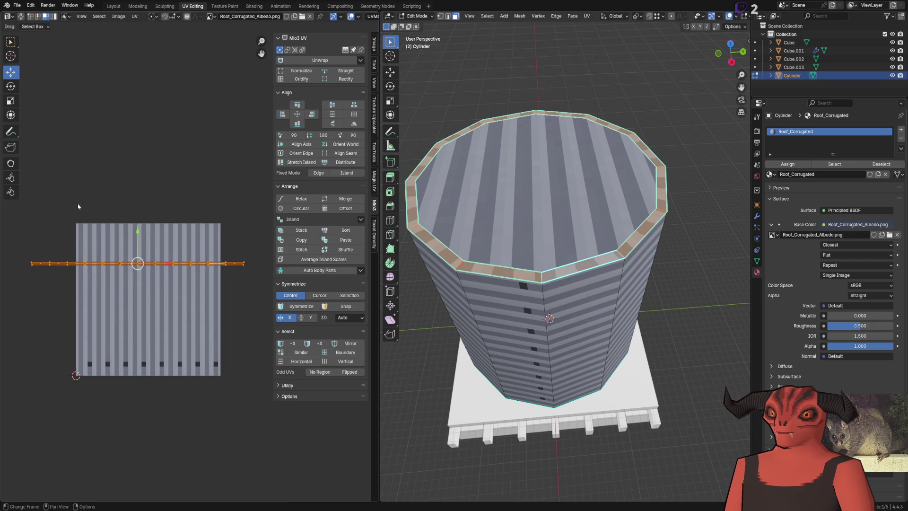
pyautogui.click(11, 87)
pyautogui.scroll(4, 187, 266)
pyautogui.moveTo(29, 262)
pyautogui.mouseDown()
pyautogui.moveTo(35, 198)
pyautogui.moveTo(21, 210)
pyautogui.mouseUp()
pyautogui.click(10, 72)
pyautogui.scroll(3, 155, 171)
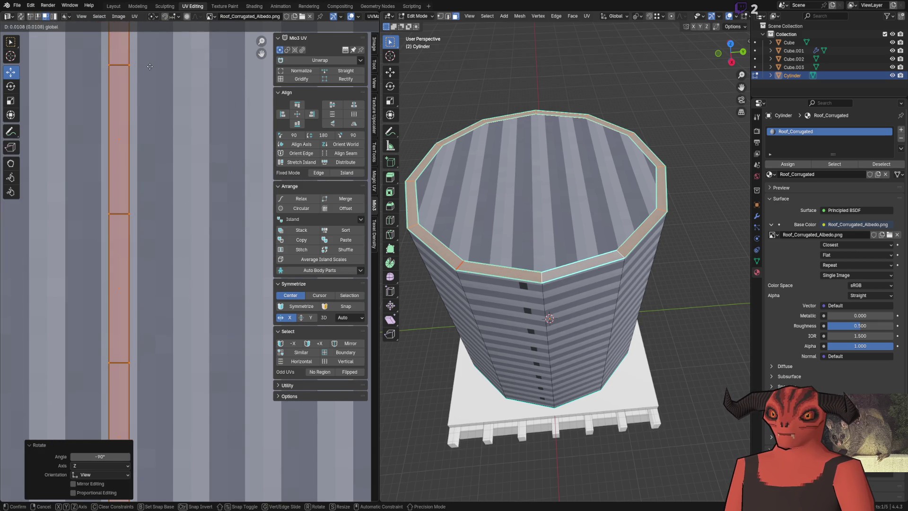
# Step: Select the cylinder's top face and scale its cap UV island by 2
pyautogui.press('Tab')
pyautogui.scroll(2, 523, 253)
pyautogui.moveTo(523, 250)
pyautogui.mouseDown()
pyautogui.moveTo(591, 277)
pyautogui.moveTo(512, 236)
pyautogui.moveTo(516, 284)
pyautogui.mouseUp()
pyautogui.press('Tab')
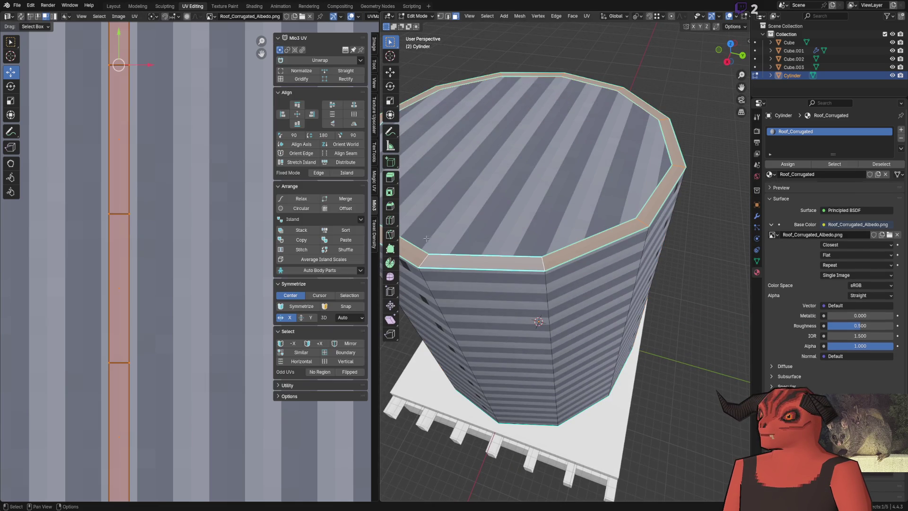
pyautogui.scroll(-3, 149, 238)
pyautogui.click(573, 213)
pyautogui.scroll(-5, 572, 213)
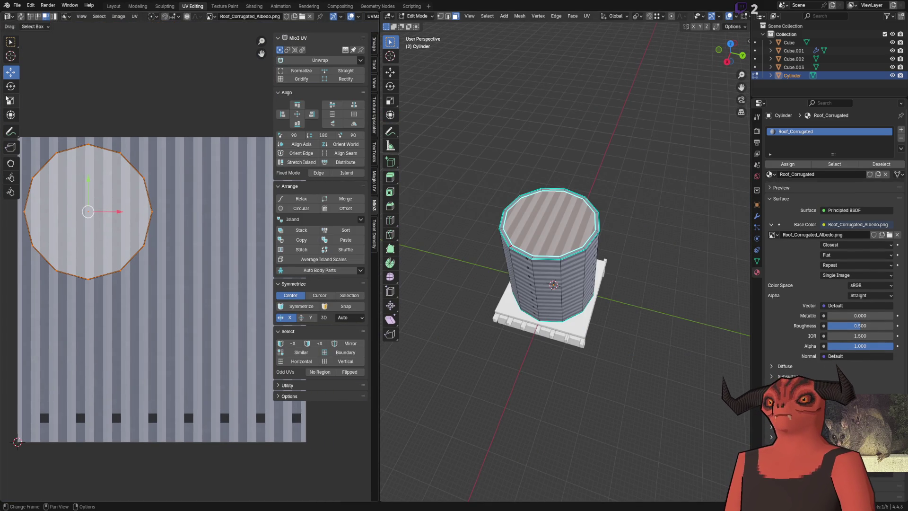
pyautogui.hotkey('shift', 'space')
pyautogui.write('ss2')
pyautogui.press('Return')
# Step: Shift the cap island down and right, then leave edit mode to check the roof
pyautogui.moveTo(100, 465)
pyautogui.mouseDown()
pyautogui.moveTo(109, 465)
pyautogui.moveTo(101, 465)
pyautogui.mouseUp()
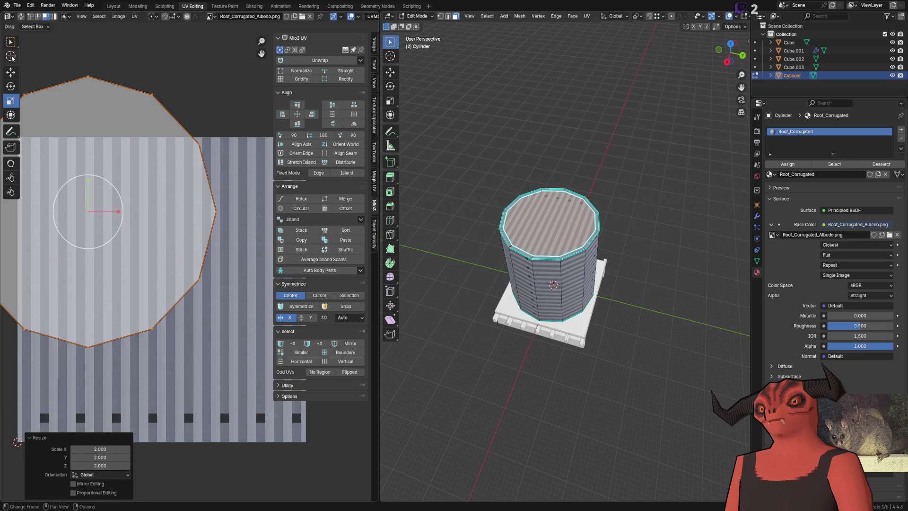
pyautogui.click(11, 72)
pyautogui.moveTo(90, 210); pyautogui.dragTo(167, 282)
pyautogui.press('Tab')
pyautogui.scroll(4, 563, 265)
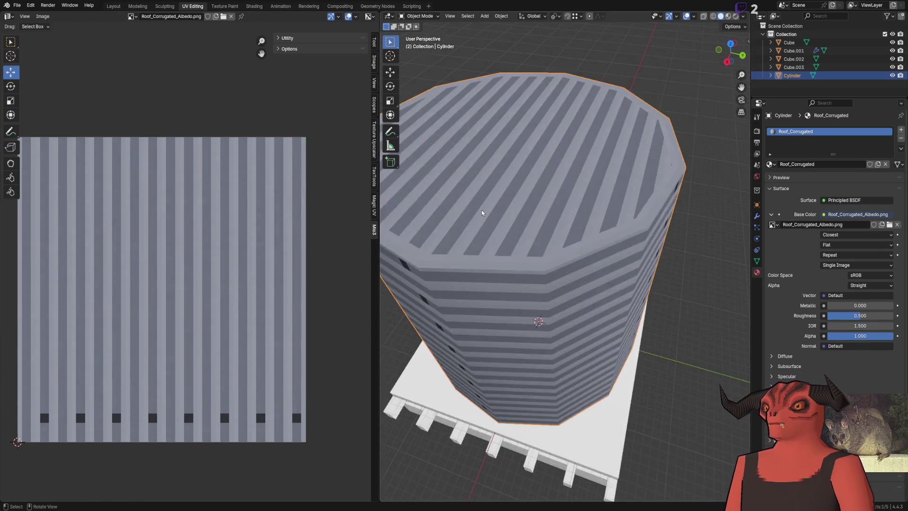
# Step: Orbit around the deselected tank cylinder to check its sides, then switch to the Obsidian notes
pyautogui.scroll(-4, 628, 211)
pyautogui.moveTo(629, 211)
pyautogui.mouseDown()
pyautogui.moveTo(608, 146)
pyautogui.moveTo(590, 168)
pyautogui.mouseUp()
pyautogui.click(590, 168)
pyautogui.scroll(6, 595, 182)
pyautogui.scroll(-5, 596, 182)
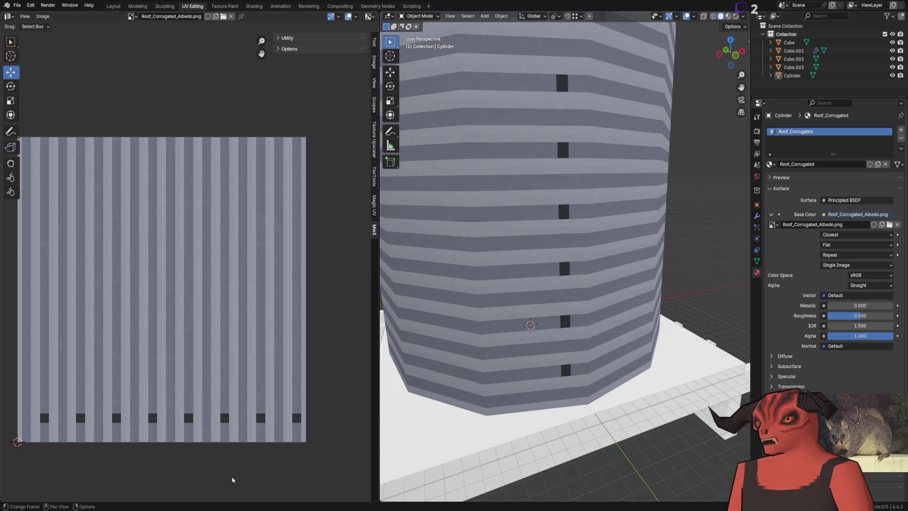
pyautogui.hotkey('alt', 'Tab')
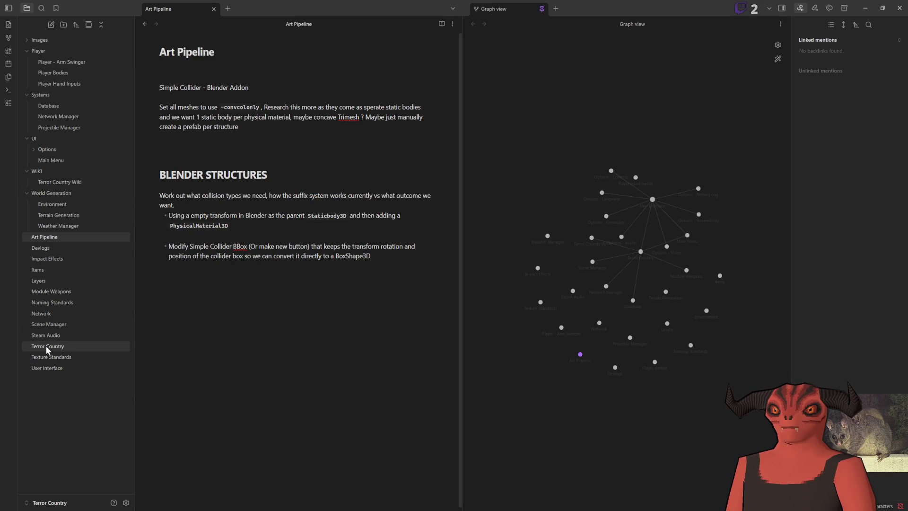
# Step: Open the Texture Standards note and highlight the Environment Texture Standards description
pyautogui.click(55, 361)
pyautogui.scroll(-12, 206, 336)
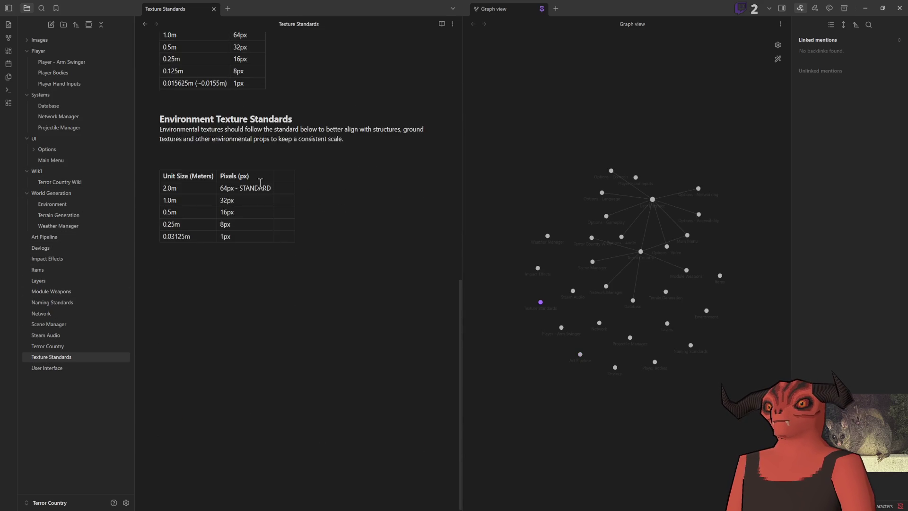
pyautogui.click(225, 280)
pyautogui.scroll(1, 179, 181)
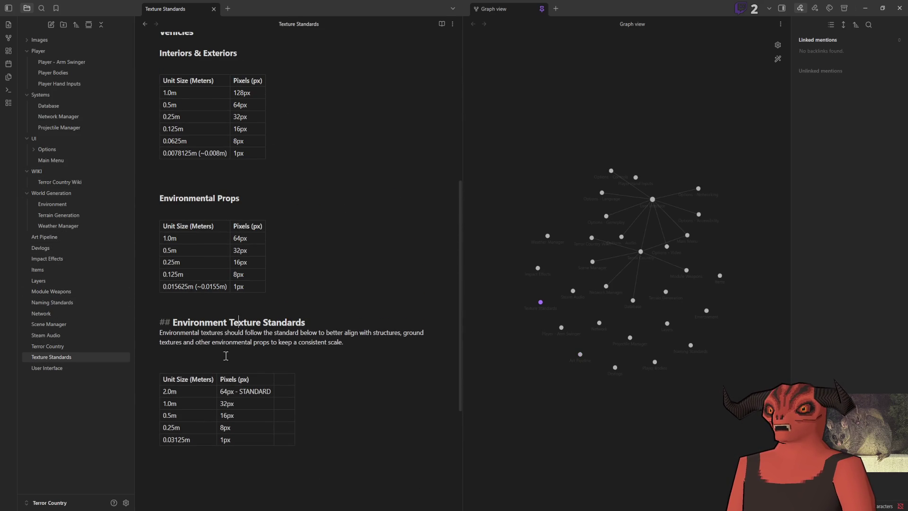
pyautogui.moveTo(177, 320); pyautogui.dragTo(312, 426)
pyautogui.click(285, 350)
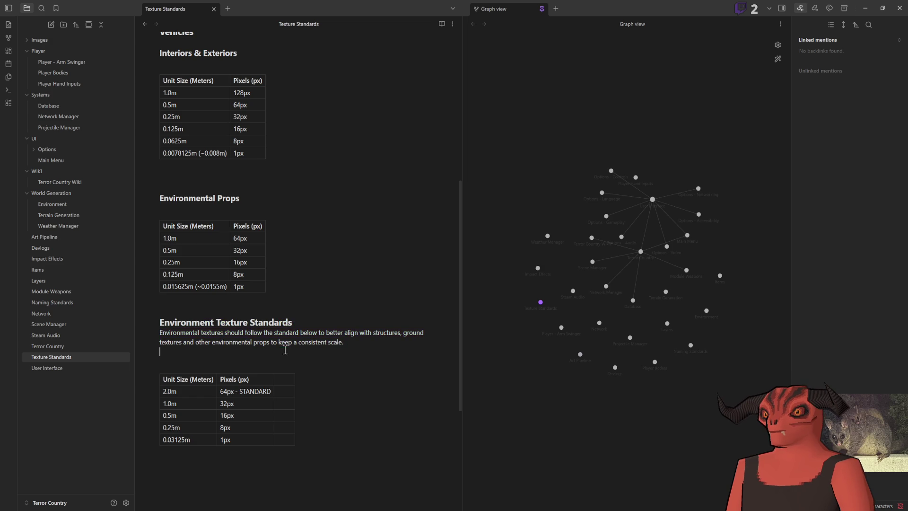
pyautogui.moveTo(179, 326); pyautogui.dragTo(417, 357)
pyautogui.click(412, 349)
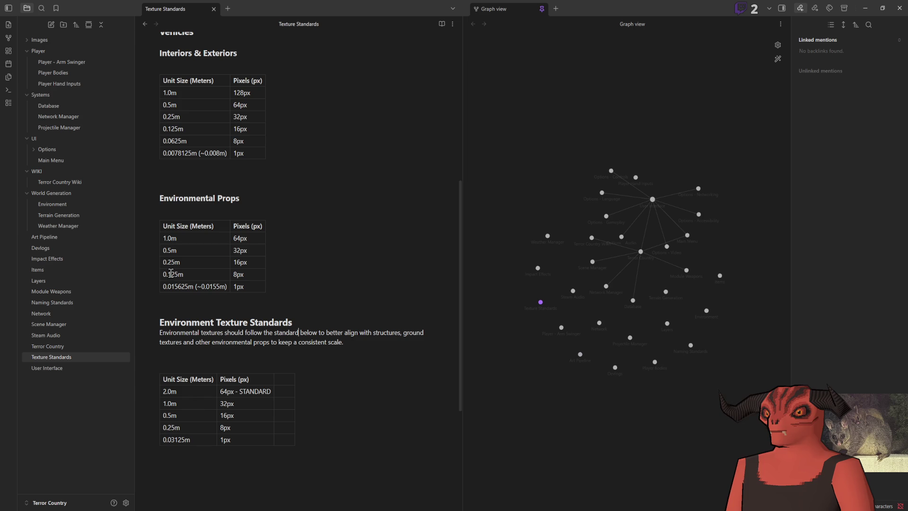
# Step: Scroll through the Environmental Props and Environment Texture Standards scale tables
pyautogui.scroll(5, 171, 274)
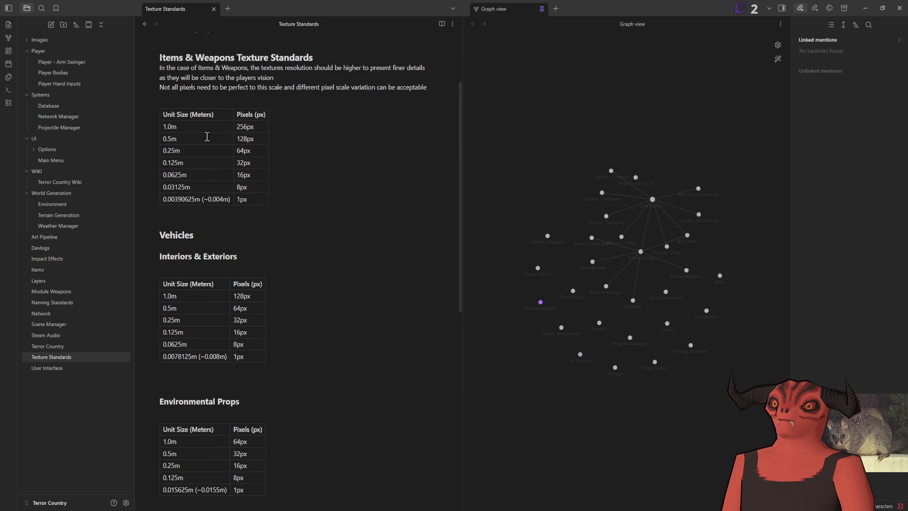
pyautogui.scroll(2, 246, 256)
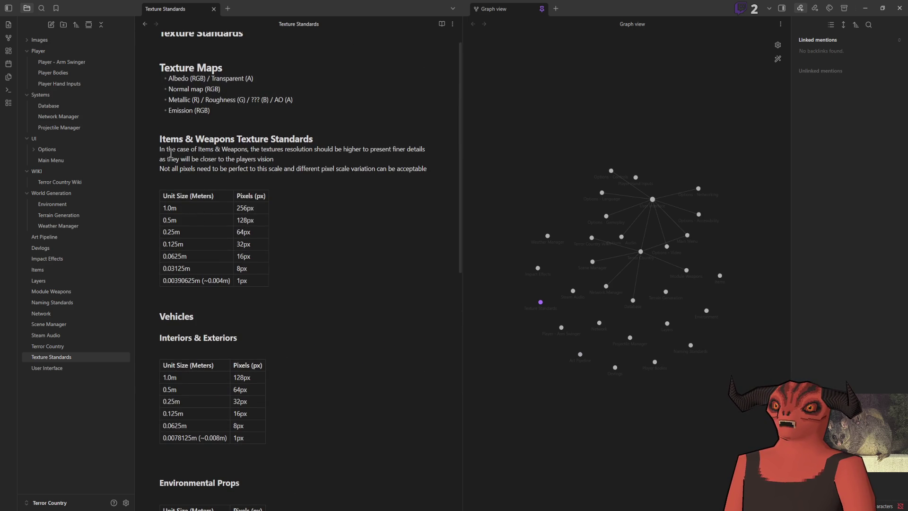
pyautogui.scroll(1, 322, 141)
pyautogui.scroll(-8, 238, 247)
pyautogui.scroll(2, 256, 248)
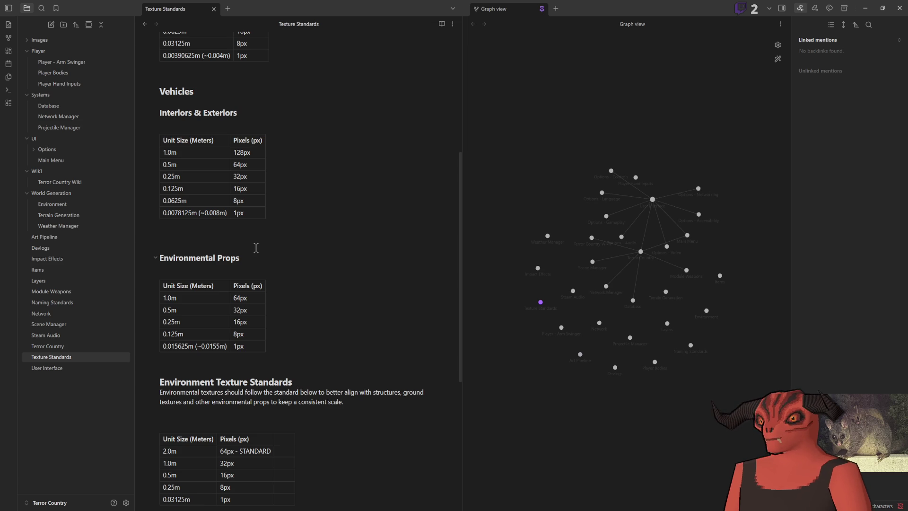
pyautogui.scroll(-3, 256, 248)
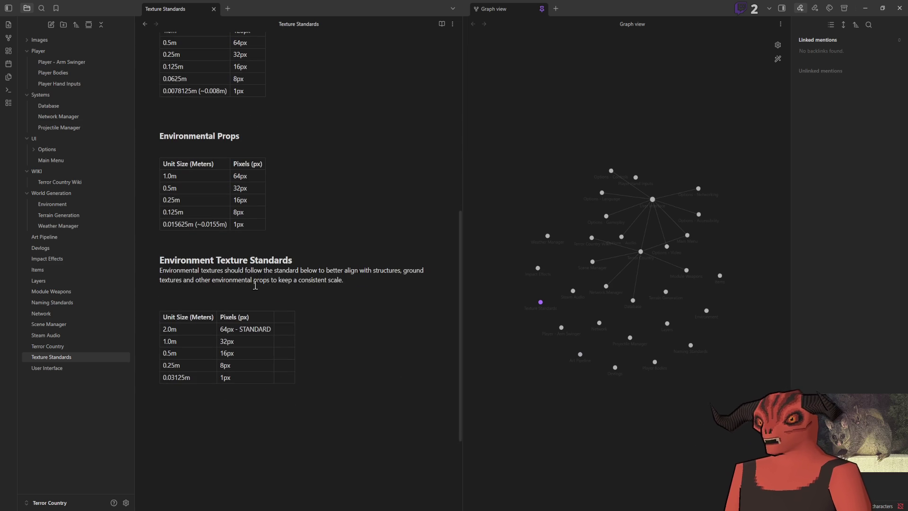
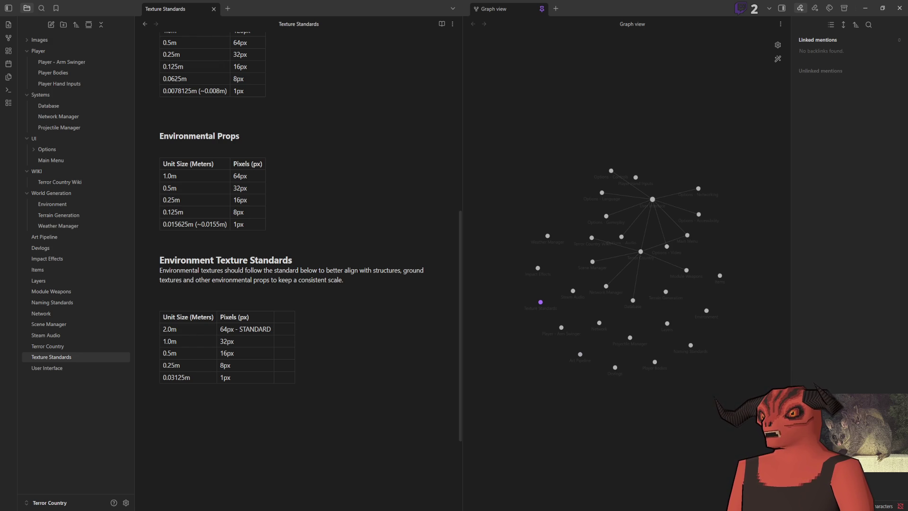
# Step: Leave the Texture Standards note and return to Blender's UV Editing view of the water tank
pyautogui.hotkey('alt', 'Tab')
pyautogui.hotkey('alt', 'Tab')
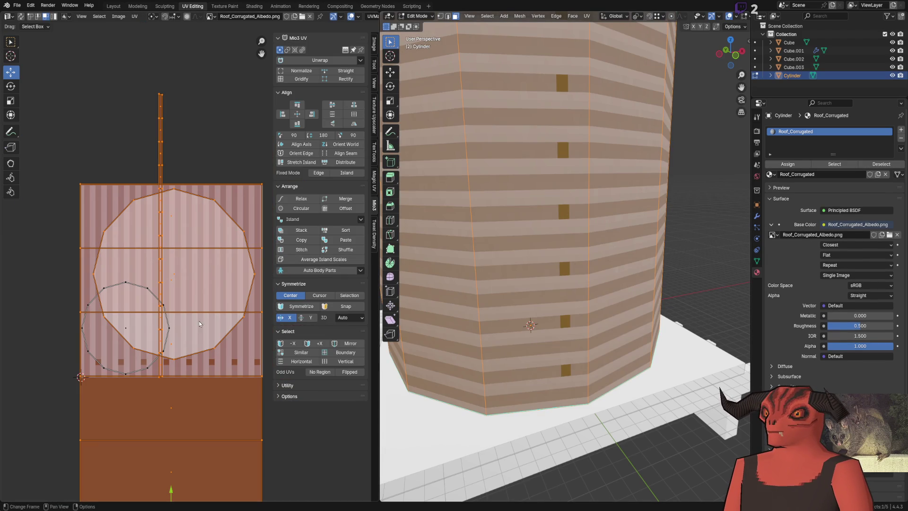
# Step: Set the selected tank UVs to a 64 px/m texel density in the Texel Density Checker
pyautogui.scroll(-2, 192, 262)
pyautogui.click(374, 234)
pyautogui.click(317, 186)
pyautogui.press('Return')
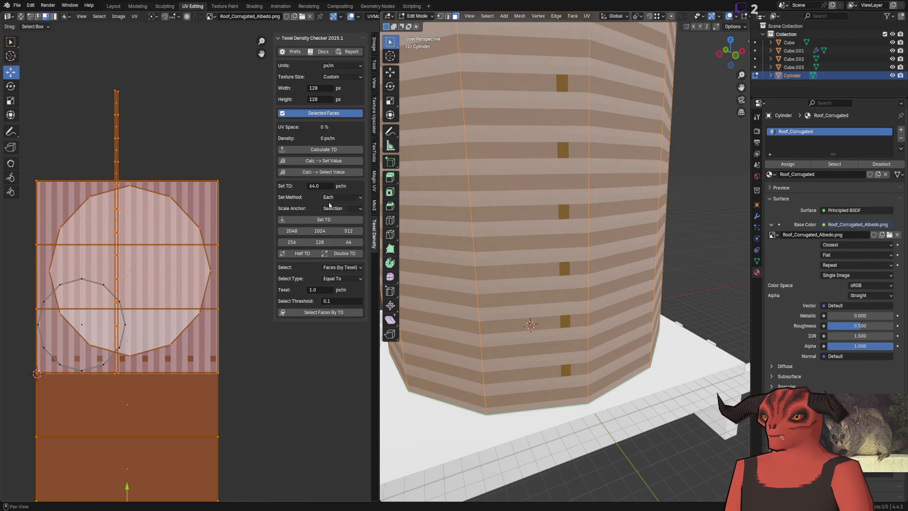
pyautogui.click(324, 220)
# Step: Select only the tank wall's linked UV island
pyautogui.moveTo(479, 240); pyautogui.dragTo(502, 251)
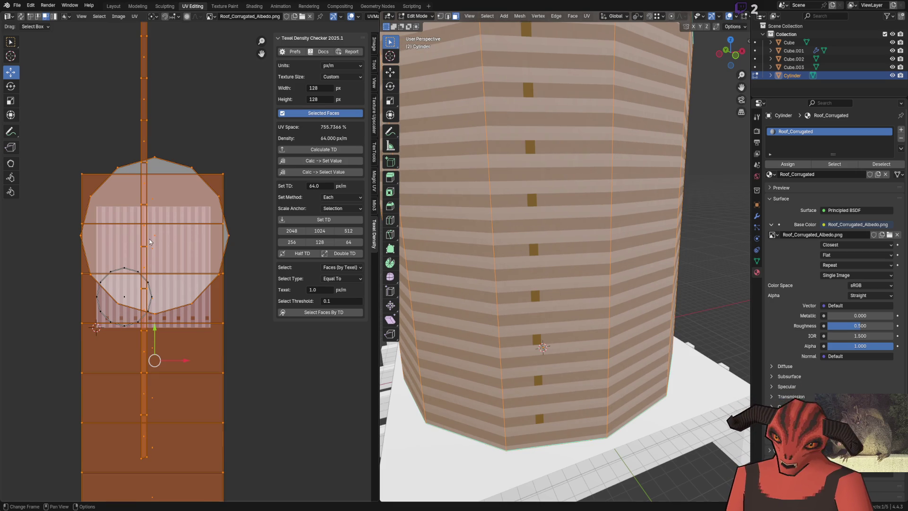
pyautogui.scroll(-5, 544, 260)
pyautogui.scroll(8, 544, 260)
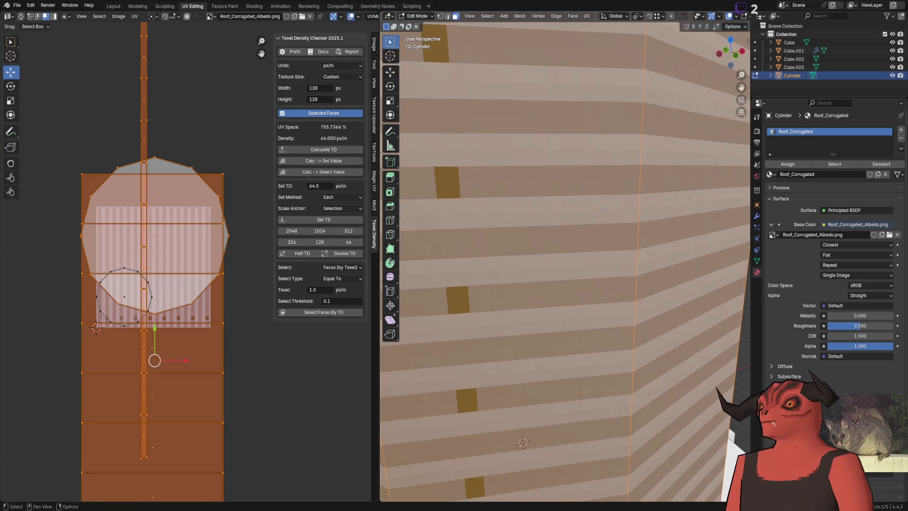
pyautogui.hotkey('alt', 'a')
pyautogui.scroll(-2, 200, 166)
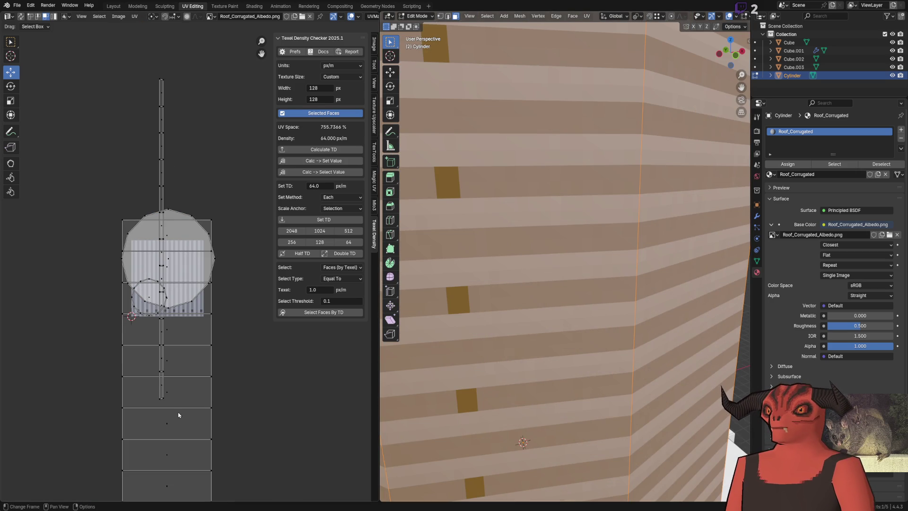
pyautogui.press('a')
pyautogui.scroll(-5, 186, 251)
pyautogui.hotkey('alt', 'a')
pyautogui.press('l')
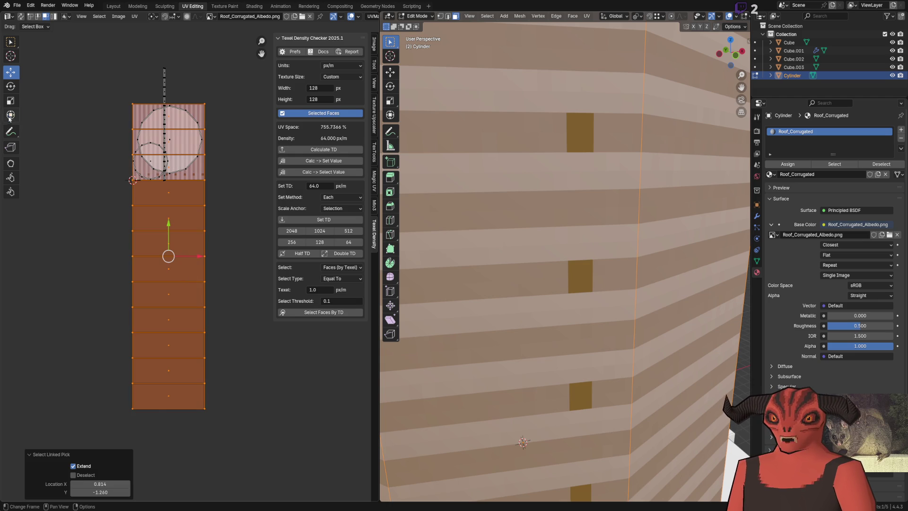
# Step: Scale the wall UV island vertically with the Transform tool
pyautogui.click(10, 116)
pyautogui.moveTo(168, 408)
pyautogui.mouseDown()
pyautogui.moveTo(169, 389)
pyautogui.moveTo(170, 407)
pyautogui.mouseUp()
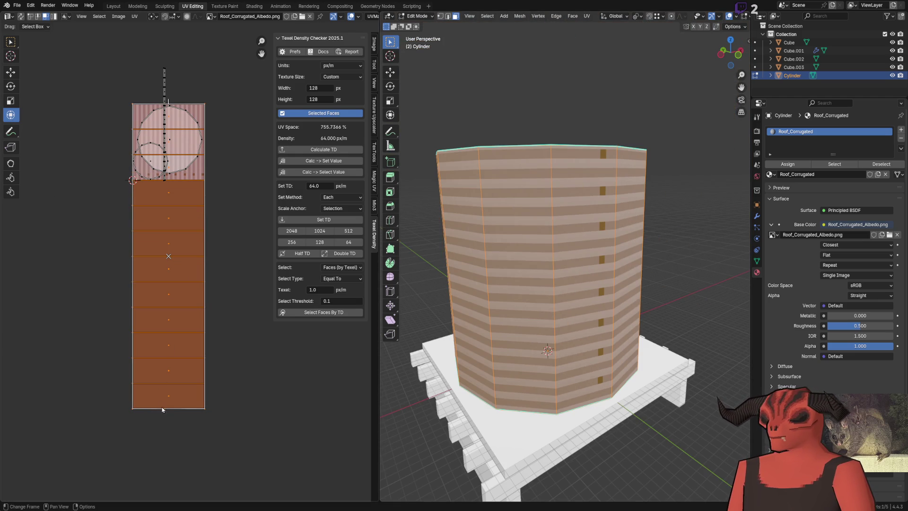
pyautogui.moveTo(169, 409)
pyautogui.mouseDown()
pyautogui.moveTo(193, 171)
pyautogui.moveTo(194, 204)
pyautogui.mouseUp()
pyautogui.scroll(5, 194, 205)
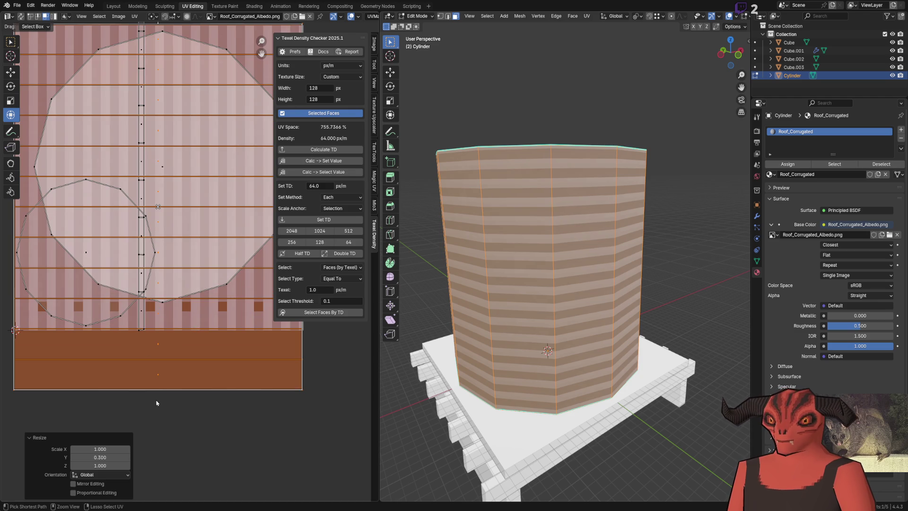
pyautogui.moveTo(158, 390); pyautogui.dragTo(183, 330)
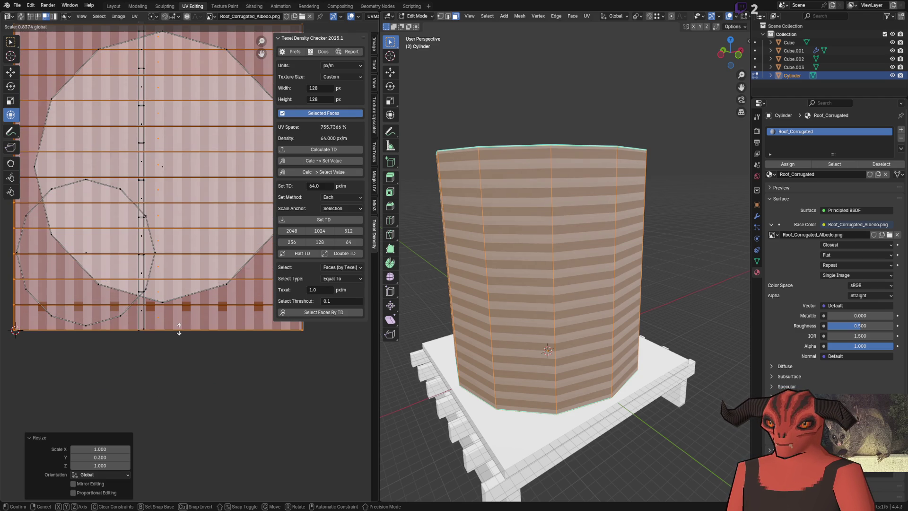
# Step: Snap the selected UVs to pixels from the quick favourites
pyautogui.press('q')
pyautogui.click(178, 362)
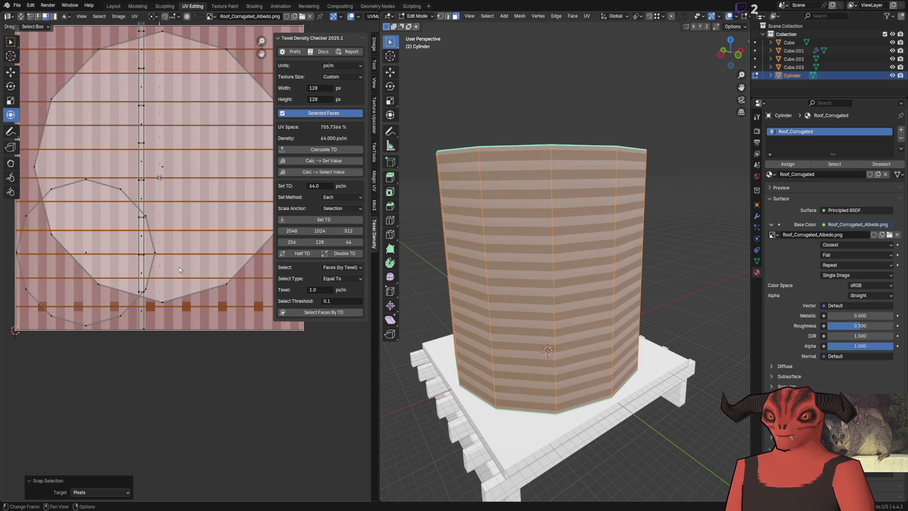
pyautogui.scroll(3, 175, 303)
pyautogui.hscroll(-2, 180, 320)
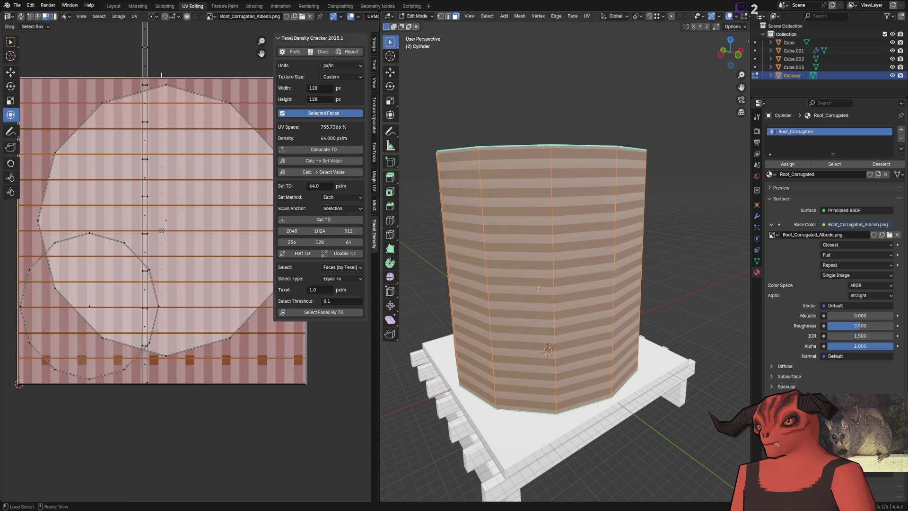
pyautogui.click(145, 384)
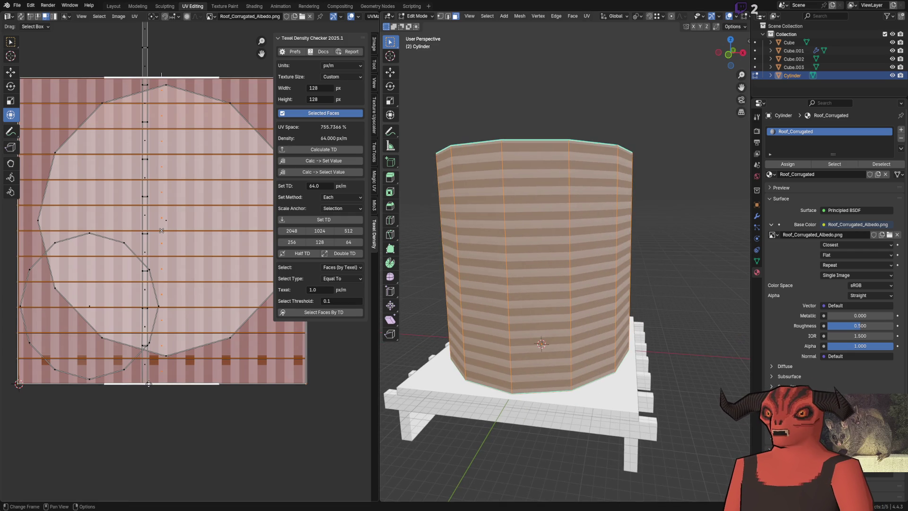
pyautogui.scroll(-8, 177, 236)
# Step: Try stretching the wall UV island vertically, then undo back to the original square island
pyautogui.moveTo(454, 284); pyautogui.dragTo(405, 288)
pyautogui.moveTo(174, 242); pyautogui.dragTo(173, 265)
pyautogui.hotkey('ctrl', 'z')
pyautogui.moveTo(395, 276); pyautogui.dragTo(603, 290)
pyautogui.moveTo(177, 242)
pyautogui.mouseDown()
pyautogui.moveTo(197, 381)
pyautogui.moveTo(198, 358)
pyautogui.mouseUp()
pyautogui.click(198, 358)
pyautogui.scroll(5, 569, 299)
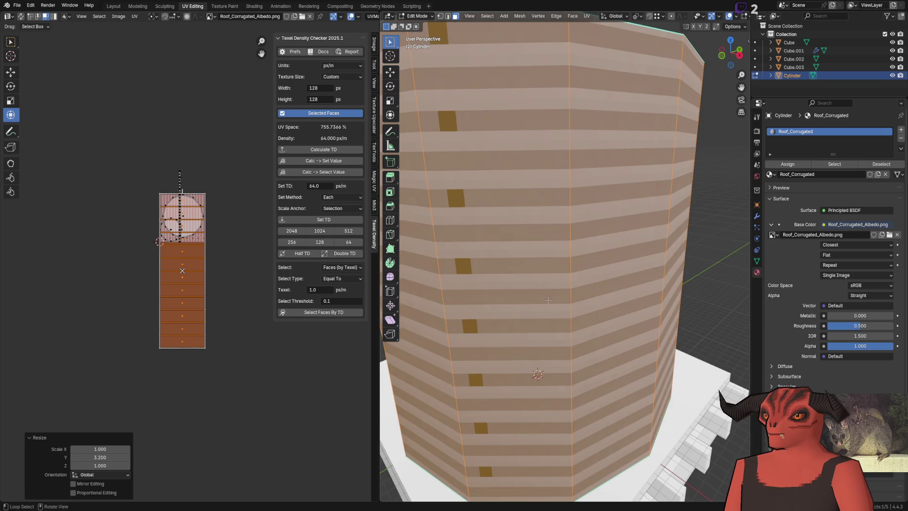
pyautogui.moveTo(175, 347); pyautogui.dragTo(175, 281)
pyautogui.scroll(2, 548, 275)
pyautogui.hotkey('ctrl', 'z')
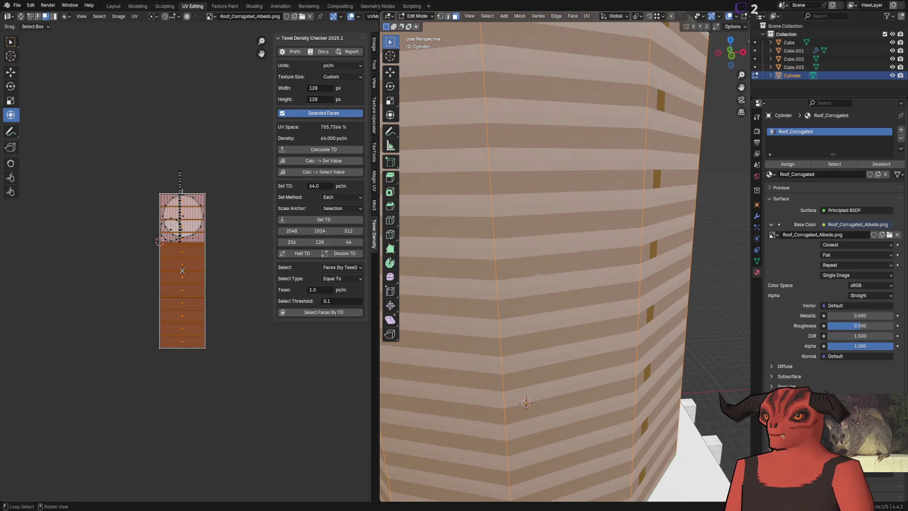
pyautogui.scroll(-2, 548, 276)
pyautogui.hotkey('ctrl', 'z')
pyautogui.hotkey('ctrl', 'z')
# Step: Scale the UV island along Y, trying Resize Y values of 3.2 and then 3
pyautogui.press('s')
pyautogui.press('y')
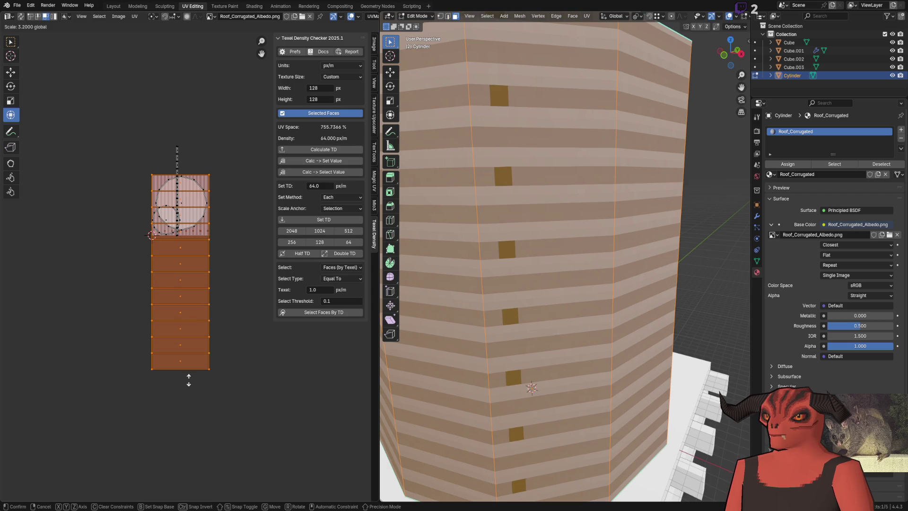
pyautogui.click(188, 380)
pyautogui.click(113, 456)
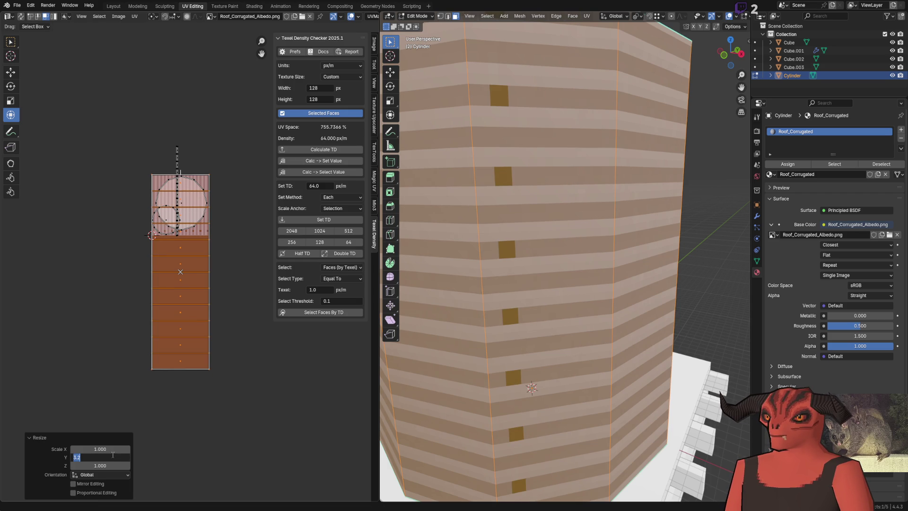
pyautogui.press('Return')
pyautogui.scroll(5, 226, 236)
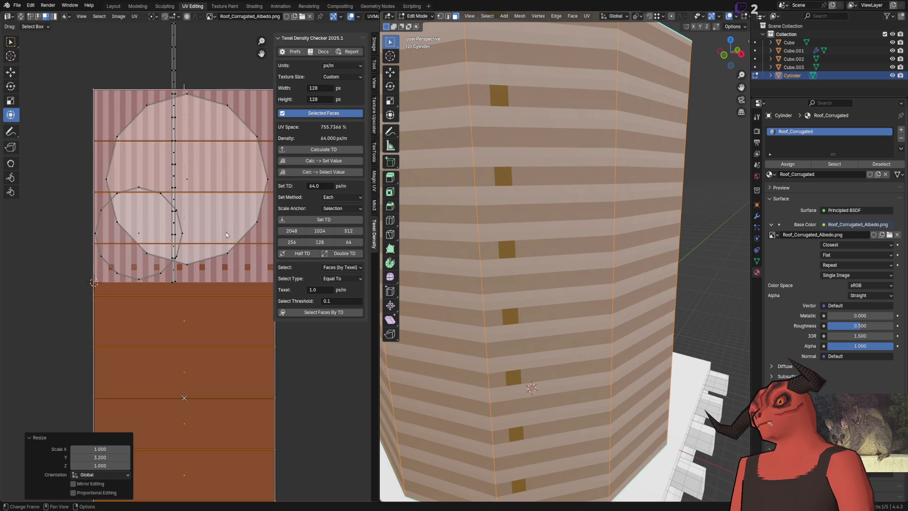
pyautogui.click(100, 458)
pyautogui.write('3')
pyautogui.press('Return')
pyautogui.scroll(-5, 493, 295)
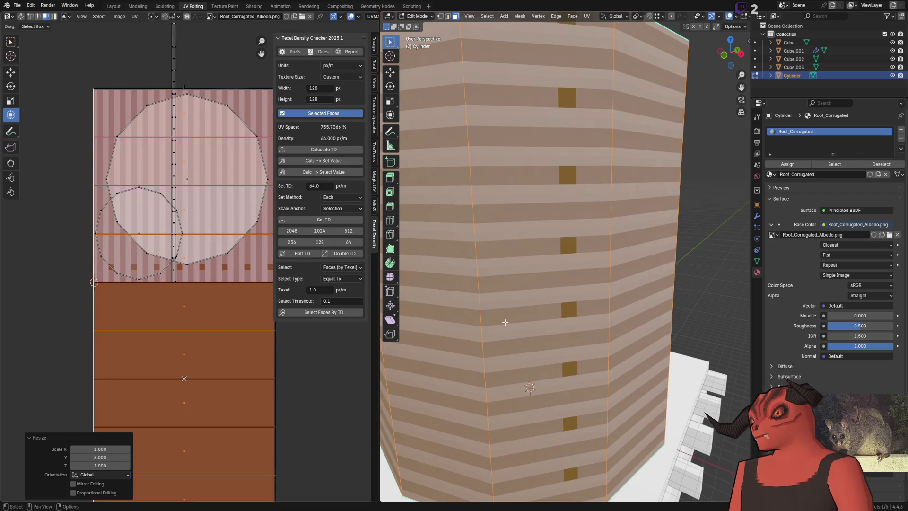
pyautogui.scroll(5, 492, 294)
# Step: Set Resize Y to 3.142 and return the tank to Object Mode
pyautogui.moveTo(493, 290); pyautogui.dragTo(508, 283)
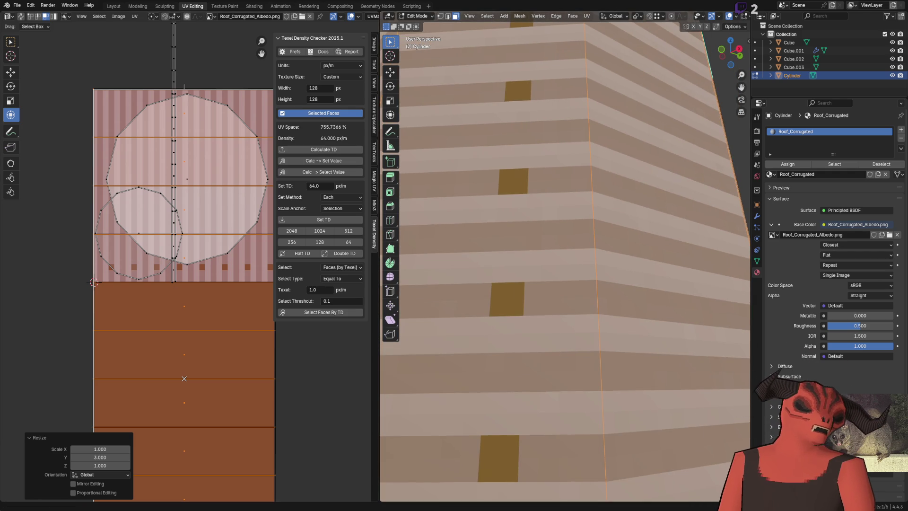
pyautogui.hotkey('alt', 'Tab')
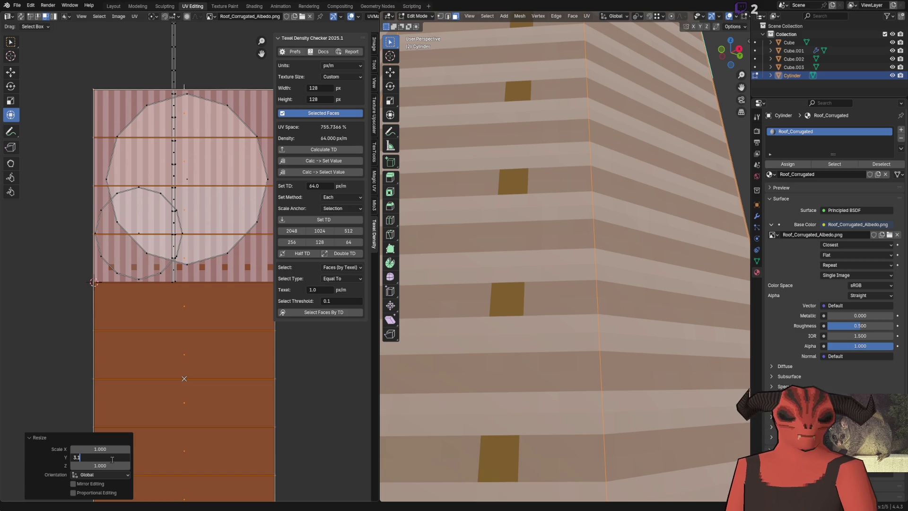
pyautogui.press('Return')
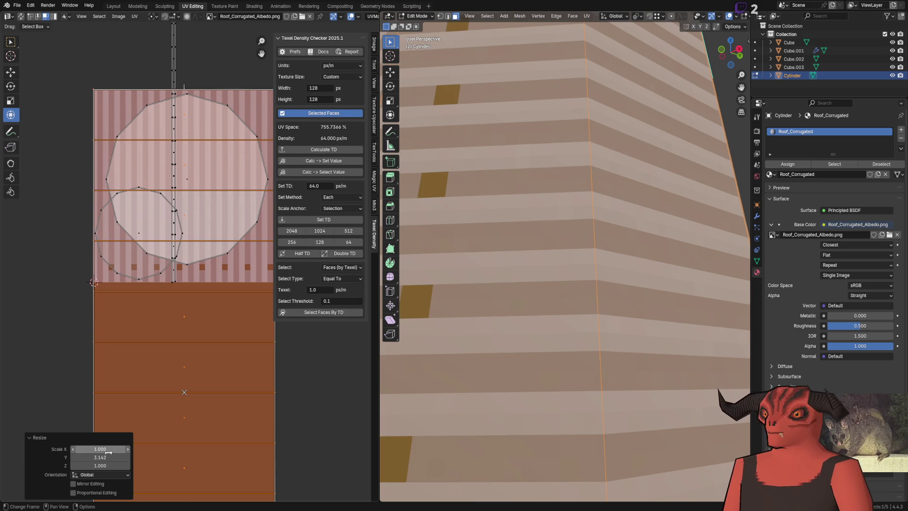
pyautogui.scroll(-5, 598, 245)
pyautogui.moveTo(598, 245); pyautogui.dragTo(672, 180)
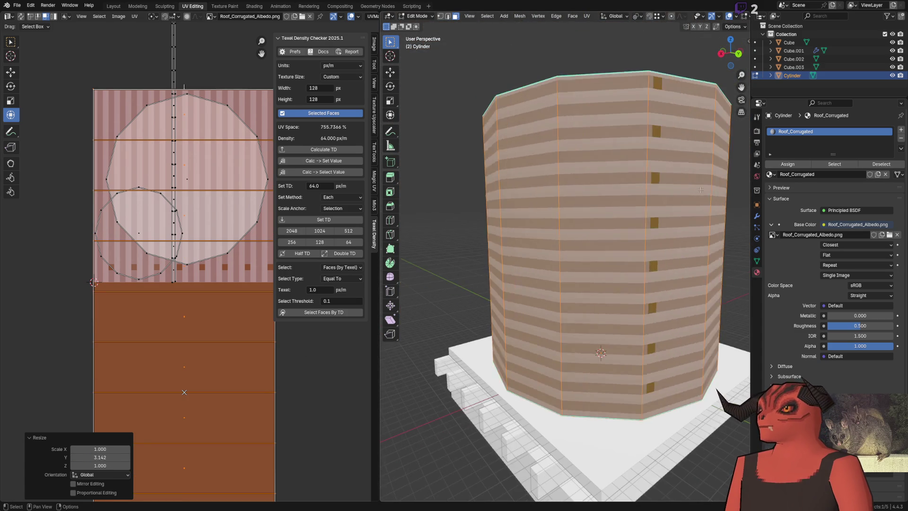
pyautogui.press('Tab')
pyautogui.scroll(-4, 615, 213)
pyautogui.moveTo(567, 217)
pyautogui.mouseDown()
pyautogui.moveTo(439, 253)
pyautogui.moveTo(428, 157)
pyautogui.moveTo(482, 168)
pyautogui.mouseUp()
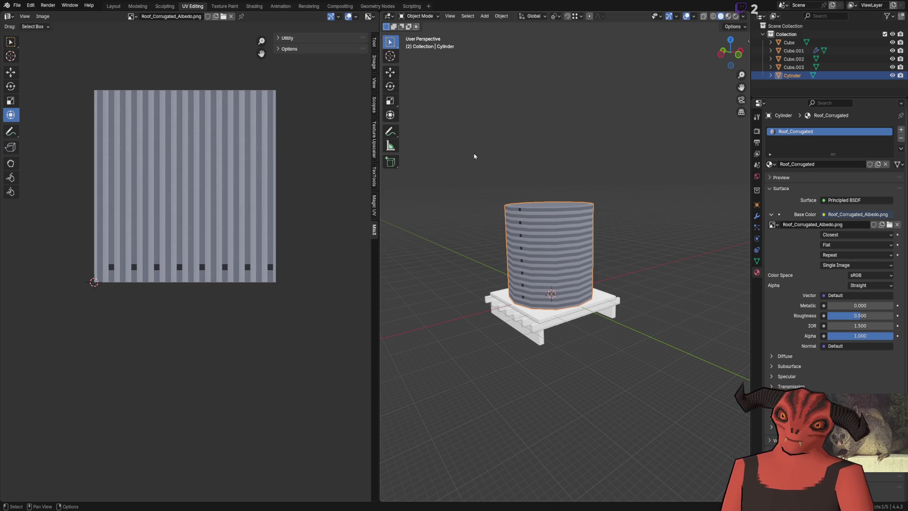
# Step: Reapply the target texel density in Edit Mode and check the Texture Standards note
pyautogui.press('Tab')
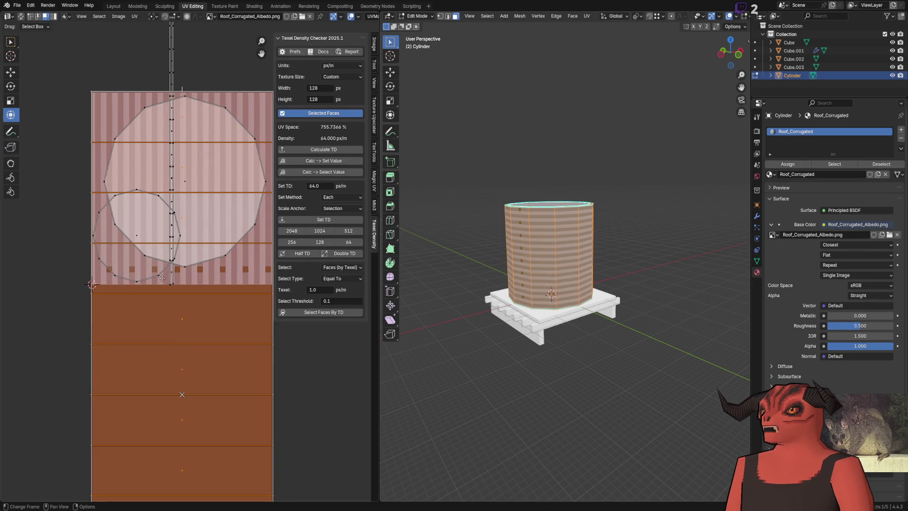
pyautogui.click(331, 220)
pyautogui.scroll(-3, 205, 219)
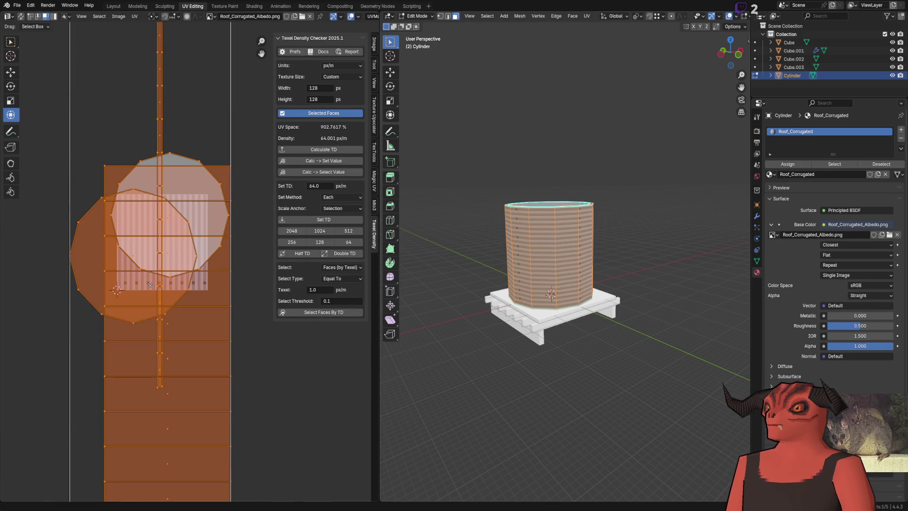
pyautogui.hotkey('alt', 'Tab')
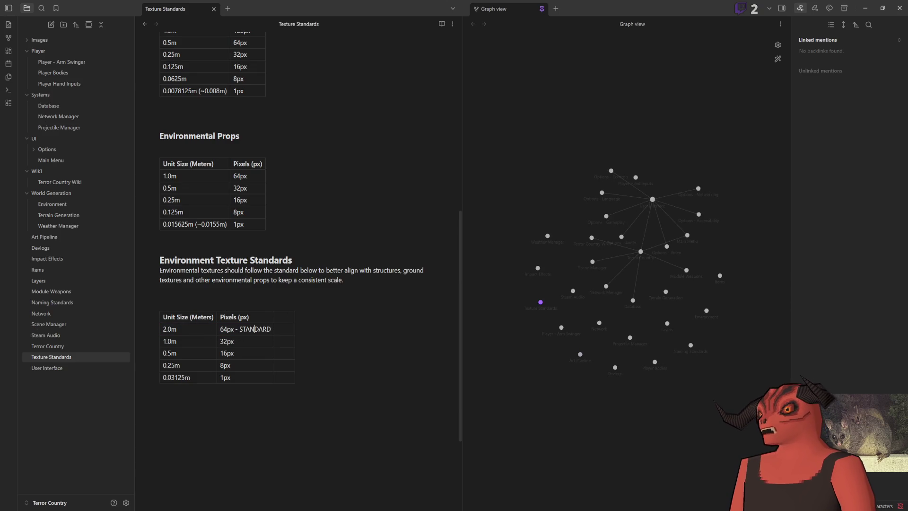
pyautogui.hotkey('alt', 'Tab')
# Step: Apply a 32 px/m texel density to the tank UVs and go back to the note
pyautogui.click(327, 186)
pyautogui.write('32.0')
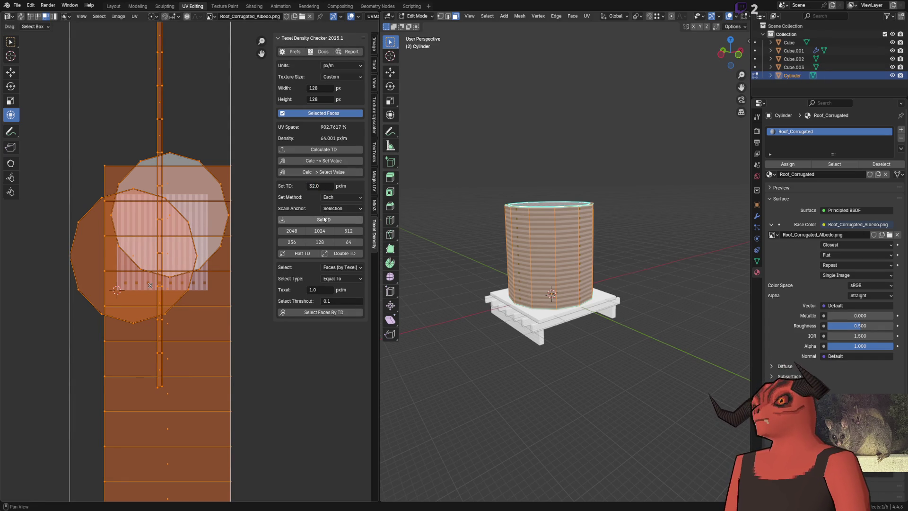
pyautogui.click(324, 219)
pyautogui.scroll(8, 487, 232)
pyautogui.scroll(-8, 488, 232)
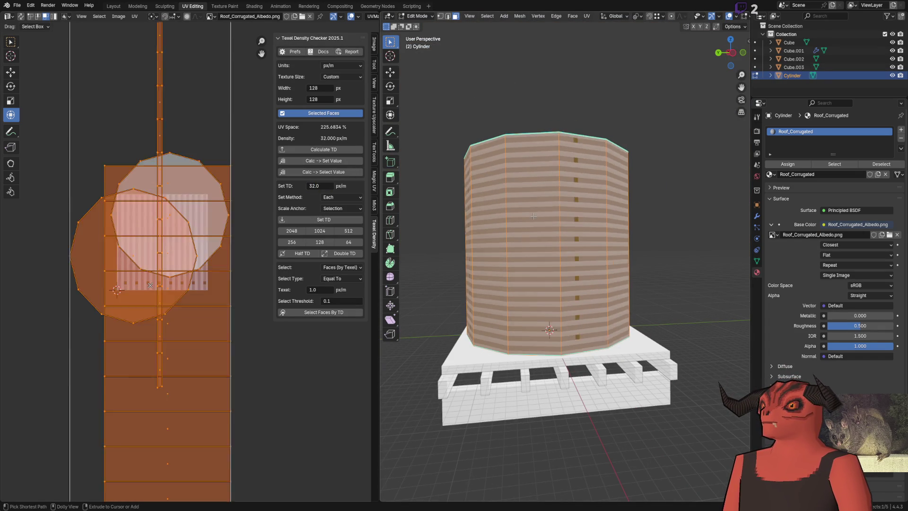
pyautogui.hotkey('alt', 'Tab')
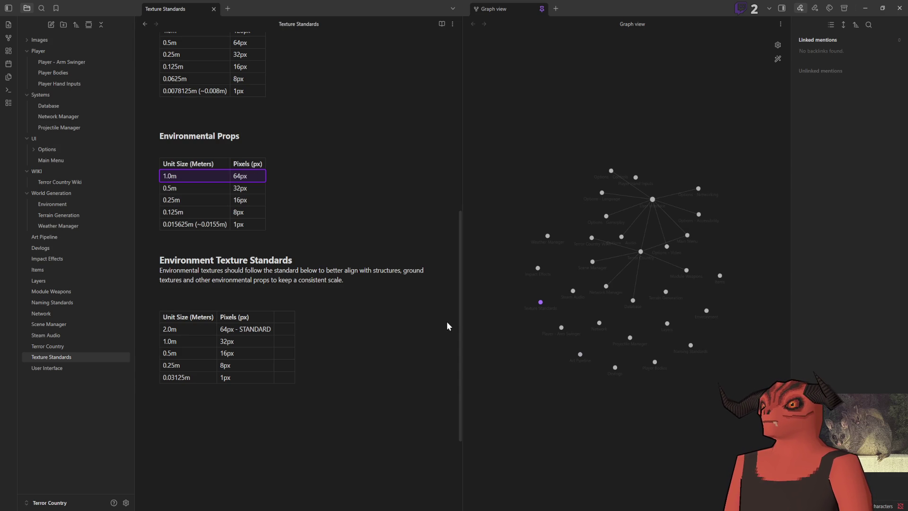
# Step: Frame the tank and pallet in Object Mode and inspect the tank's texture
pyautogui.hotkey('alt', 'Tab')
pyautogui.scroll(3, 596, 216)
pyautogui.press('Tab')
pyautogui.scroll(-10, 596, 215)
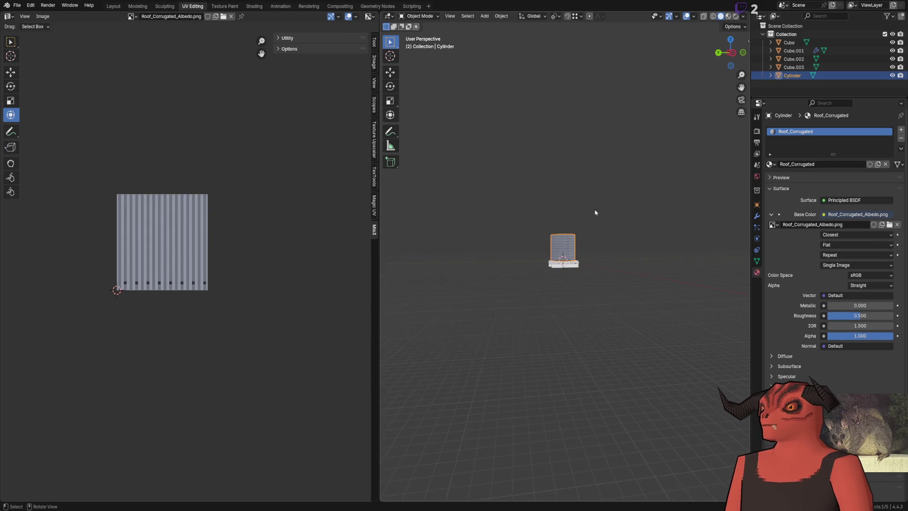
pyautogui.press('KP_Decimal')
pyautogui.moveTo(559, 190)
pyautogui.mouseDown()
pyautogui.moveTo(536, 223)
pyautogui.moveTo(609, 222)
pyautogui.moveTo(535, 227)
pyautogui.mouseUp()
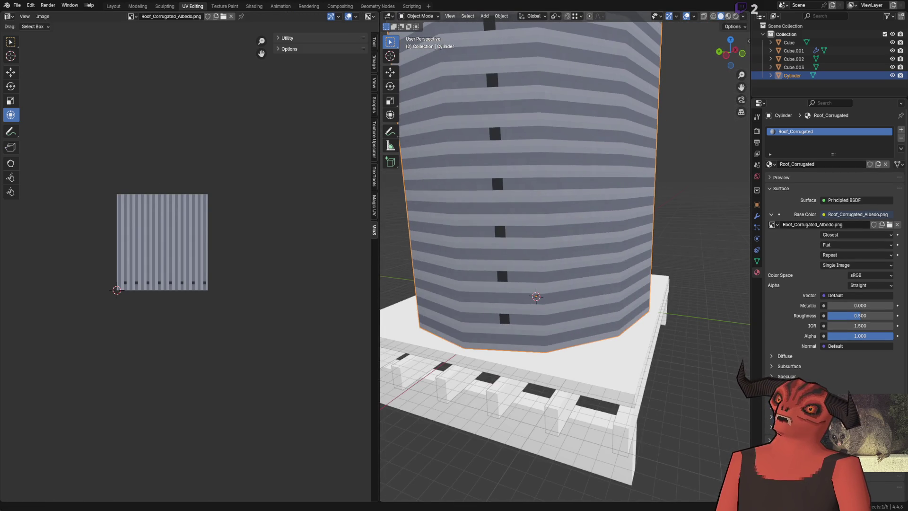
pyautogui.hotkey('alt', 'Tab')
pyautogui.hotkey('alt', 'Tab')
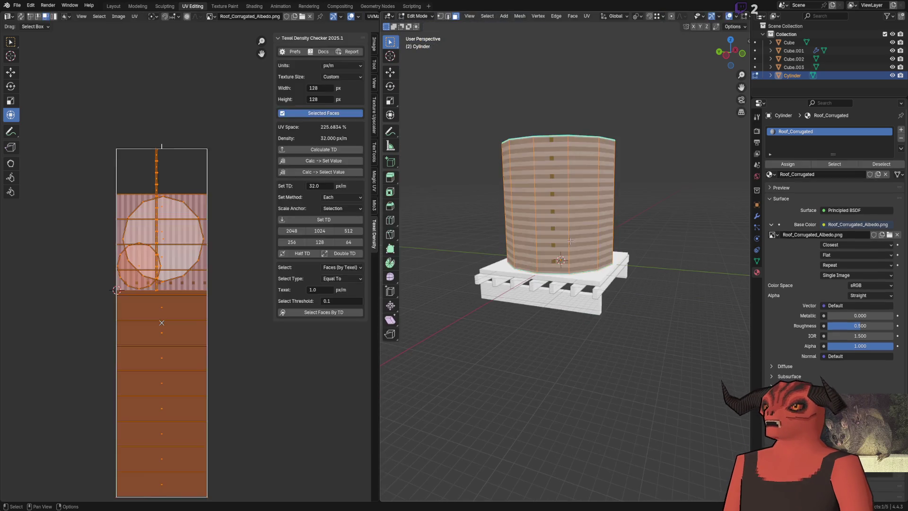
pyautogui.moveTo(551, 243)
pyautogui.mouseDown()
pyautogui.moveTo(550, 296)
pyautogui.moveTo(543, 269)
pyautogui.moveTo(525, 254)
pyautogui.mouseUp()
pyautogui.scroll(5, 525, 258)
pyautogui.scroll(-3, 549, 218)
# Step: Select both cap edge loops of the tank in Edit Mode, then exit to Object Mode
pyautogui.press('Tab')
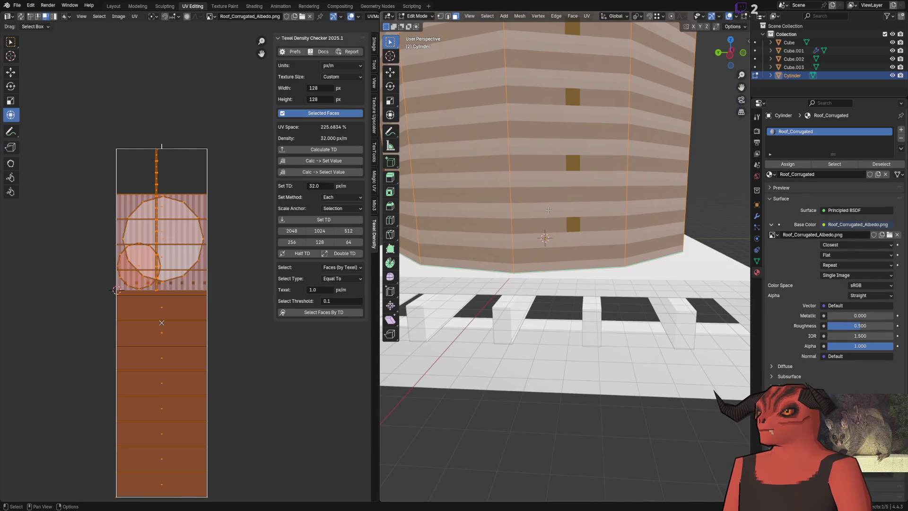
pyautogui.scroll(-4, 567, 248)
pyautogui.moveTo(567, 248)
pyautogui.mouseDown()
pyautogui.moveTo(561, 303)
pyautogui.moveTo(555, 246)
pyautogui.moveTo(595, 255)
pyautogui.moveTo(537, 238)
pyautogui.moveTo(609, 228)
pyautogui.mouseUp()
pyautogui.scroll(6, 556, 246)
pyautogui.hotkey('alt', 'a')
pyautogui.click(611, 229)
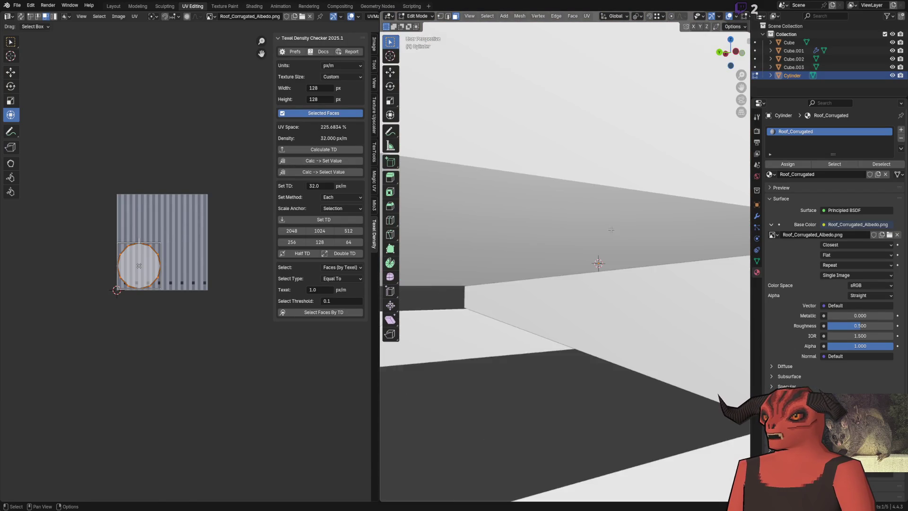
pyautogui.press('KP_Decimal')
pyautogui.hotkey('shift', 'g')
pyautogui.click(609, 249)
pyautogui.hotkey('alt', 'z')
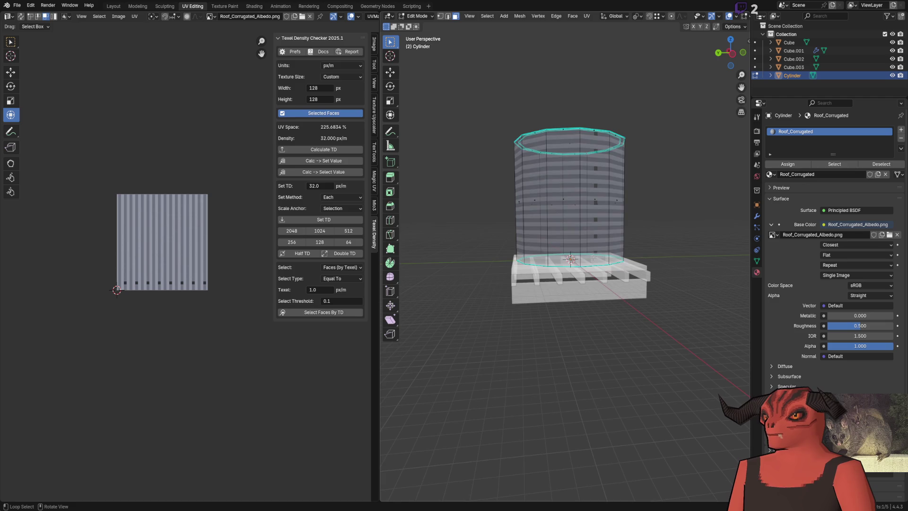
pyautogui.hotkey('alt', 'z')
pyautogui.press('Tab')
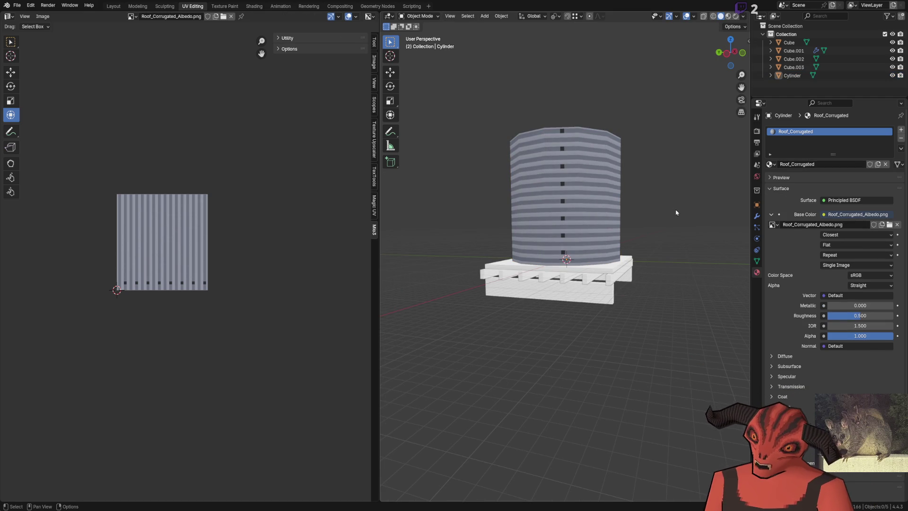
# Step: Select all of the tank's faces, leave Edit Mode and bring up Godot
pyautogui.press('Tab')
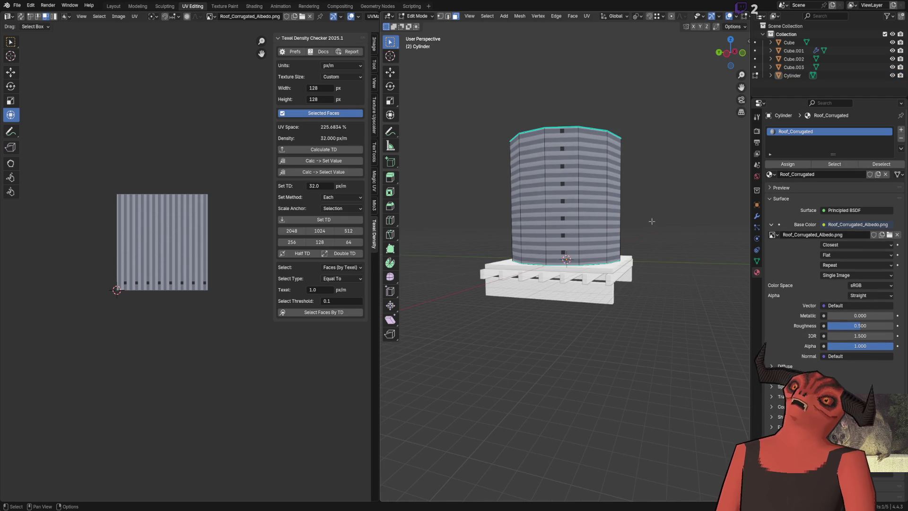
pyautogui.press('a')
pyautogui.press('Tab')
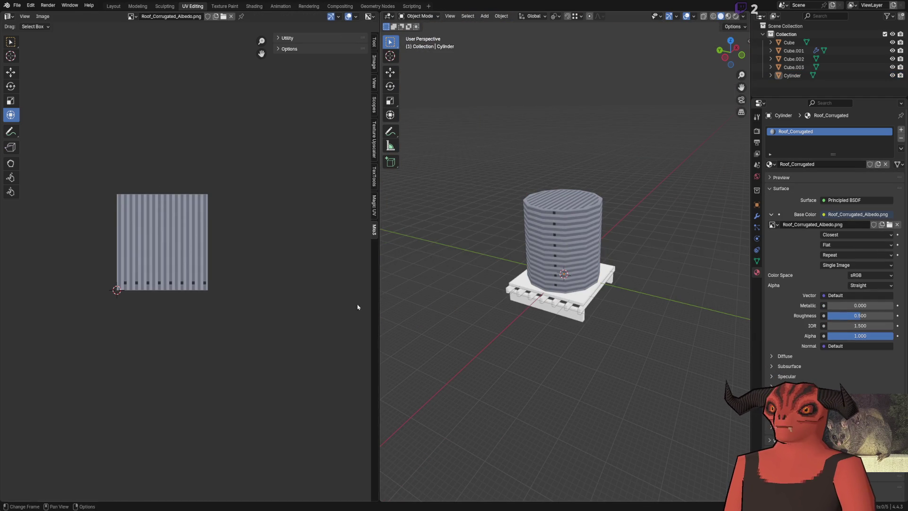
pyautogui.hotkey('alt', 'Tab')
pyautogui.scroll(6, 424, 158)
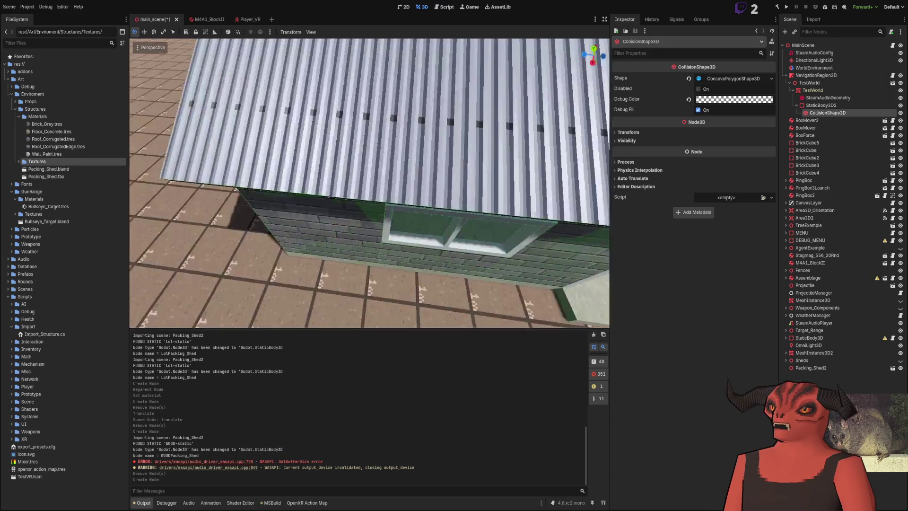
# Step: Fly the Godot camera past the shed doorway, grey brick wall and gridded wall
pyautogui.moveTo(362, 106)
pyautogui.mouseDown()
pyautogui.moveTo(331, 142)
pyautogui.moveTo(307, 152)
pyautogui.moveTo(341, 133)
pyautogui.moveTo(359, 170)
pyautogui.moveTo(398, 151)
pyautogui.moveTo(324, 260)
pyautogui.moveTo(341, 208)
pyautogui.moveTo(322, 198)
pyautogui.moveTo(336, 185)
pyautogui.moveTo(327, 175)
pyautogui.moveTo(331, 190)
pyautogui.moveTo(333, 165)
pyautogui.moveTo(339, 187)
pyautogui.moveTo(329, 180)
pyautogui.moveTo(341, 184)
pyautogui.moveTo(326, 182)
pyautogui.mouseUp()
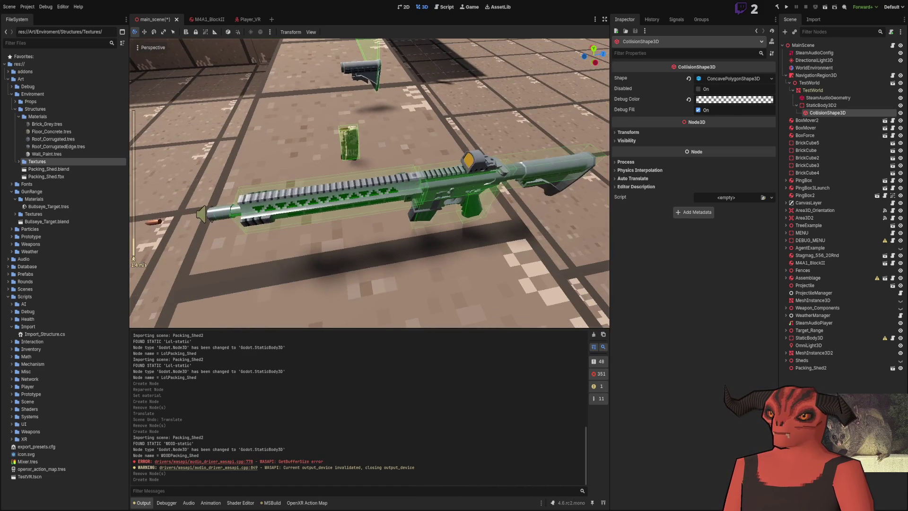
pyautogui.scroll(10, 370, 183)
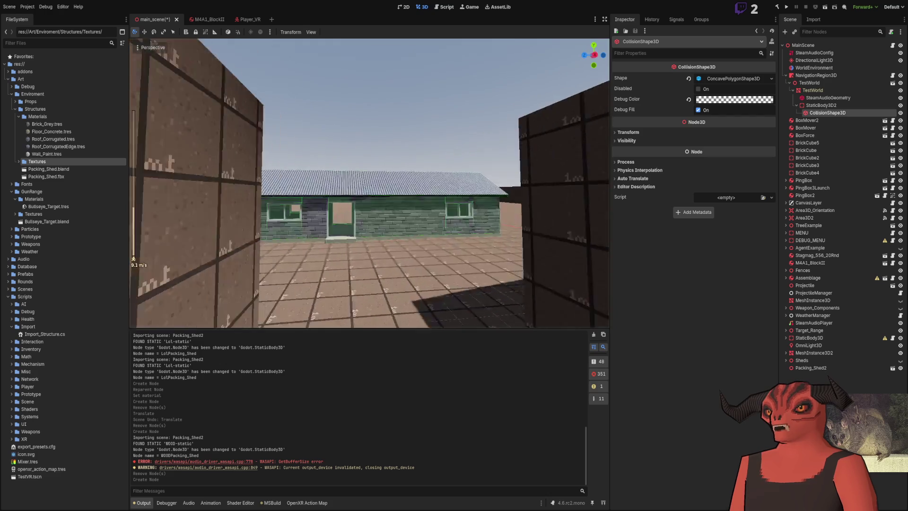
pyautogui.press('s')
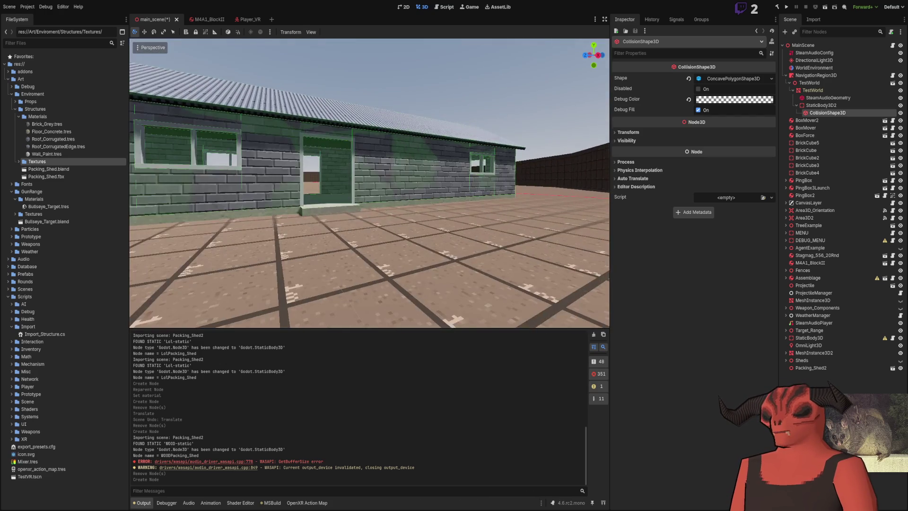
pyautogui.press('w')
pyautogui.press('s')
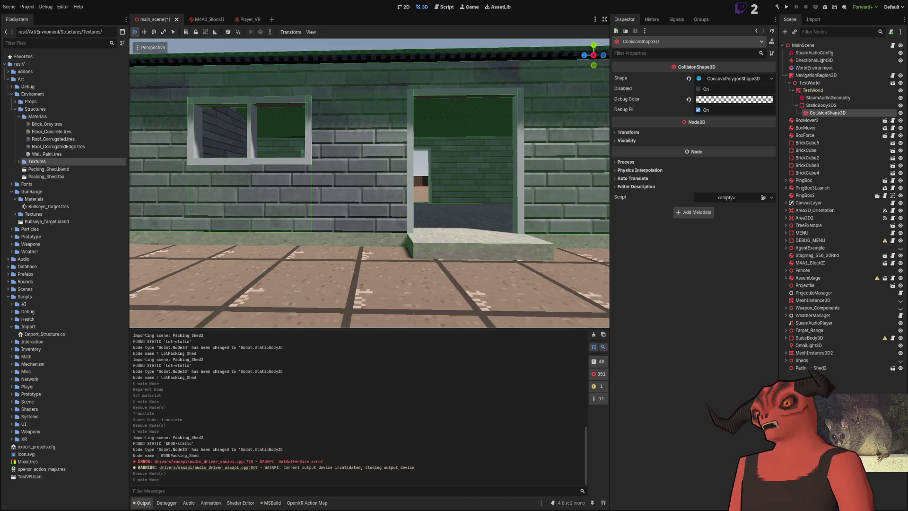
pyautogui.rightClick(347, 255)
pyautogui.press('w')
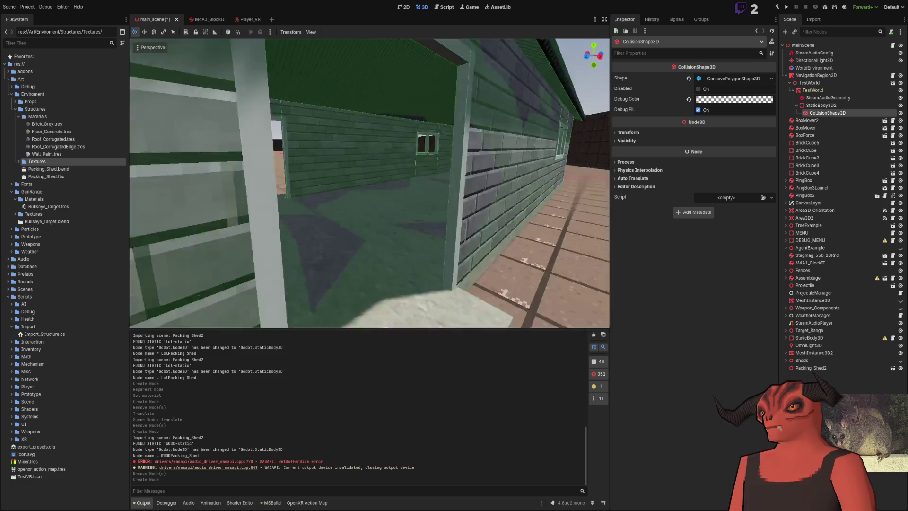
pyautogui.press('s')
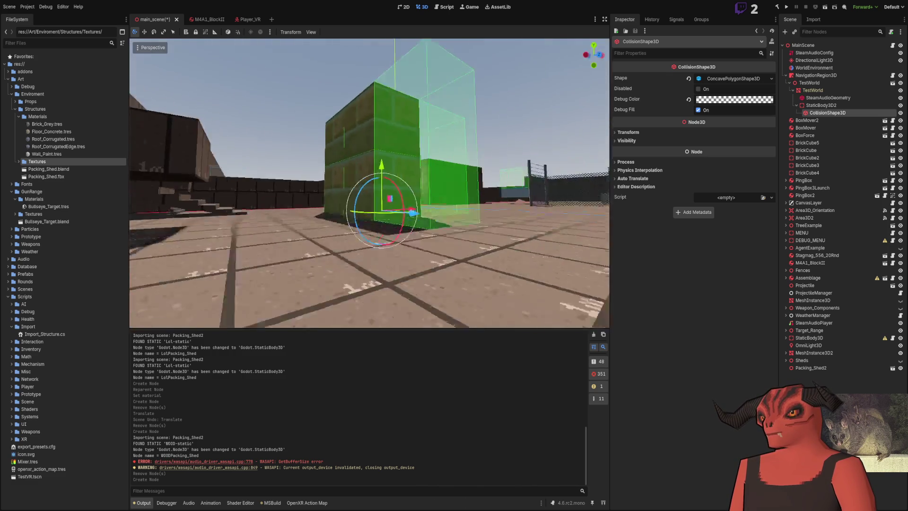
pyautogui.press('w')
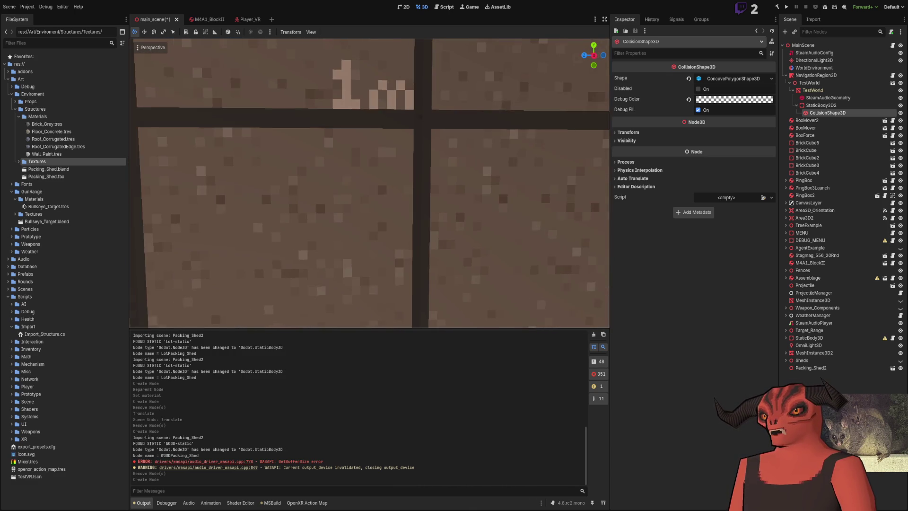
pyautogui.press('s')
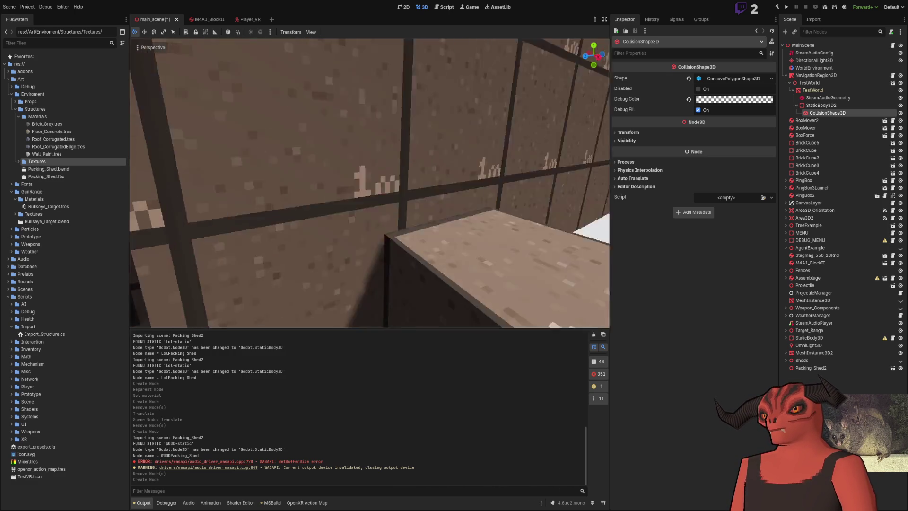
# Step: Inspect the floor, gridded wall and green wall up close to judge texture scale
pyautogui.press('w')
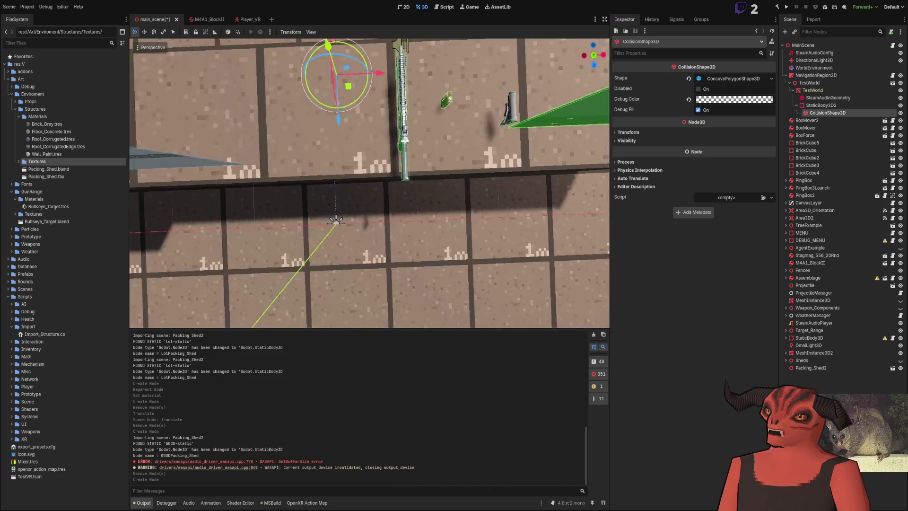
pyautogui.press('w')
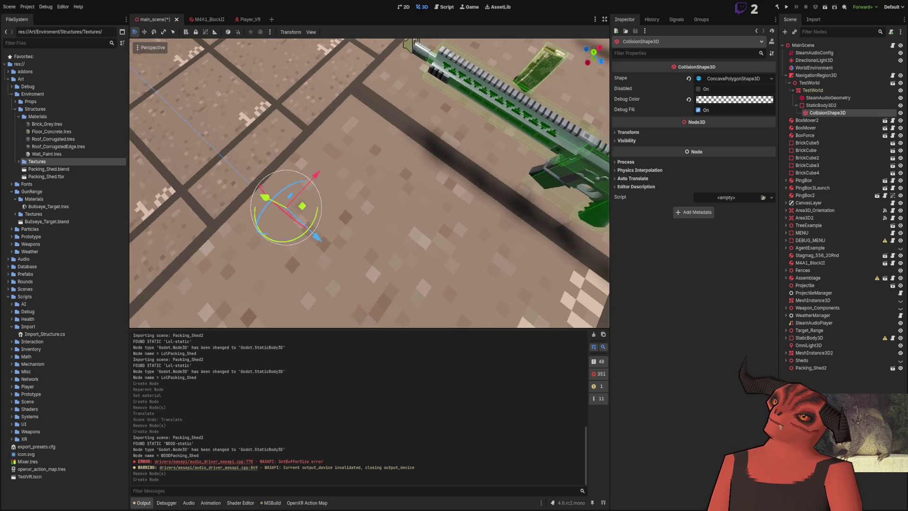
pyautogui.press('s')
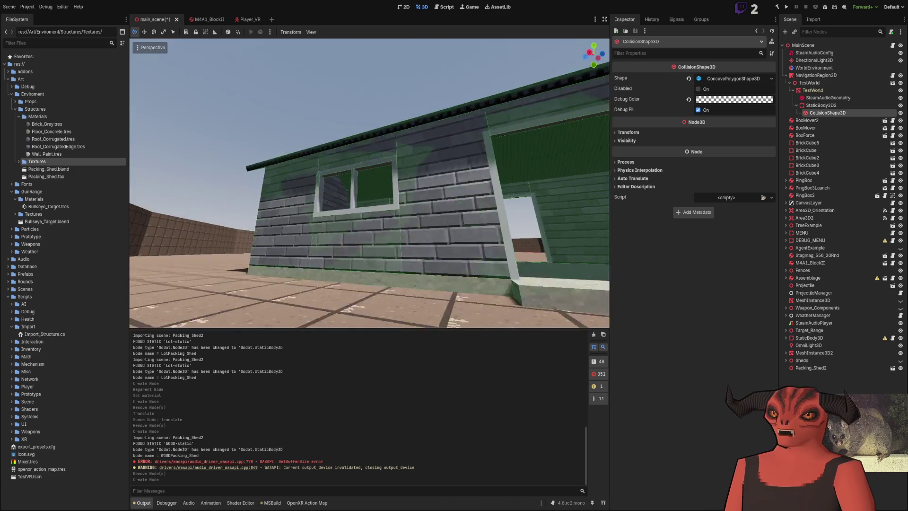
pyautogui.press('w')
pyautogui.press('w')
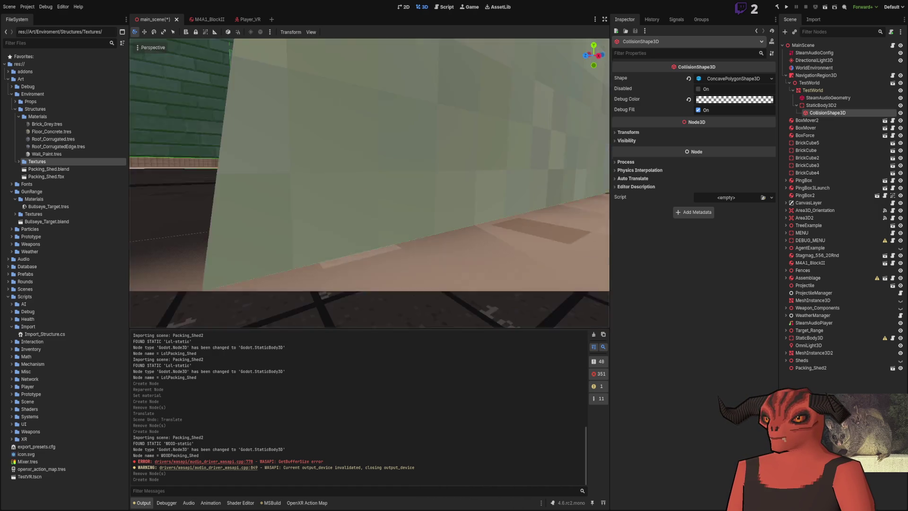
pyautogui.scroll(-3, 369, 183)
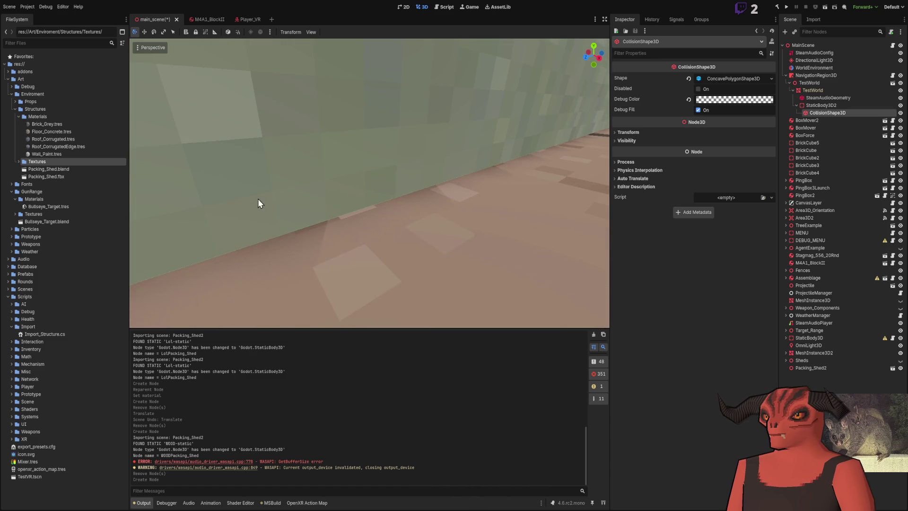
pyautogui.moveTo(259, 203); pyautogui.dragTo(338, 217)
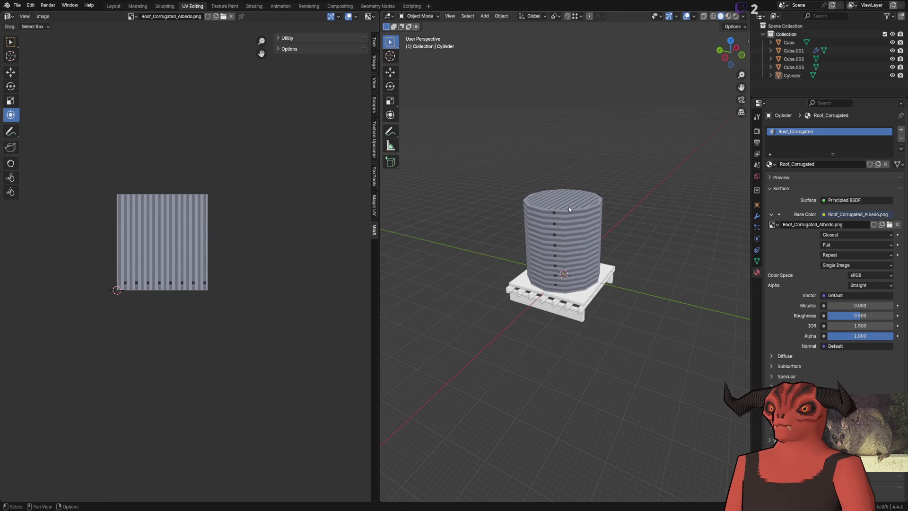
# Step: Rescale the tank cylinder's UVs to 32 px/m and select its side wall island
pyautogui.click(569, 206)
pyautogui.press('Tab')
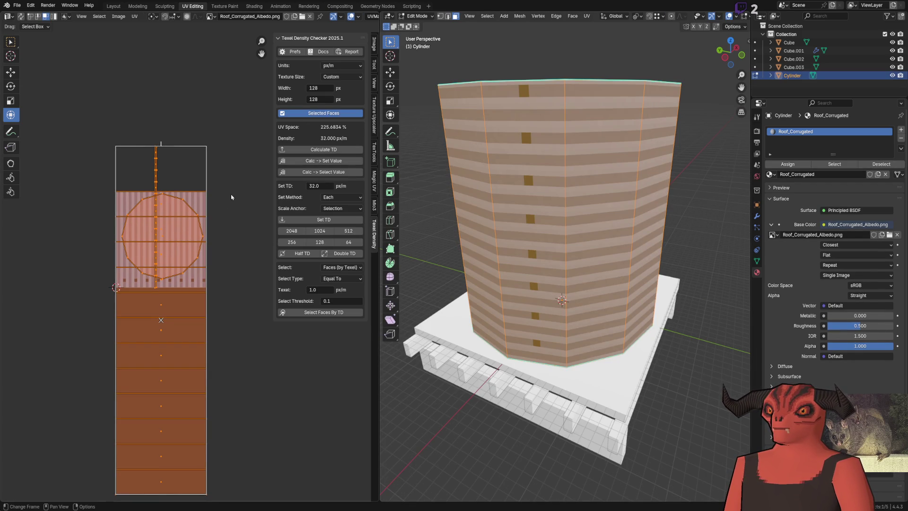
pyautogui.click(333, 221)
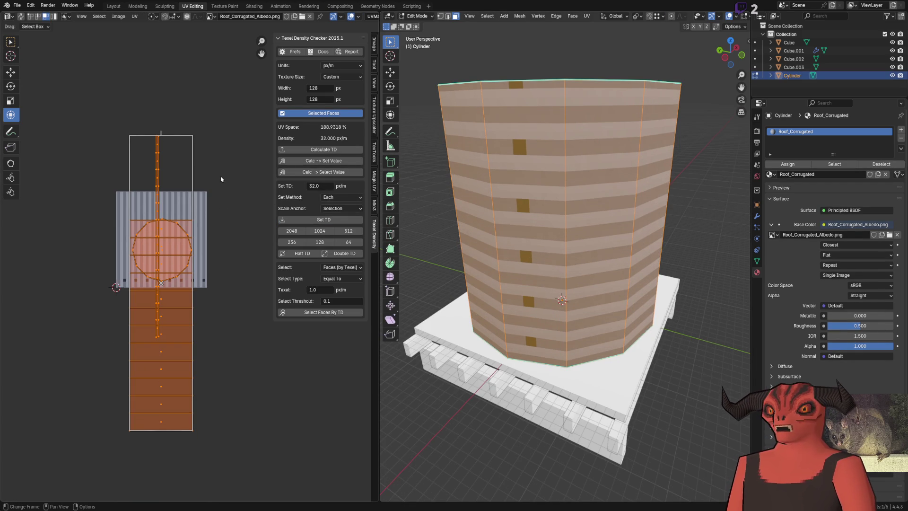
pyautogui.hotkey('alt', 'a')
pyautogui.press('a')
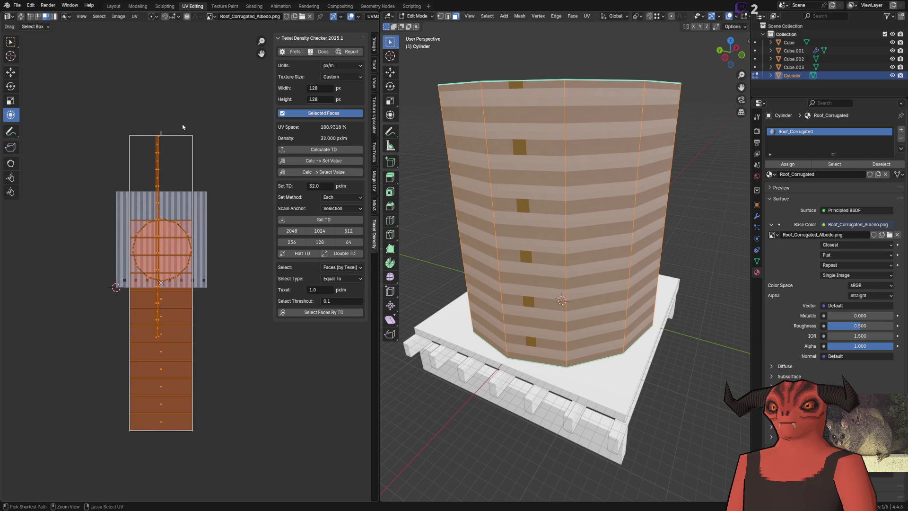
pyautogui.hotkey('alt', 'a')
pyautogui.press('l')
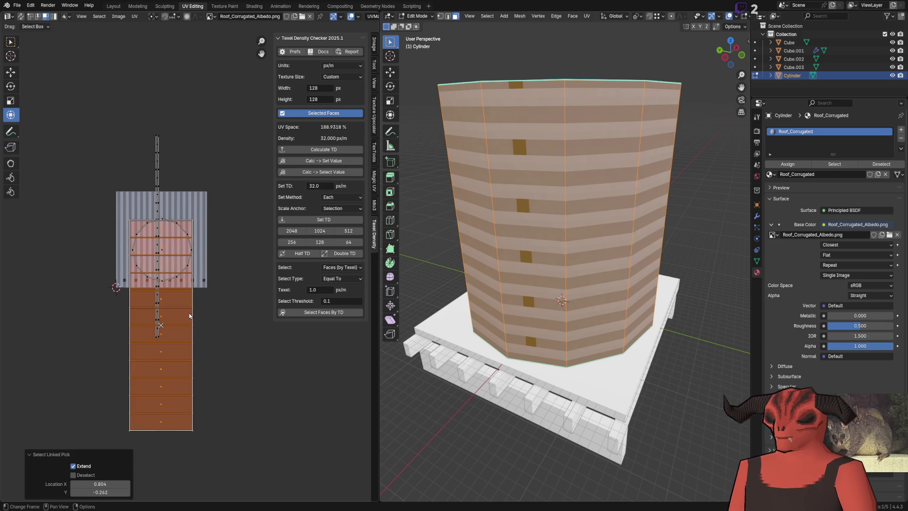
# Step: Centre the tank's UV islands on the corrugated texture canvas using the TexTools alignment tools
pyautogui.click(374, 152)
pyautogui.click(374, 205)
pyautogui.click(298, 115)
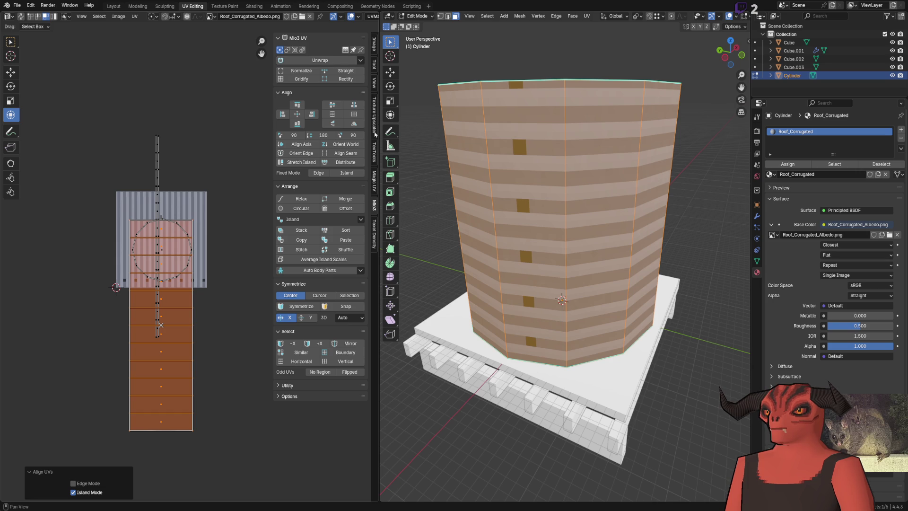
pyautogui.click(374, 151)
pyautogui.click(340, 190)
pyautogui.click(341, 220)
pyautogui.click(327, 178)
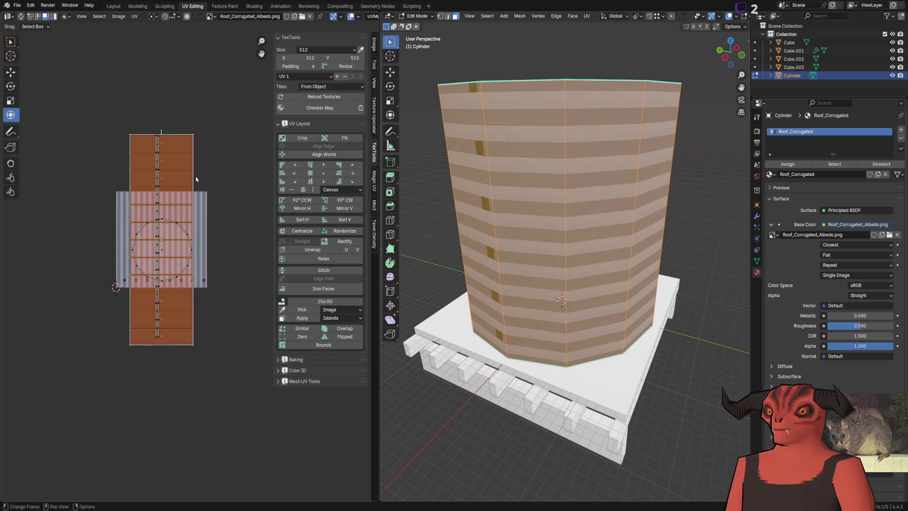
pyautogui.scroll(4, 194, 178)
# Step: Slide the wall UV strip to the left and snap it to whole pixels
pyautogui.click(11, 72)
pyautogui.scroll(-1, 262, 185)
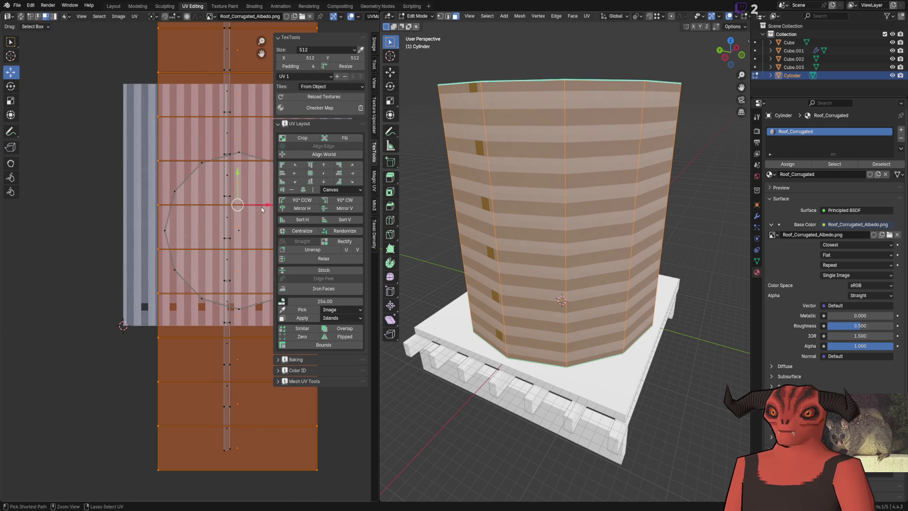
pyautogui.moveTo(263, 209); pyautogui.dragTo(226, 206)
pyautogui.click(225, 205)
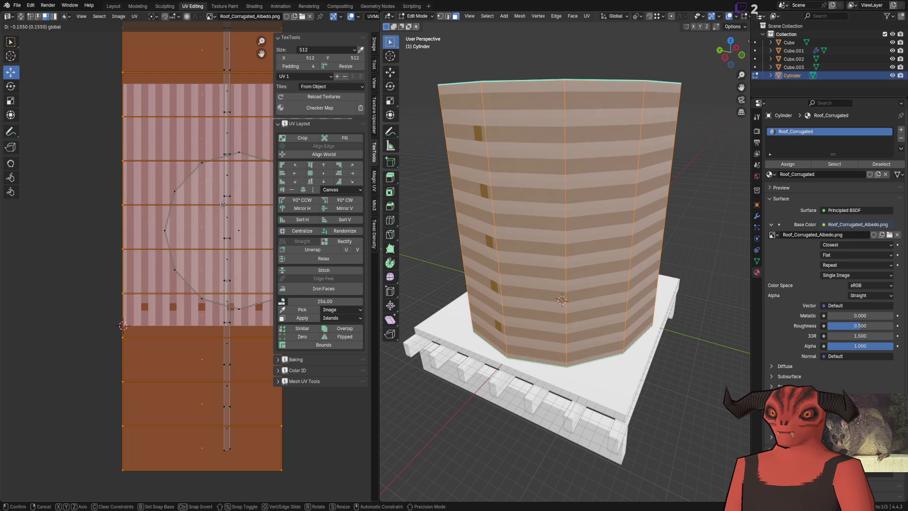
pyautogui.hotkey('shift', 's')
pyautogui.click(208, 170)
# Step: Nudge the wall UV island slightly sideways and snap it to pixels again from favourites
pyautogui.scroll(-3, 214, 186)
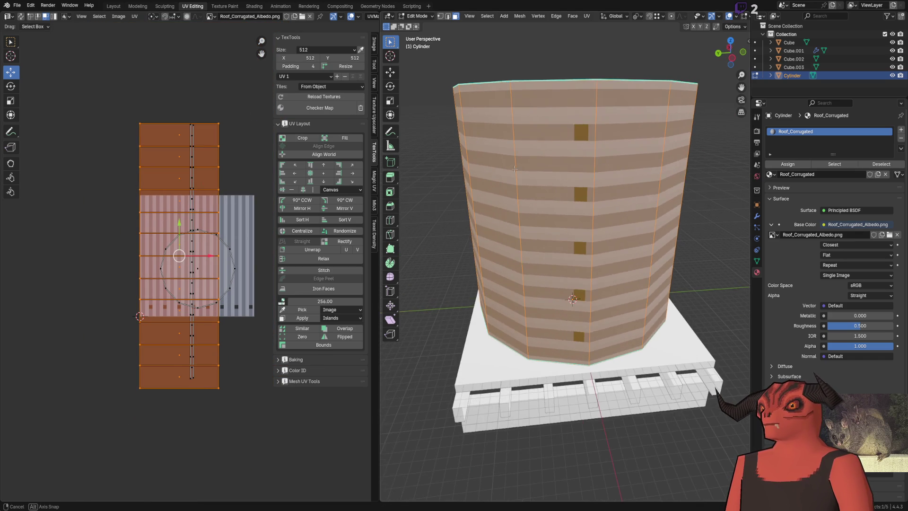
pyautogui.scroll(6, 516, 205)
pyautogui.scroll(6, 149, 210)
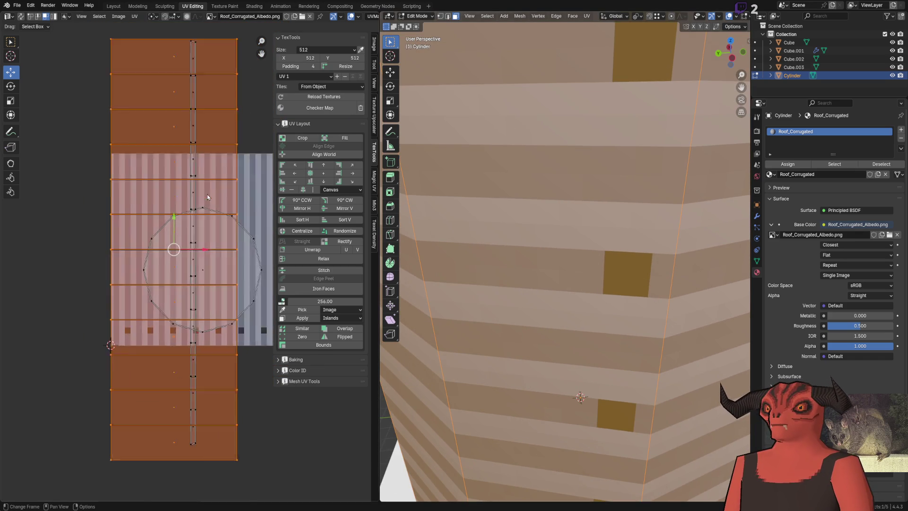
pyautogui.scroll(-5, 156, 201)
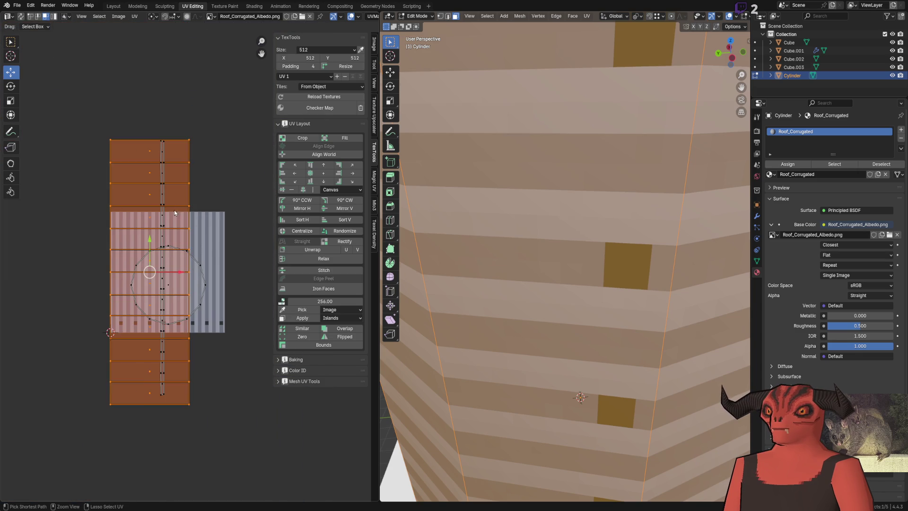
pyautogui.scroll(7, 160, 261)
pyautogui.scroll(-3, 159, 262)
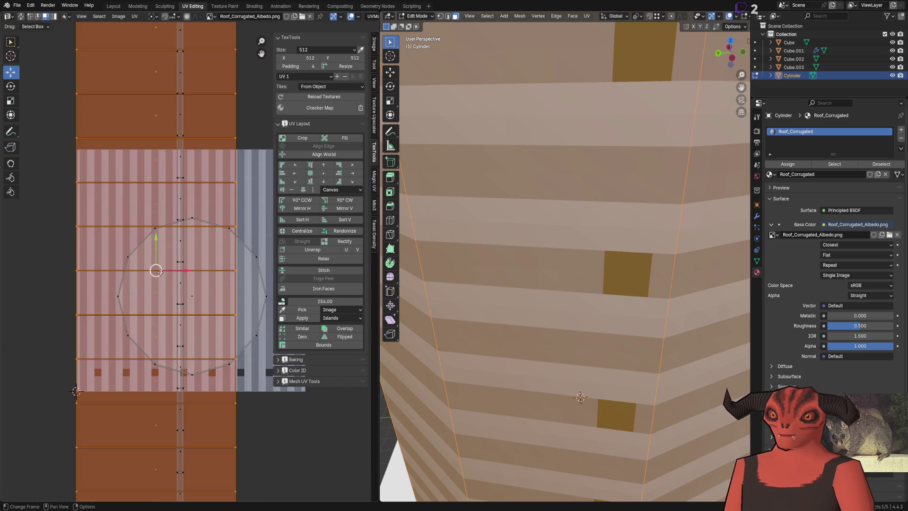
pyautogui.moveTo(178, 271); pyautogui.dragTo(179, 271)
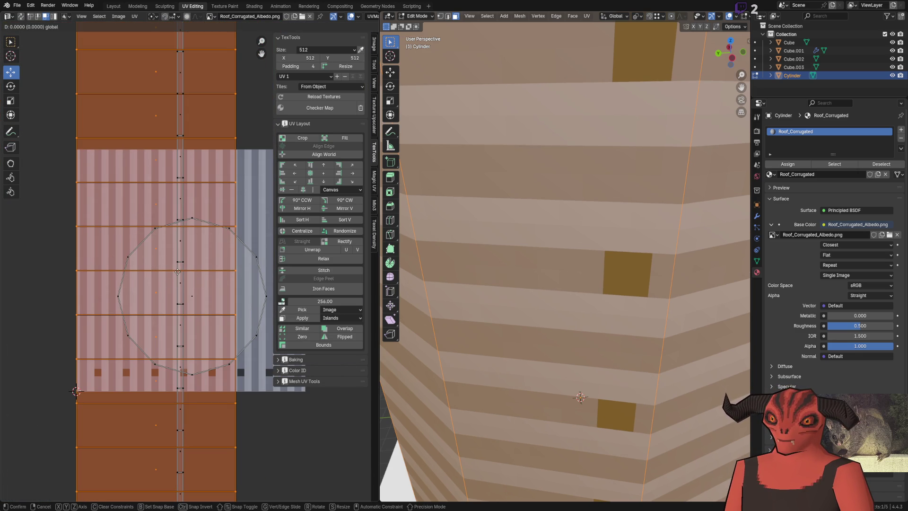
pyautogui.press('q')
pyautogui.click(178, 276)
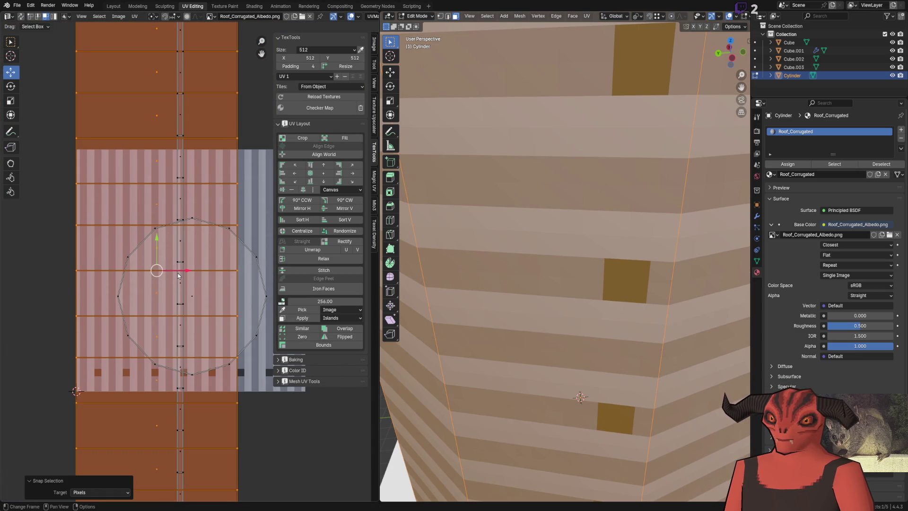
# Step: Check the corrugated texture on the tank outside Edit Mode, then return to mesh editing
pyautogui.scroll(-5, 553, 159)
pyautogui.press('Tab')
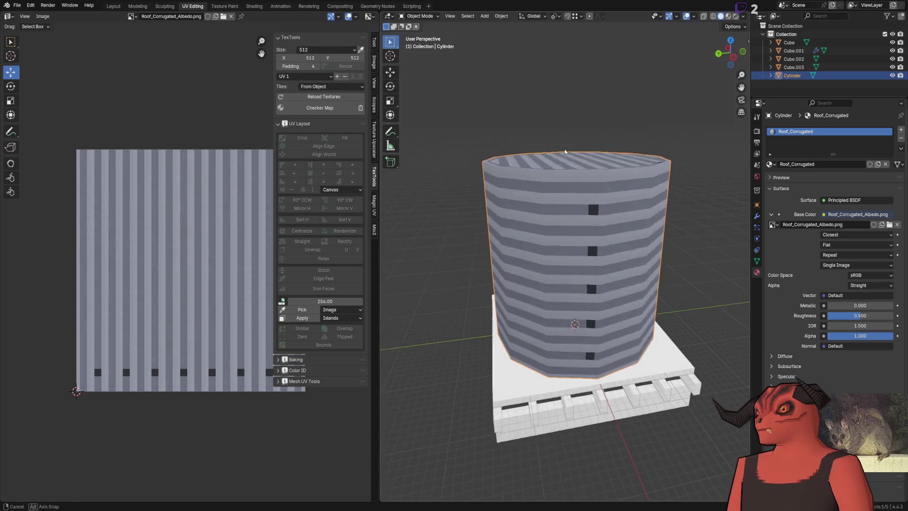
pyautogui.press('Tab')
pyautogui.scroll(-3, 225, 172)
# Step: Orbit to look down on the tank and select its top face in face select mode
pyautogui.click(253, 144)
pyautogui.scroll(2, 548, 219)
pyautogui.press('Tab')
pyautogui.moveTo(548, 219)
pyautogui.mouseDown()
pyautogui.moveTo(542, 223)
pyautogui.moveTo(666, 221)
pyautogui.mouseUp()
pyautogui.press('Tab')
pyautogui.scroll(3, 666, 221)
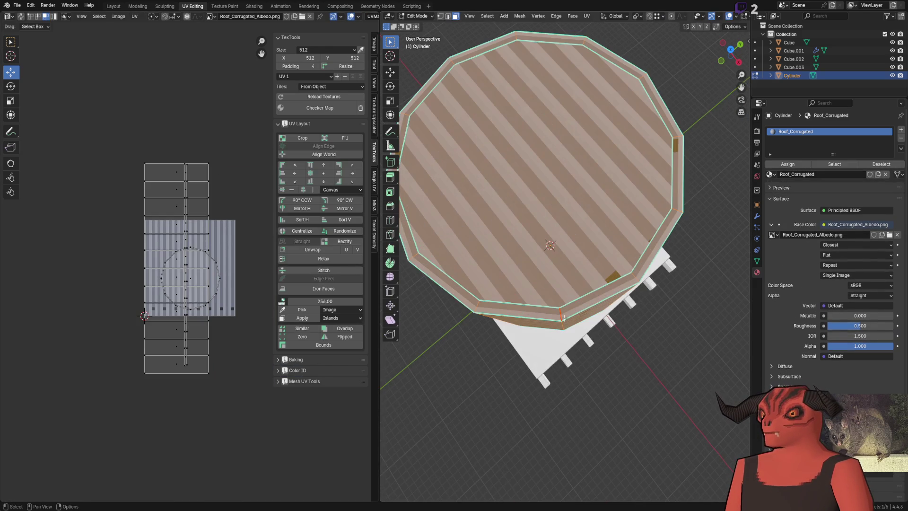
pyautogui.press('3')
pyautogui.scroll(-1, 515, 203)
pyautogui.click(515, 202)
# Step: Move the lid's circular UV island higher on the texture and snap it to whole pixels
pyautogui.scroll(5, 185, 263)
pyautogui.press('a')
pyautogui.press('g')
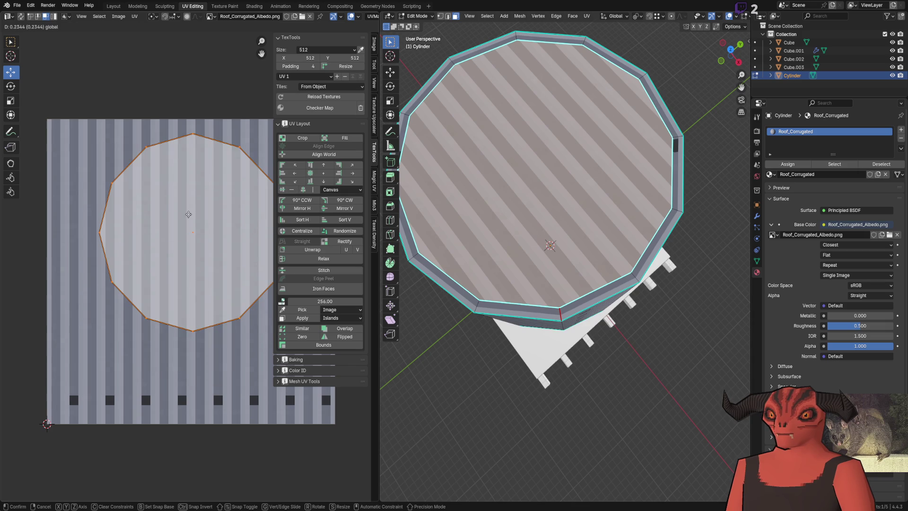
pyautogui.click(191, 223)
pyautogui.moveTo(193, 231); pyautogui.dragTo(191, 219)
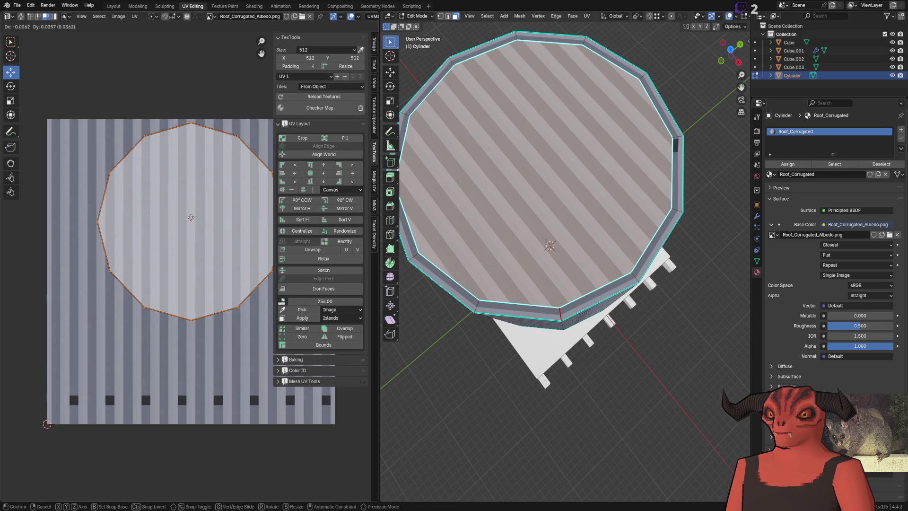
pyautogui.hotkey('shift', 's')
pyautogui.click(191, 217)
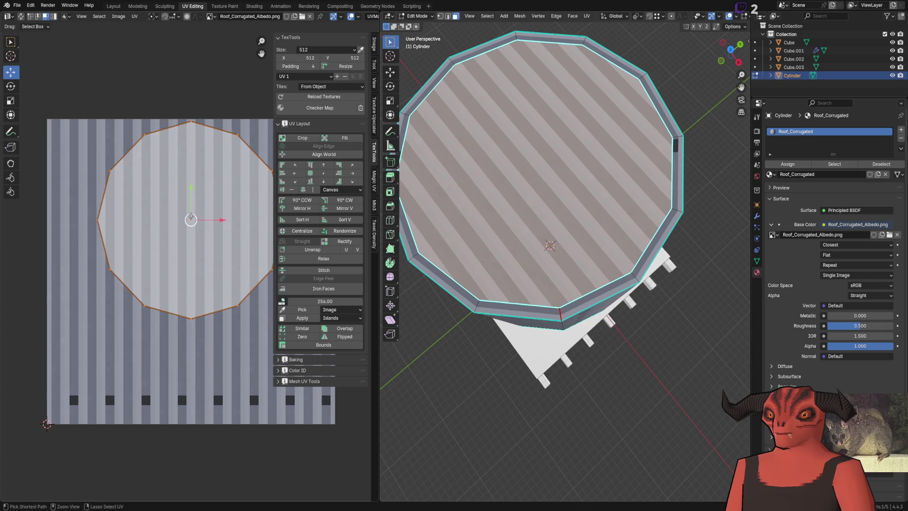
pyautogui.scroll(3, 185, 232)
pyautogui.scroll(-1, 183, 237)
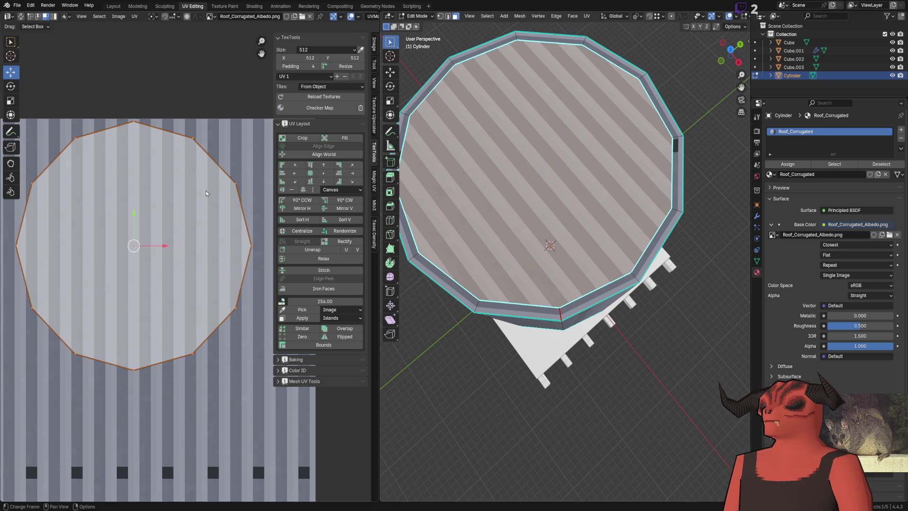
# Step: Extrude the lid face in place and merge it to a single centre point
pyautogui.press('e')
pyautogui.press('Escape')
pyautogui.press('m')
pyautogui.click(548, 162)
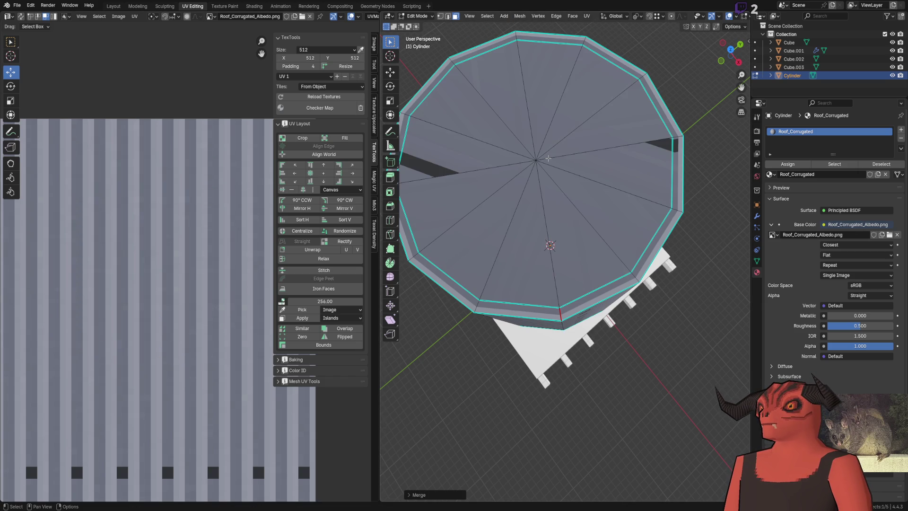
# Step: In vertex mode, join pairs of opposite rim vertices across the lid with J
pyautogui.press('1')
pyautogui.hotkey('alt', 'a')
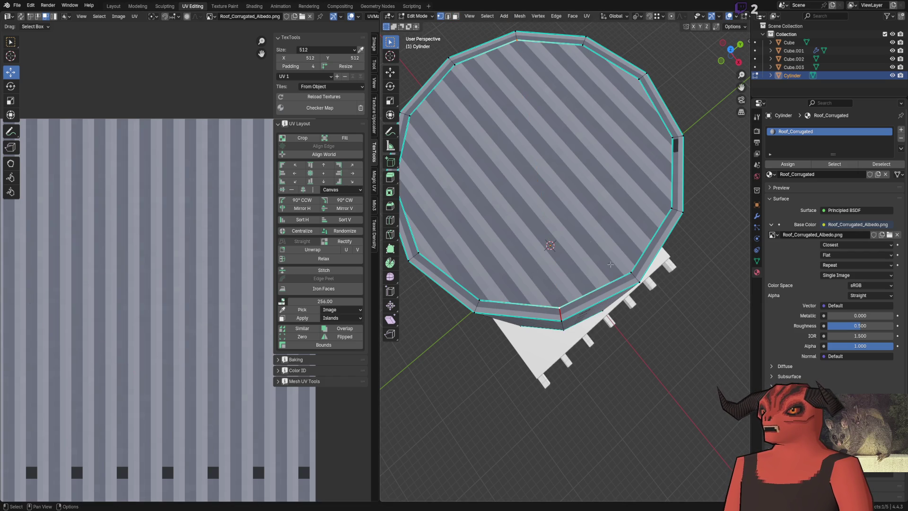
pyautogui.keyDown('shift'); pyautogui.click(453, 70); pyautogui.keyUp('shift')
pyautogui.press('j')
pyautogui.click(419, 254)
pyautogui.keyDown('shift'); pyautogui.click(640, 78); pyautogui.keyUp('shift')
pyautogui.press('j')
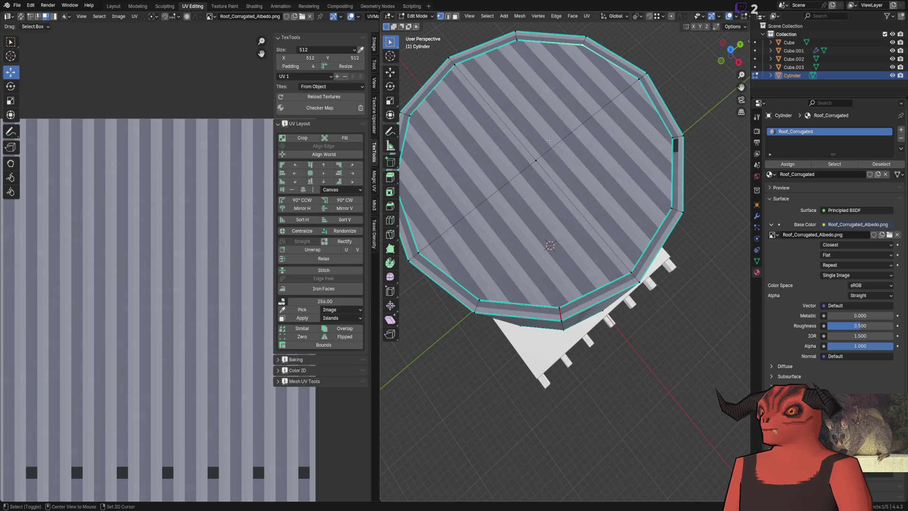
# Step: Connect the top, bottom and left rim vertices through the lid's centre vertex
pyautogui.click(545, 154)
pyautogui.keyDown('shift'); pyautogui.click(520, 178); pyautogui.keyUp('shift')
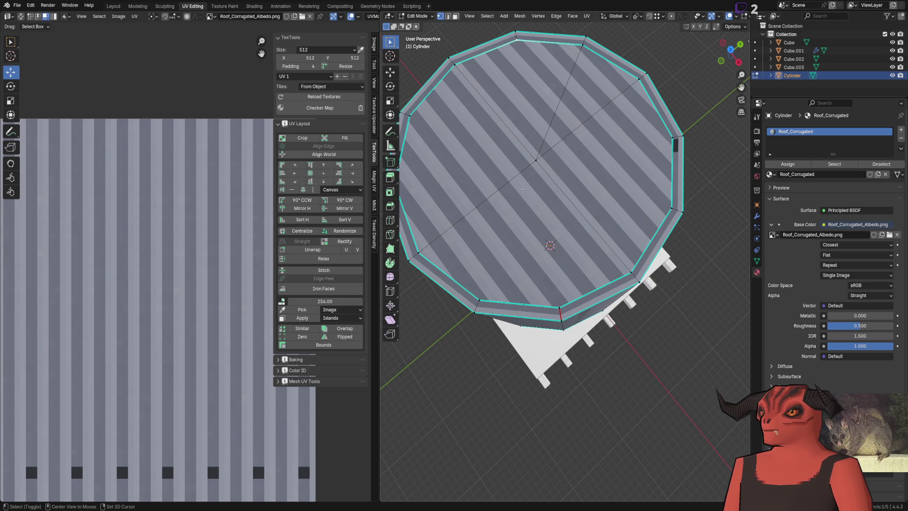
pyautogui.click(517, 40)
pyautogui.keyDown('shift'); pyautogui.click(560, 308); pyautogui.keyUp('shift')
pyautogui.press('j')
pyautogui.keyDown('shift'); pyautogui.click(551, 164); pyautogui.keyUp('shift')
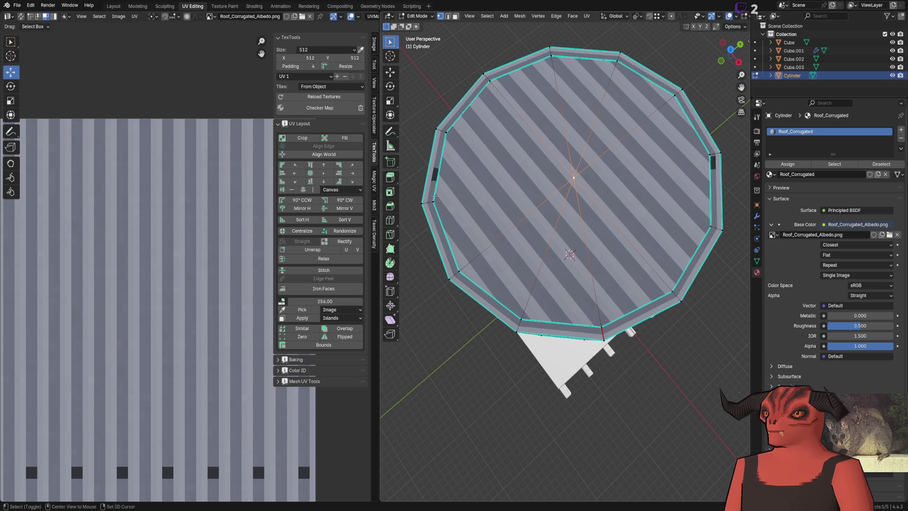
pyautogui.keyDown('shift'); pyautogui.click(445, 132); pyautogui.keyUp('shift')
pyautogui.press('j')
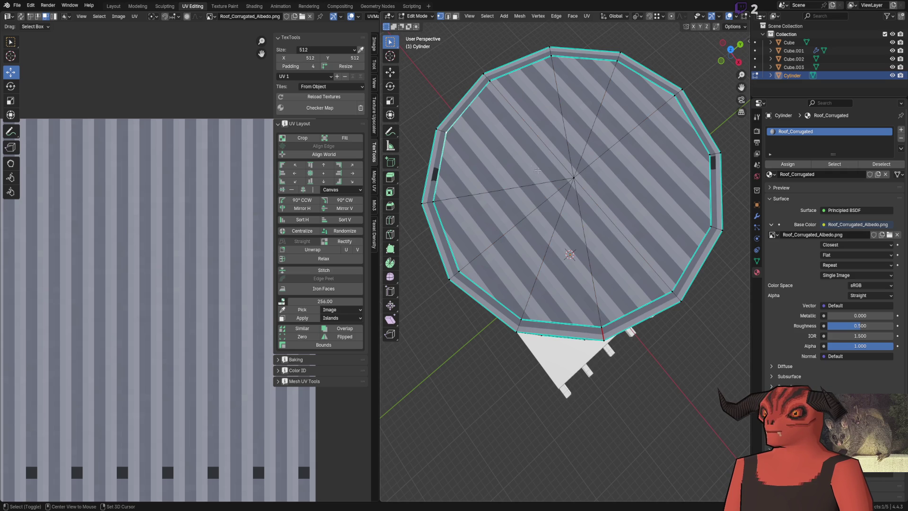
# Step: Select the lid's rim edge loop, shift its UV strip left and snap it to pixels
pyautogui.keyDown('shift'); pyautogui.click(710, 153); pyautogui.keyUp('shift')
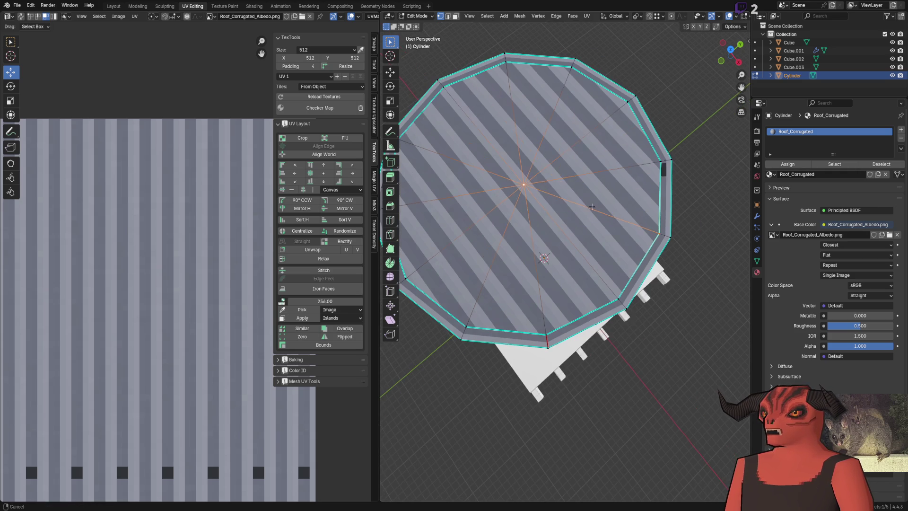
pyautogui.keyDown('alt'); pyautogui.click(665, 163); pyautogui.keyUp('alt')
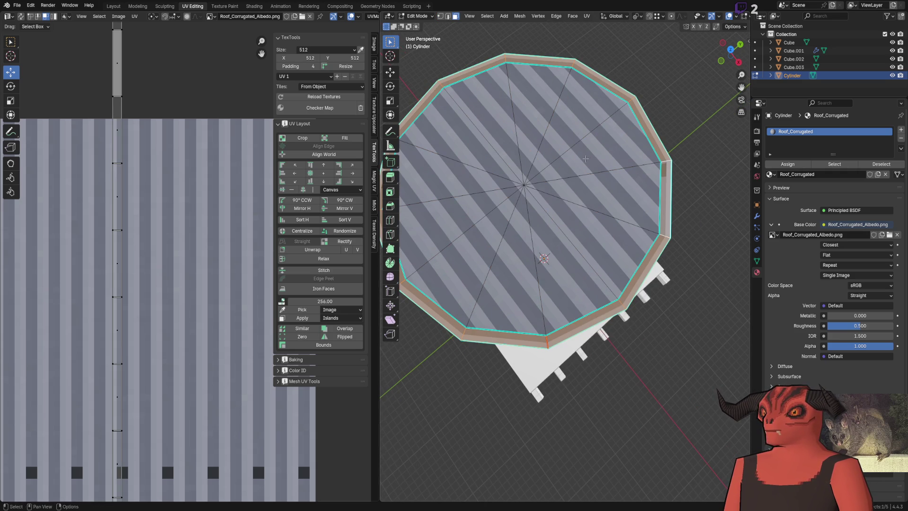
pyautogui.scroll(-2, 198, 177)
pyautogui.press('a')
pyautogui.scroll(1, 137, 291)
pyautogui.moveTo(137, 291); pyautogui.dragTo(123, 284)
pyautogui.press('q')
pyautogui.click(123, 287)
# Step: Leave Edit Mode, orbit to a side view, select the pallet and switch to Godot
pyautogui.press('Tab')
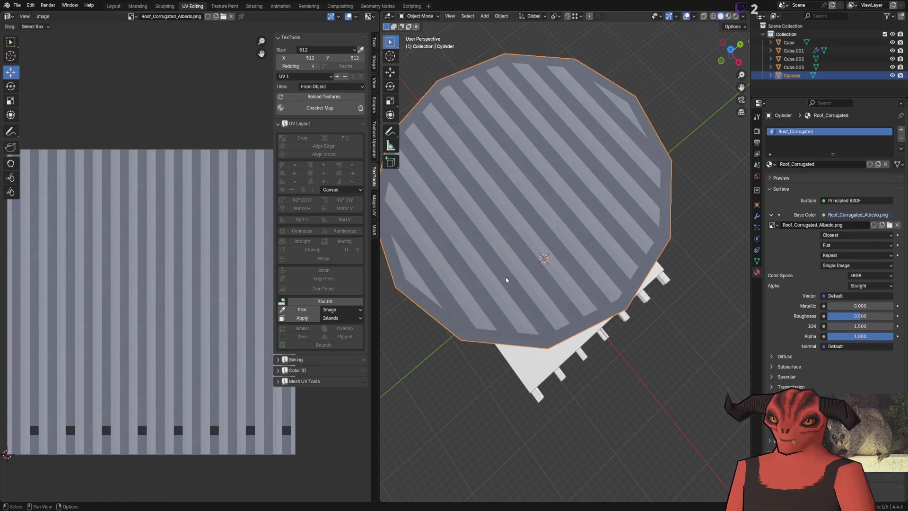
pyautogui.moveTo(507, 280)
pyautogui.mouseDown()
pyautogui.moveTo(578, 215)
pyautogui.moveTo(676, 203)
pyautogui.moveTo(494, 214)
pyautogui.moveTo(504, 203)
pyautogui.moveTo(545, 226)
pyautogui.mouseUp()
pyautogui.scroll(6, 520, 203)
pyautogui.click(545, 225)
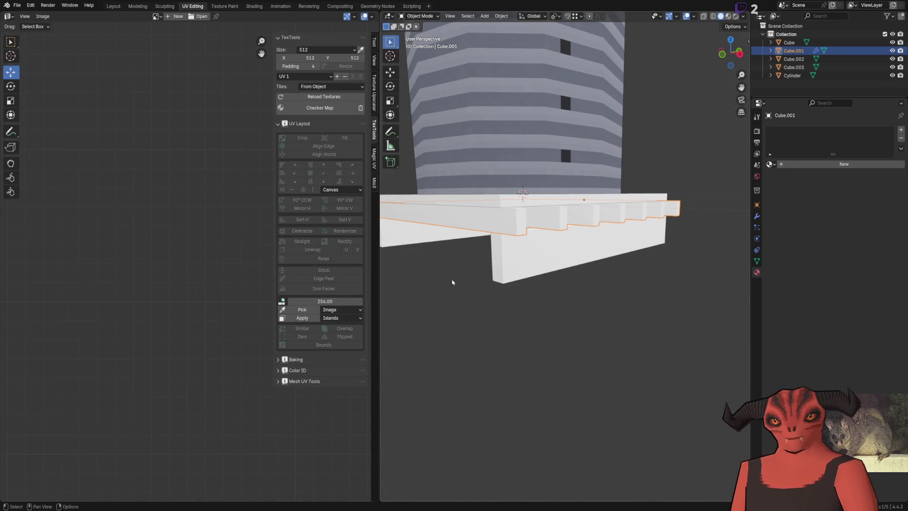
pyautogui.hotkey('alt', 'Tab')
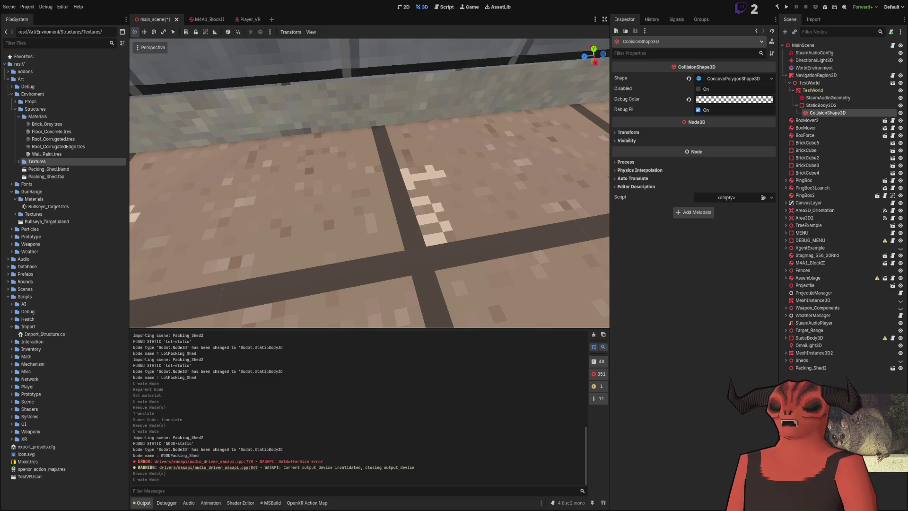
pyautogui.hotkey('alt', 'Tab')
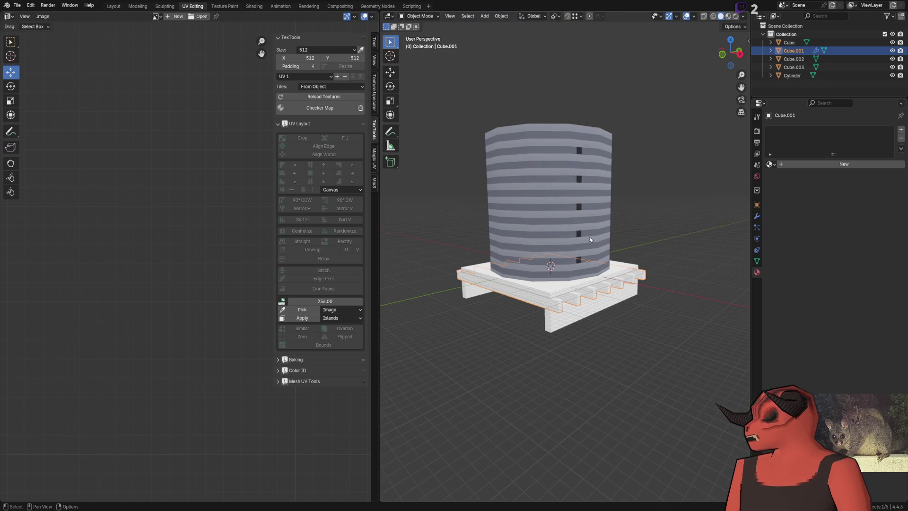
pyautogui.scroll(1, 654, 287)
pyautogui.scroll(1, 581, 263)
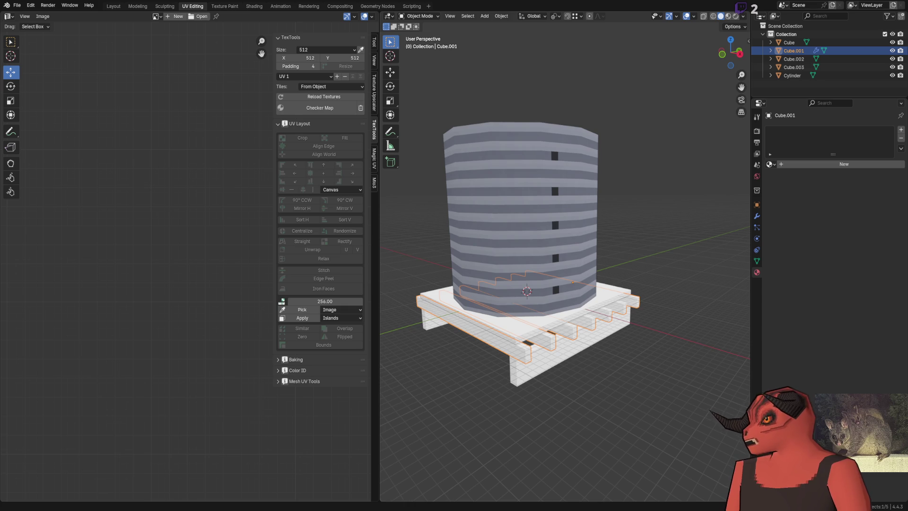
pyautogui.hotkey('alt', 'Tab')
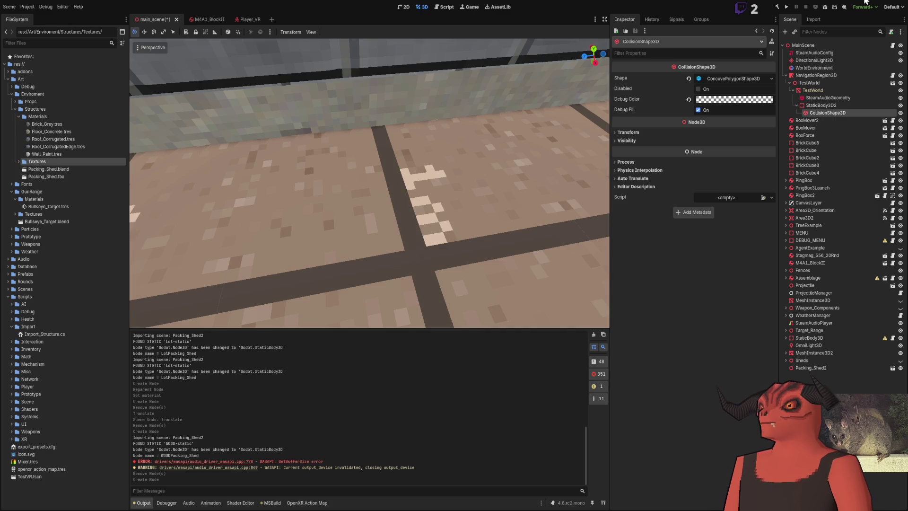
# Step: Preview the Wood007 texture's seams with an Offset filter, cancel it, and switch to the Hand tool
pyautogui.scroll(6, 390, 237)
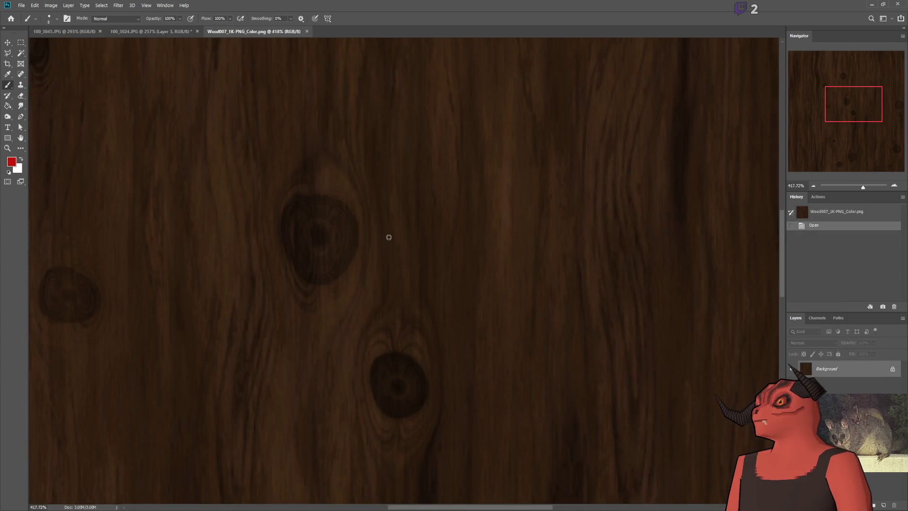
pyautogui.scroll(-8, 389, 238)
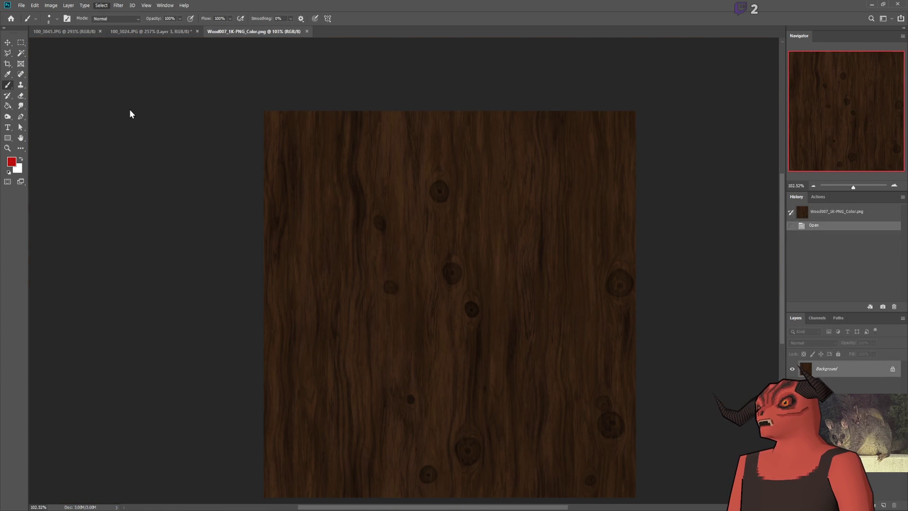
pyautogui.hotkey('ctrl', 'alt', 'f')
pyautogui.moveTo(411, 150); pyautogui.dragTo(463, 157)
pyautogui.press('b')
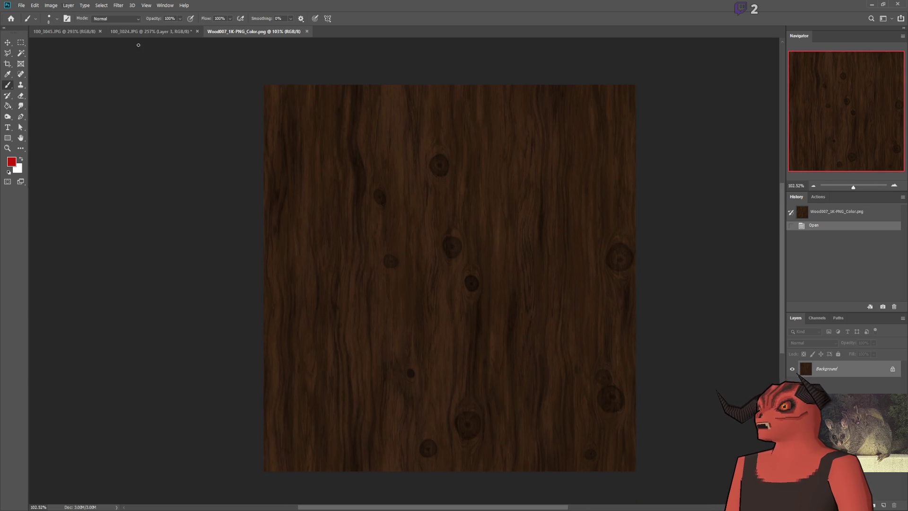
pyautogui.press('h')
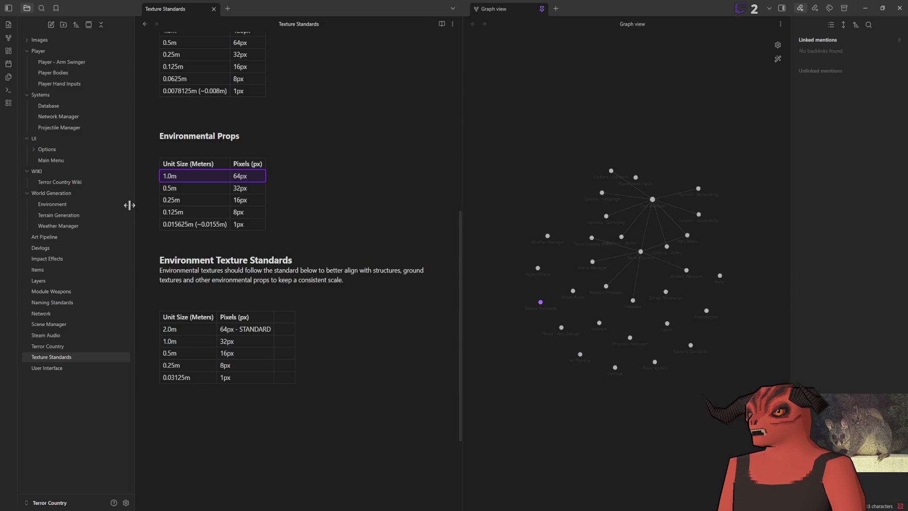
# Step: Add the line 'Examples: Oil Barrel, concrete barrier, Telephone pole' under Environmental Props
pyautogui.scroll(3, 164, 253)
pyautogui.click(155, 257)
pyautogui.click(155, 258)
pyautogui.click(161, 258)
pyautogui.press('Down')
pyautogui.scroll(-3, 284, 256)
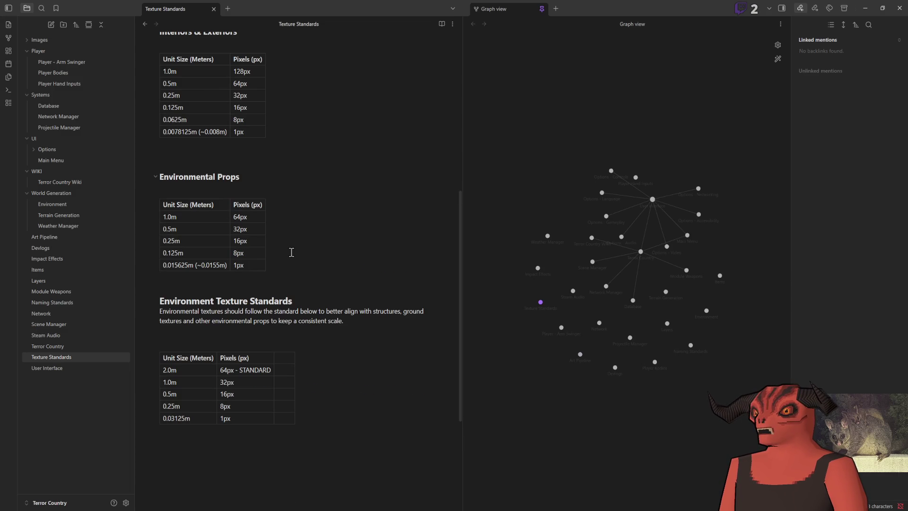
pyautogui.press('Return')
pyautogui.write('E')
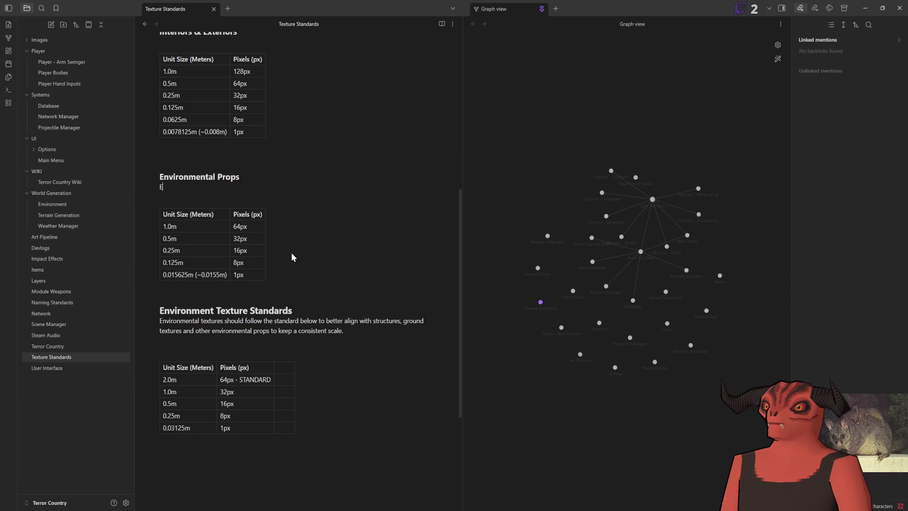
pyautogui.write('xamples: ')
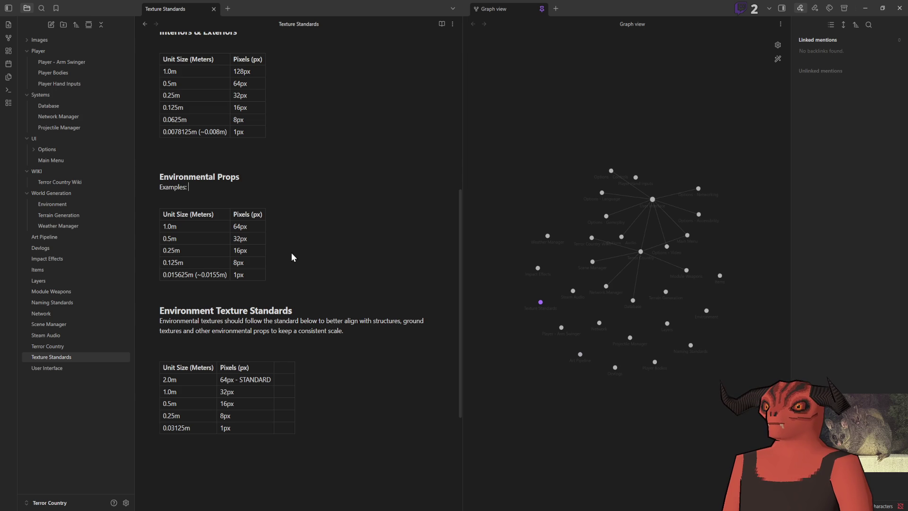
pyautogui.write('Oil B')
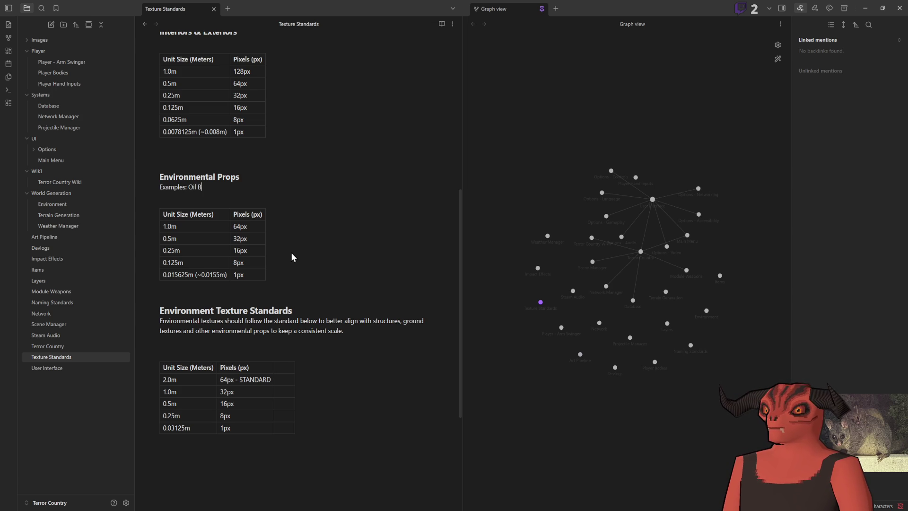
pyautogui.write('arrel, concrete barrier,')
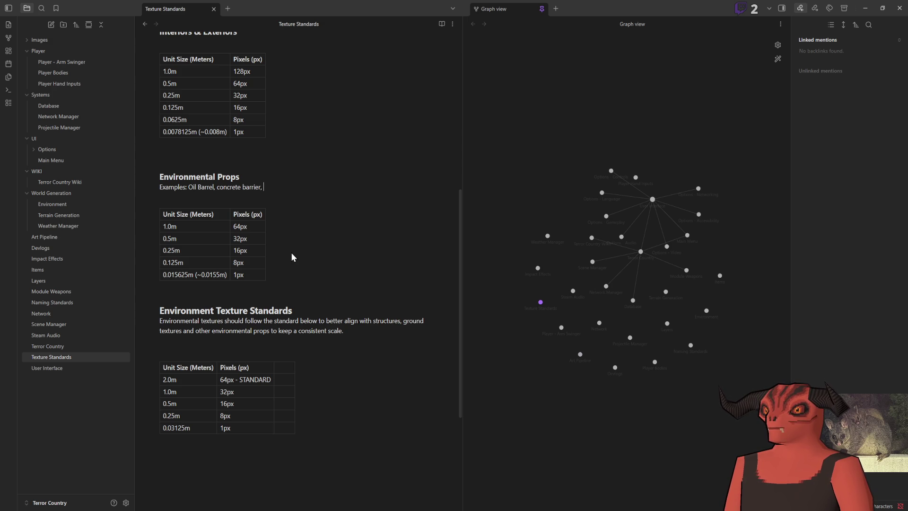
pyautogui.write('Telephone pole,')
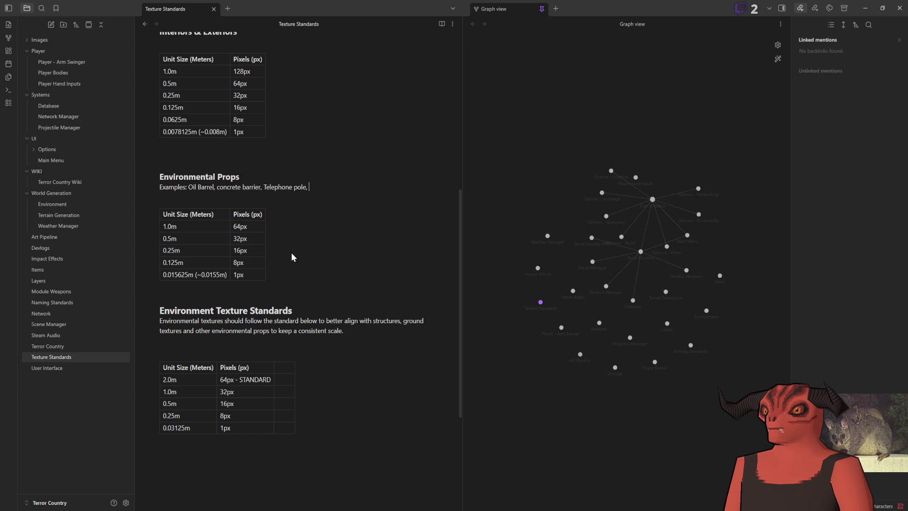
pyautogui.press('BackSpace')
pyautogui.click(292, 293)
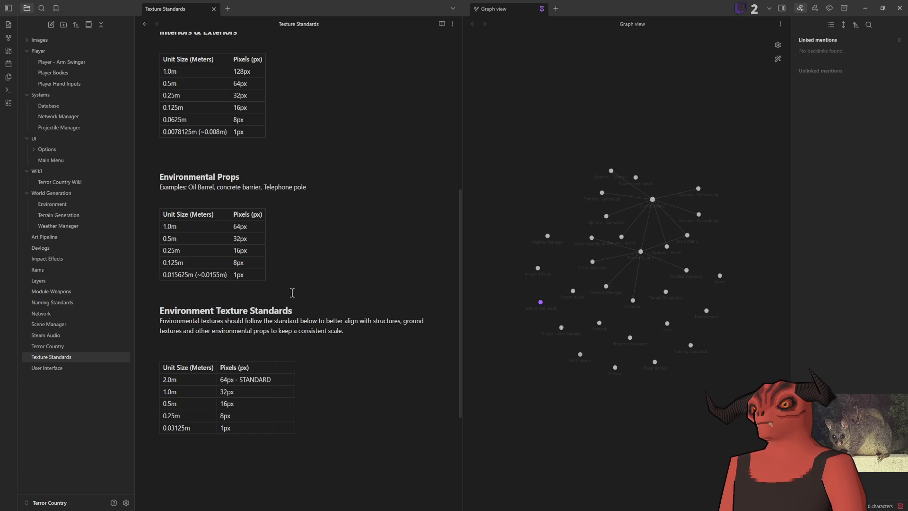
pyautogui.scroll(-2, 294, 294)
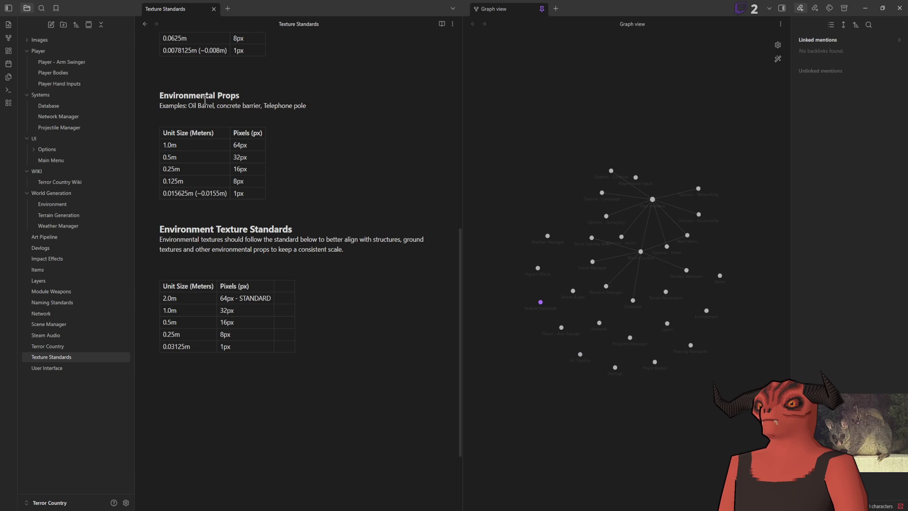
# Step: Replace 'Environment' in the second section heading with 'Terrain / Structure'
pyautogui.click(275, 95)
pyautogui.click(356, 107)
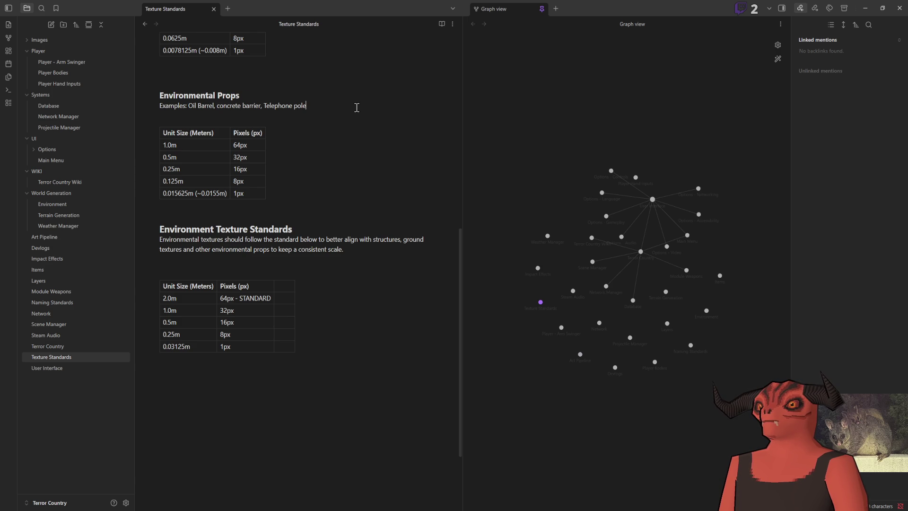
pyautogui.moveTo(165, 239)
pyautogui.mouseDown()
pyautogui.moveTo(363, 240)
pyautogui.moveTo(375, 257)
pyautogui.mouseUp()
pyautogui.click(380, 253)
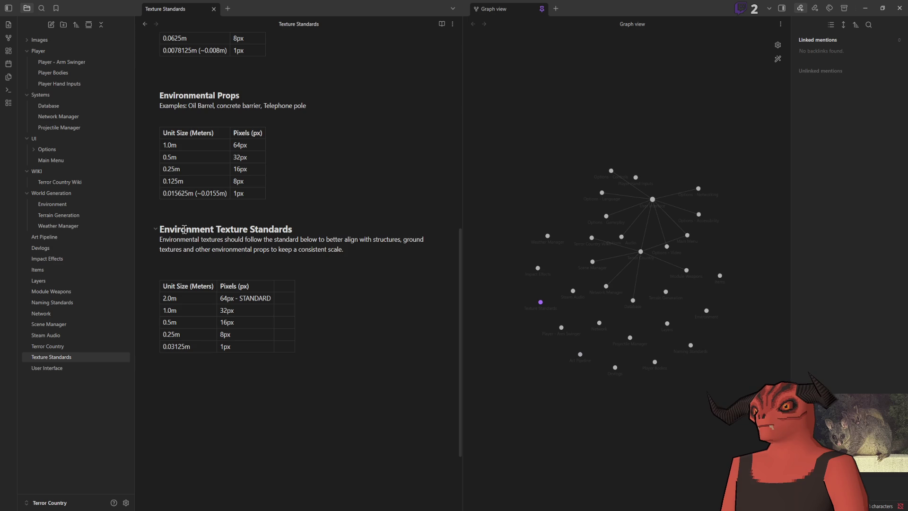
pyautogui.moveTo(216, 229); pyautogui.dragTo(163, 231)
pyautogui.write('Terrain')
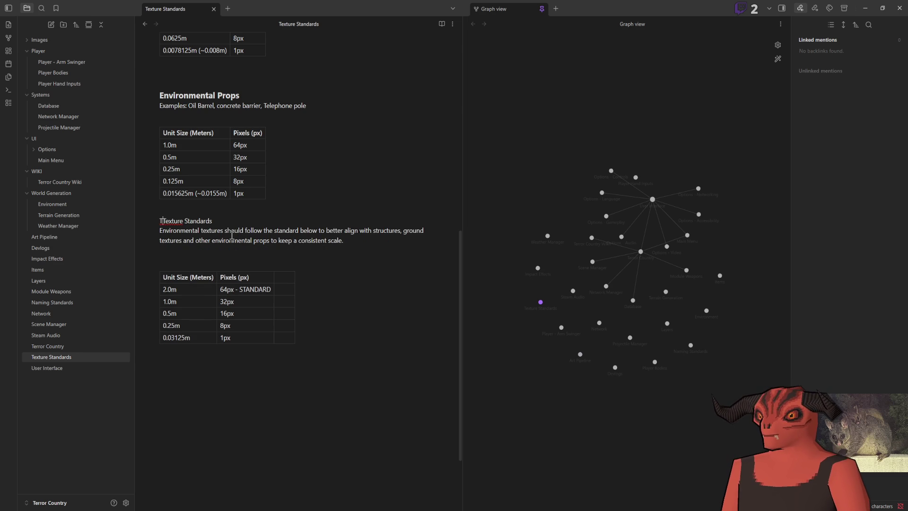
pyautogui.hotkey('ctrl', 'z')
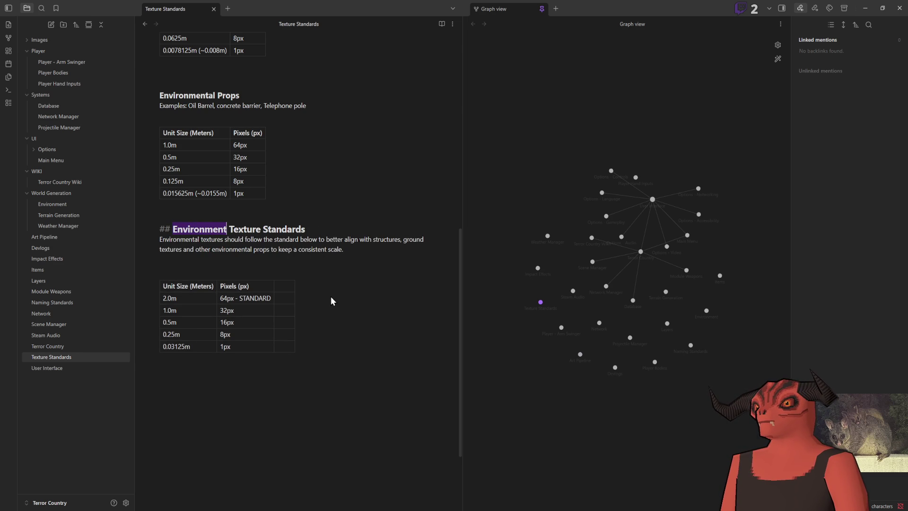
pyautogui.write('Terrain / Te')
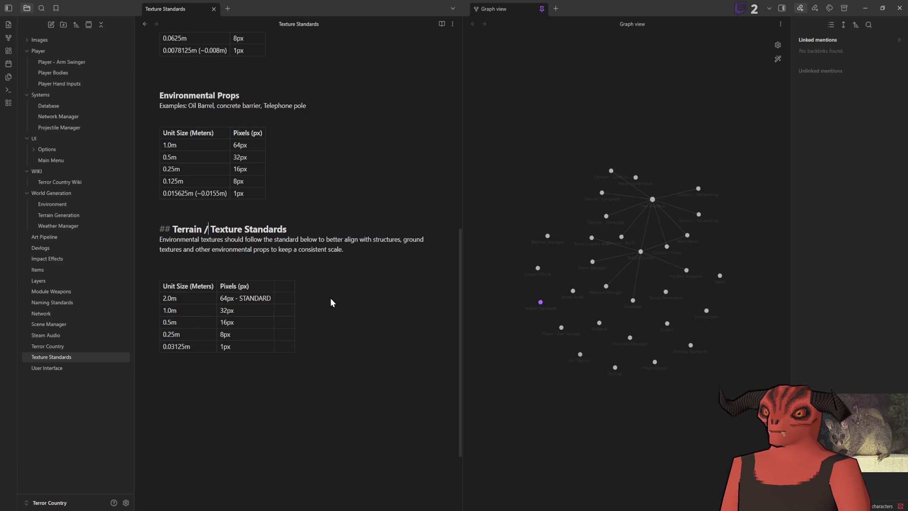
pyautogui.press('BackSpace')
pyautogui.press('BackSpace')
pyautogui.write('Structure')
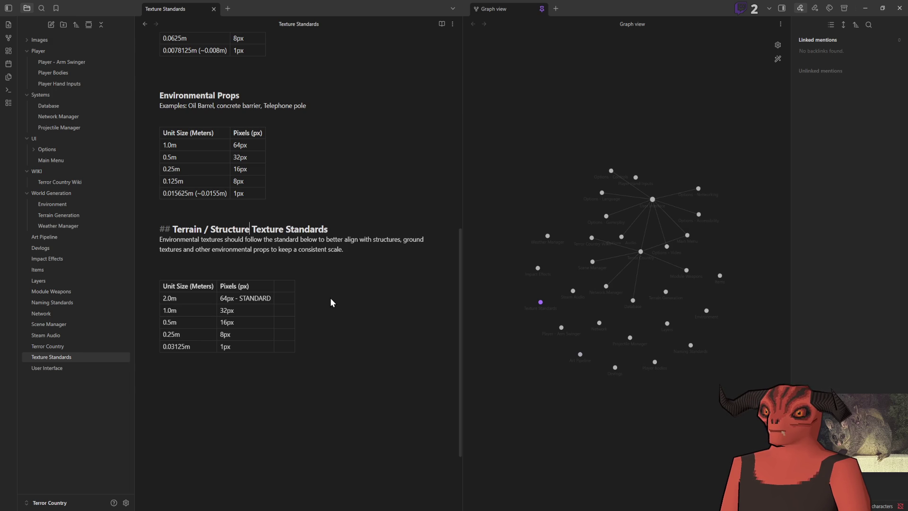
# Step: Delete the word 'Texture' so the heading reads 'Terrain / Structure Standards'
pyautogui.click(364, 251)
pyautogui.click(284, 227)
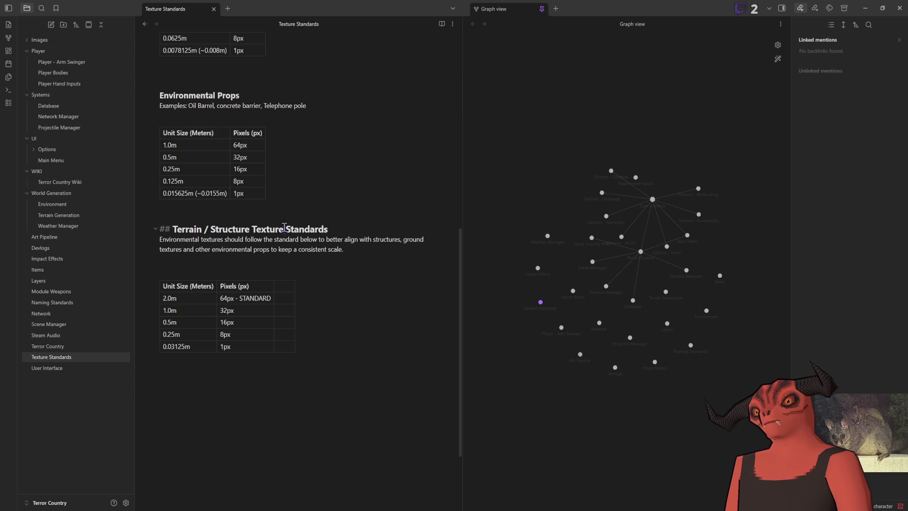
pyautogui.doubleClick(326, 229)
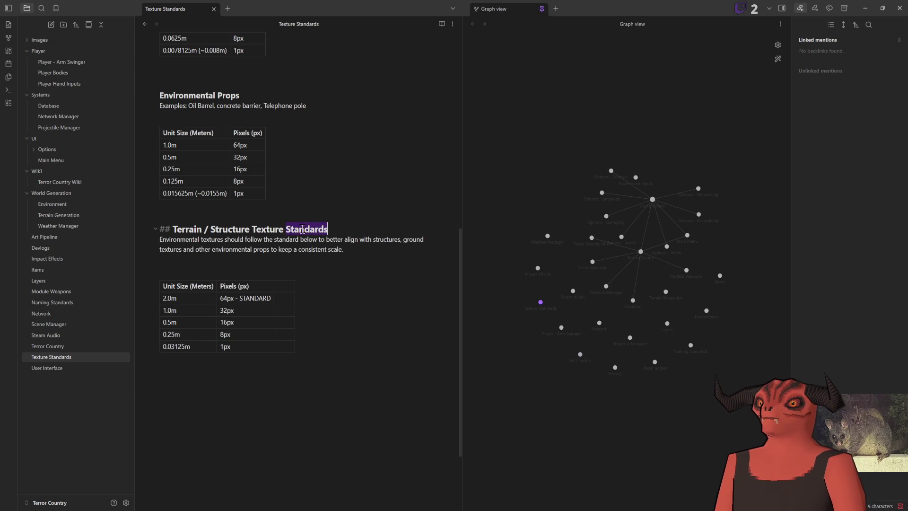
pyautogui.doubleClick(262, 230)
pyautogui.press('BackSpace')
pyautogui.click(342, 253)
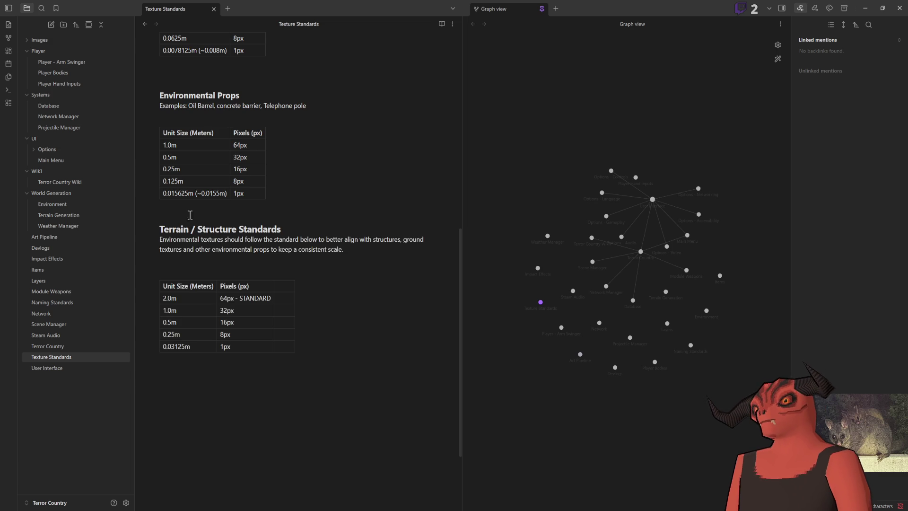
# Step: Delete the word 'Texture' from the Items & Weapons heading
pyautogui.scroll(3, 185, 213)
pyautogui.click(255, 218)
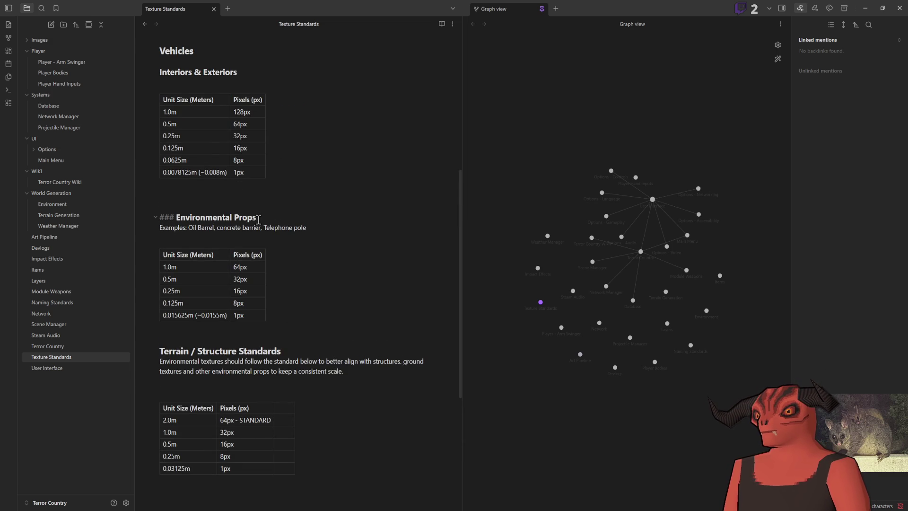
pyautogui.scroll(4, 270, 156)
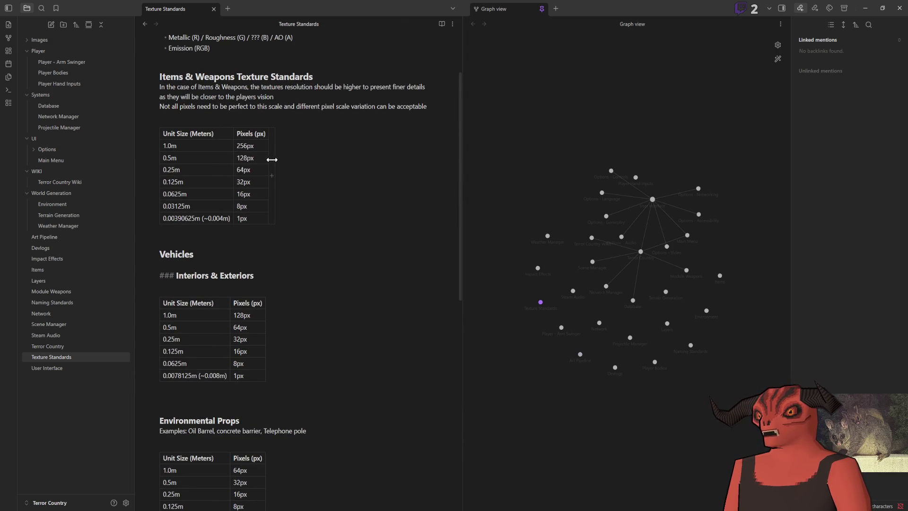
pyautogui.press('Up')
pyautogui.scroll(-3, 305, 326)
pyautogui.scroll(4, 284, 341)
pyautogui.scroll(-3, 222, 189)
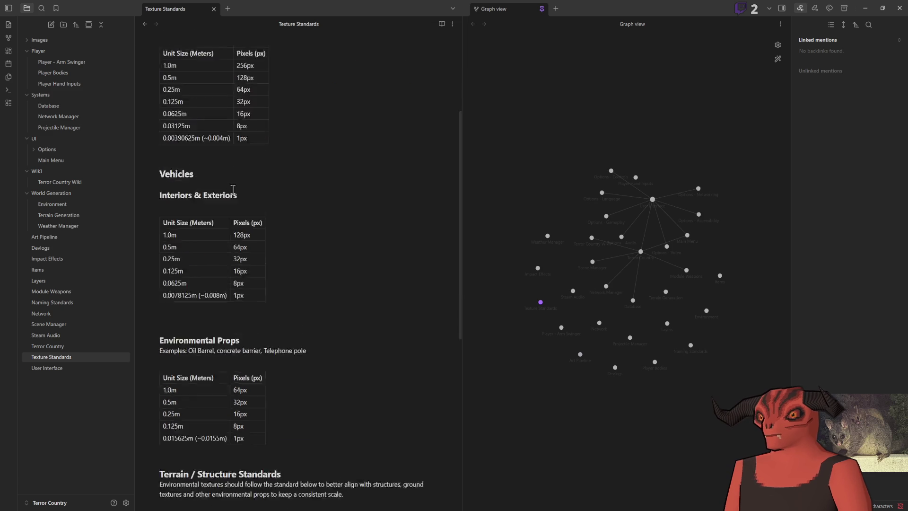
pyautogui.scroll(3, 207, 205)
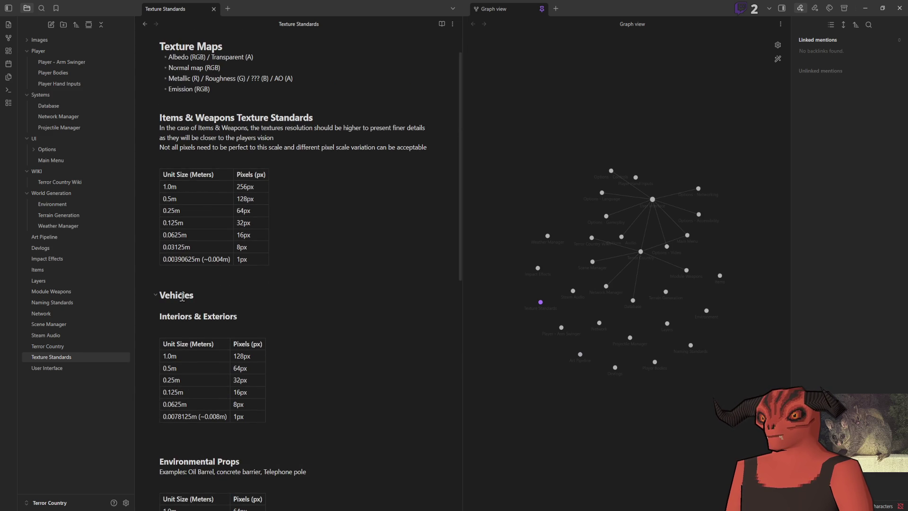
pyautogui.scroll(-3, 241, 319)
pyautogui.scroll(4, 245, 323)
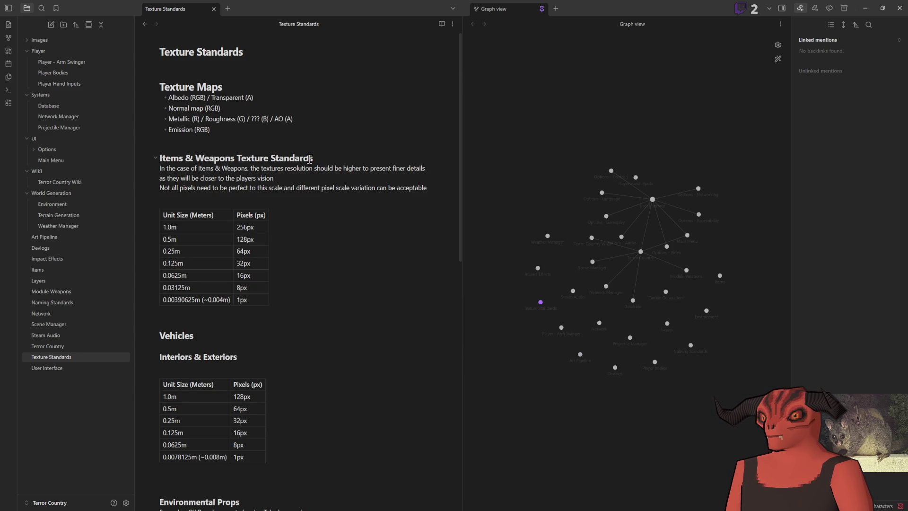
pyautogui.doubleClick(258, 156)
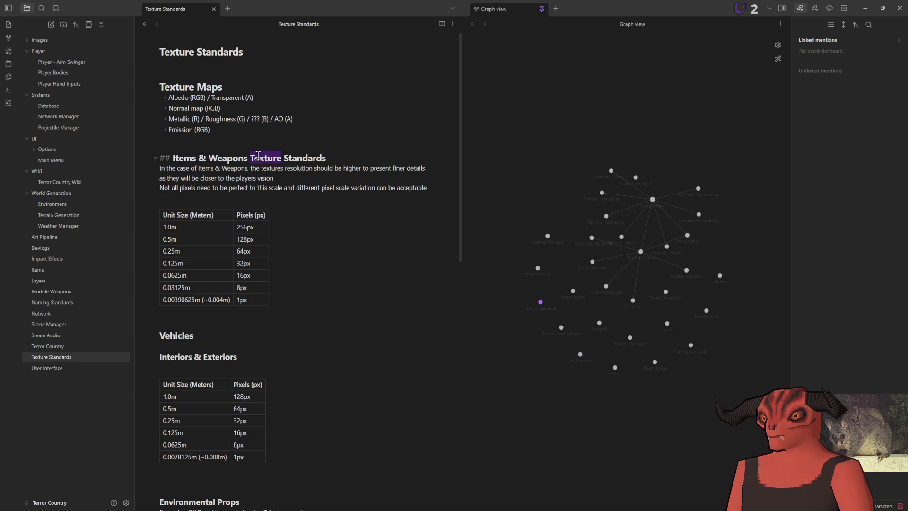
pyautogui.press('BackSpace')
pyautogui.click(310, 198)
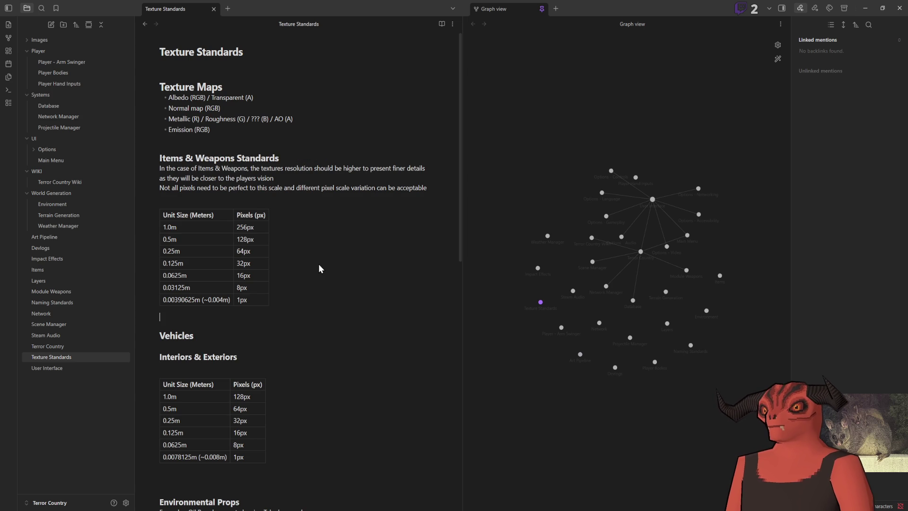
# Step: Replace 'Standards' in the Items & Weapons heading with '(Highest)', then change Highest to x4
pyautogui.doubleClick(268, 158)
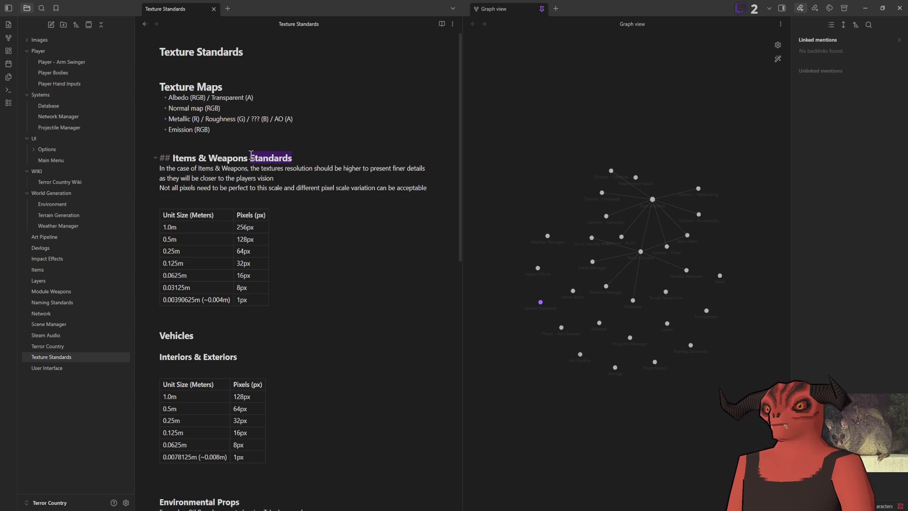
pyautogui.write('(Highest')
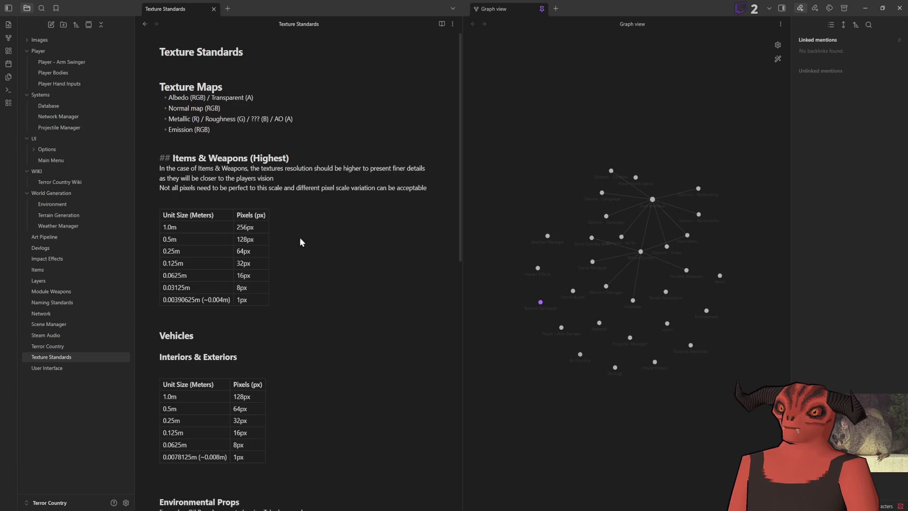
pyautogui.scroll(-1, 286, 288)
pyautogui.scroll(-5, 284, 274)
pyautogui.scroll(4, 274, 232)
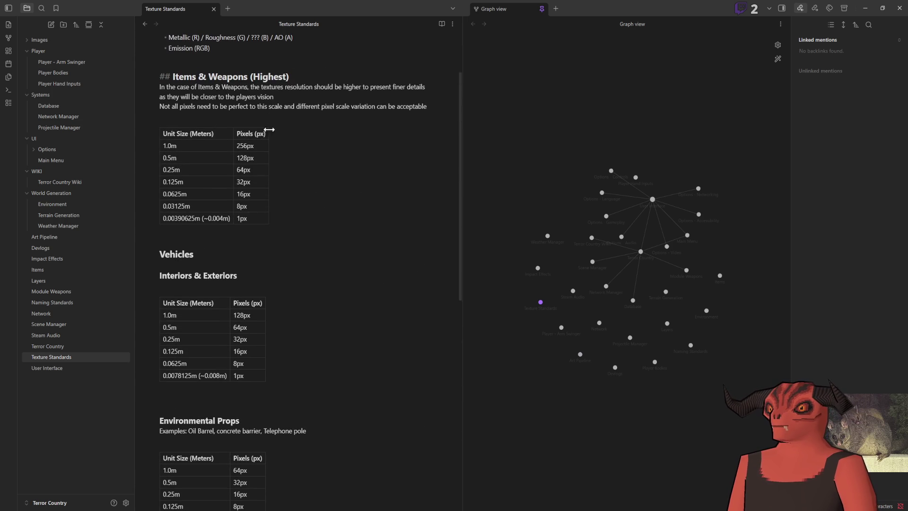
pyautogui.doubleClick(268, 76)
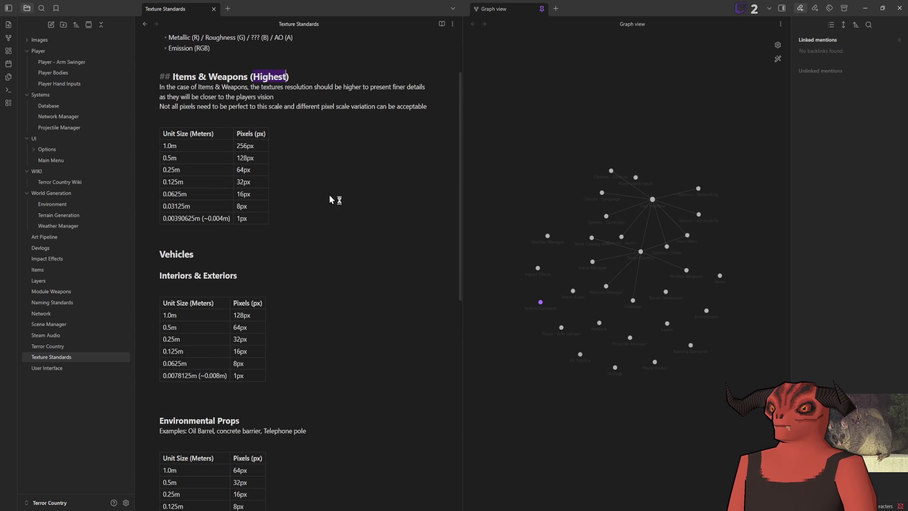
pyautogui.write('x4')
# Step: Add a multiplier to the Vehicles heading, setting Items & Weapons to x8 and Vehicles to x4
pyautogui.click(267, 273)
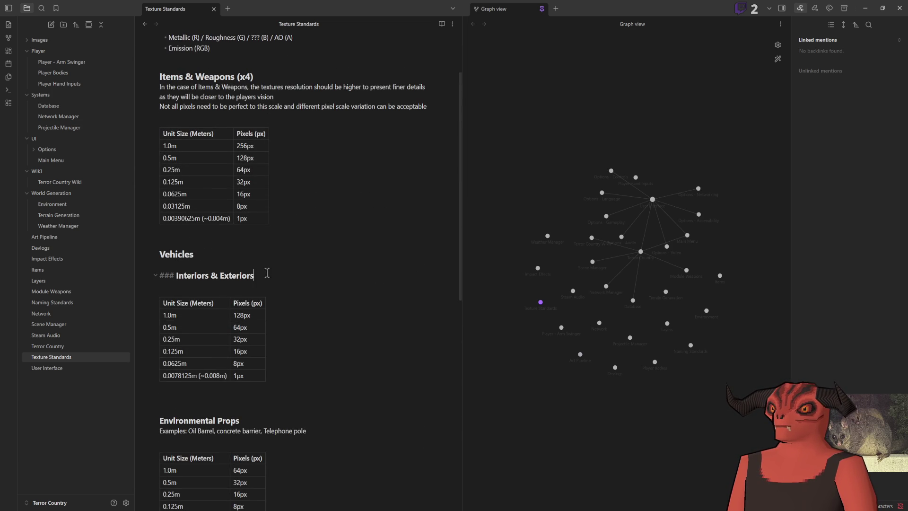
pyautogui.press('Up')
pyautogui.press('Up')
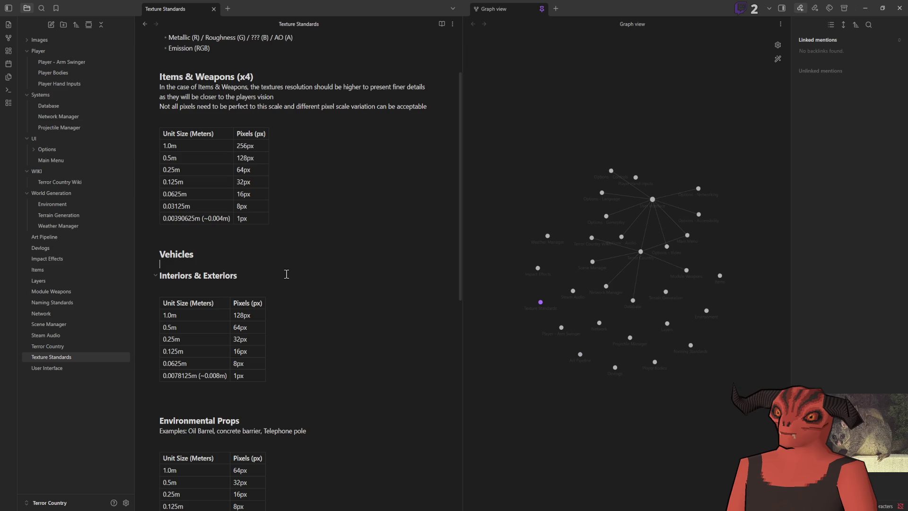
pyautogui.write('(x1')
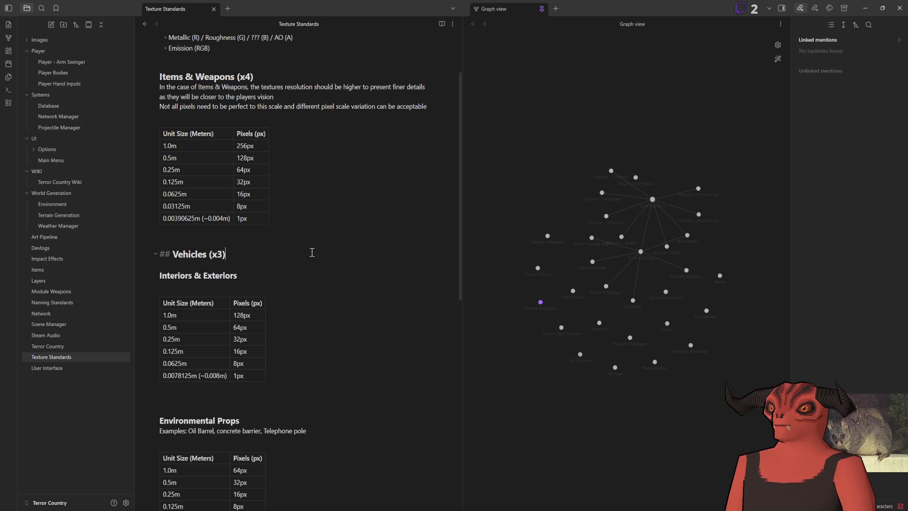
pyautogui.scroll(-3, 302, 284)
pyautogui.scroll(3, 270, 262)
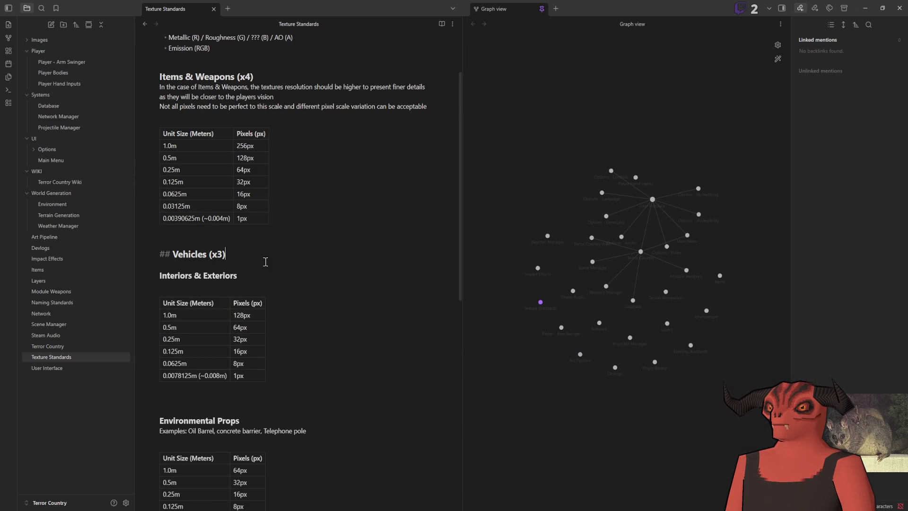
pyautogui.click(248, 79)
pyautogui.press('BackSpace')
pyautogui.write('8')
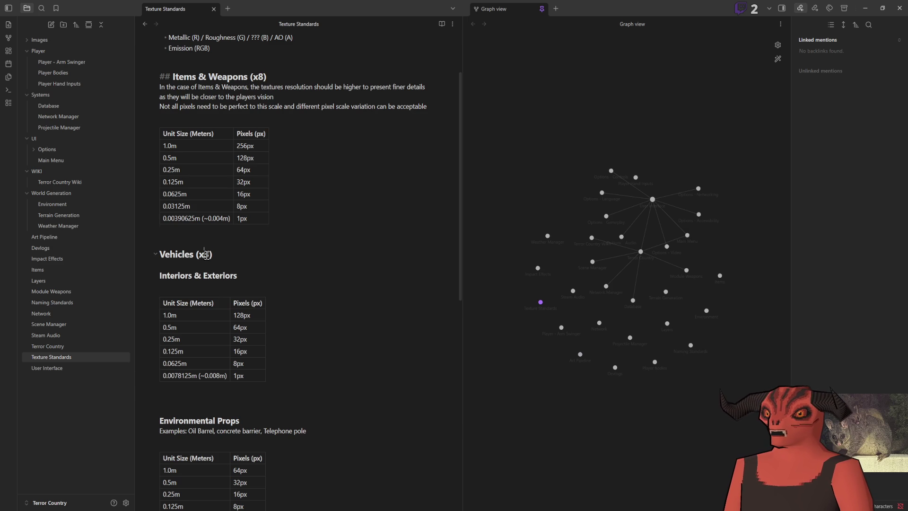
pyautogui.click(209, 252)
pyautogui.press('BackSpace')
pyautogui.write('4')
# Step: Tag the Terrain heading with '(x1)', correcting a mistyped x10
pyautogui.click(260, 415)
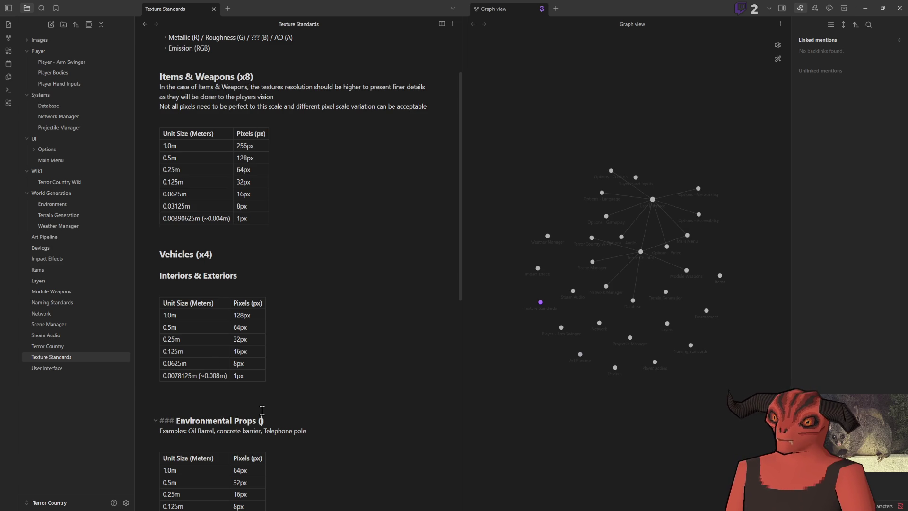
pyautogui.scroll(-5, 284, 307)
pyautogui.click(308, 266)
pyautogui.write('(x10')
pyautogui.press('BackSpace')
pyautogui.press('BackSpace')
pyautogui.write('1')
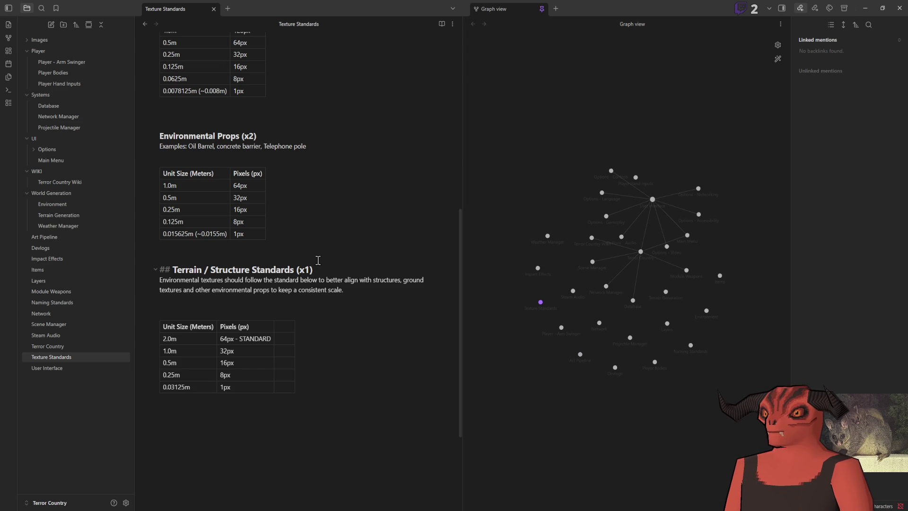
pyautogui.scroll(3, 306, 279)
pyautogui.scroll(5, 303, 281)
pyautogui.scroll(-3, 300, 277)
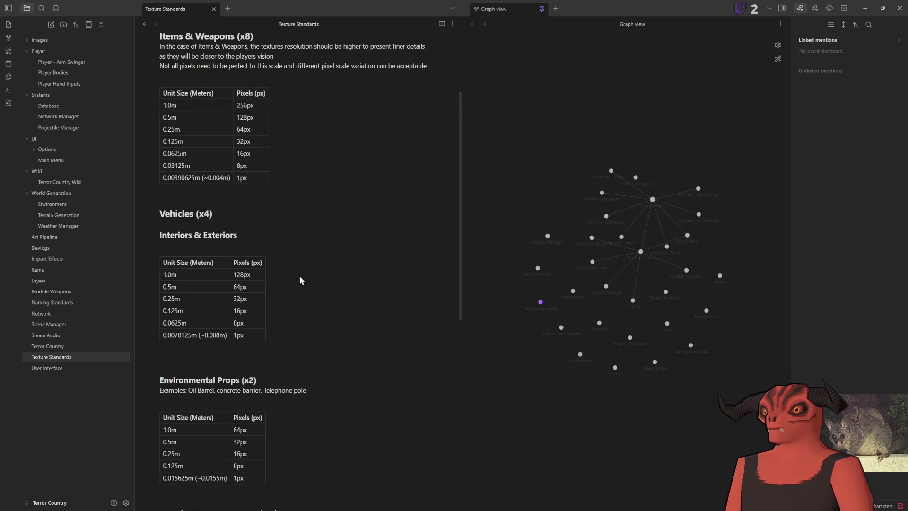
pyautogui.scroll(3, 300, 277)
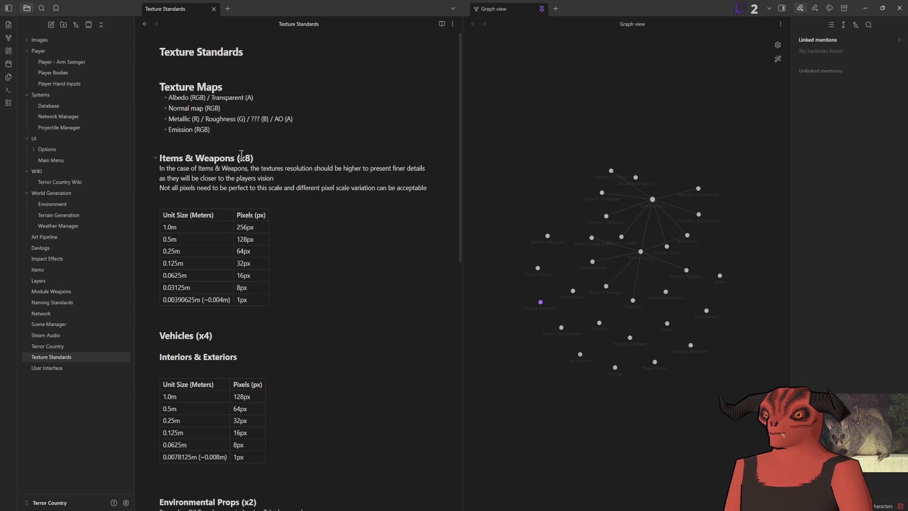
pyautogui.scroll(-10, 205, 159)
# Step: Make the whole 1.0m | 32px table row bold via the Format menu
pyautogui.doubleClick(169, 281)
pyautogui.rightClick(181, 285)
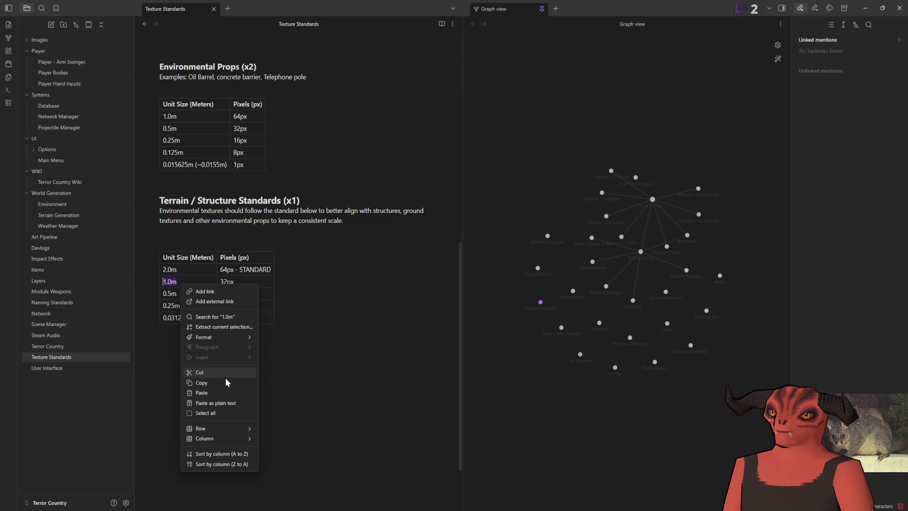
pyautogui.moveTo(231, 337)
pyautogui.click(295, 340)
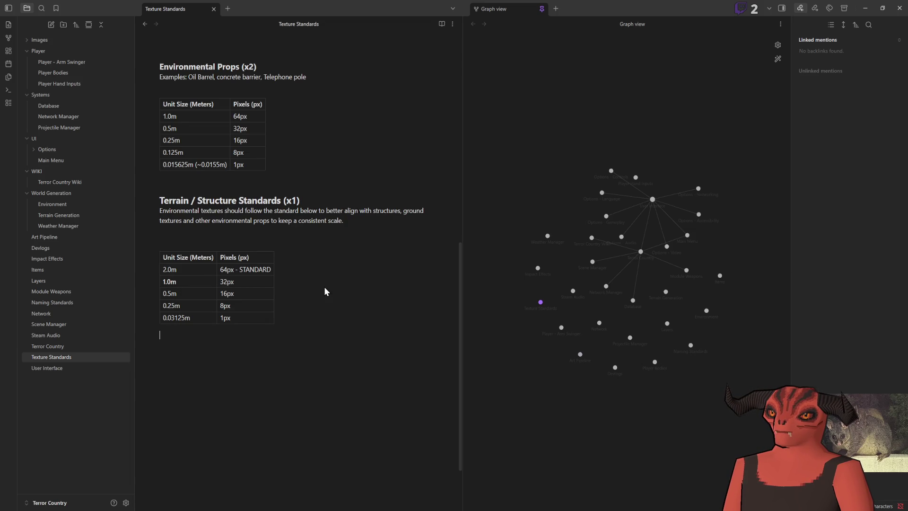
pyautogui.moveTo(263, 280); pyautogui.dragTo(170, 281)
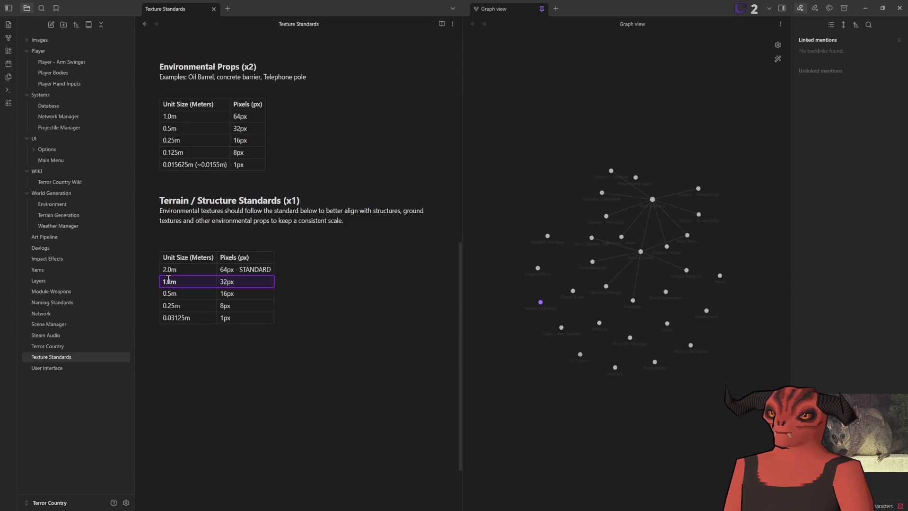
pyautogui.rightClick(170, 282)
pyautogui.click(233, 327)
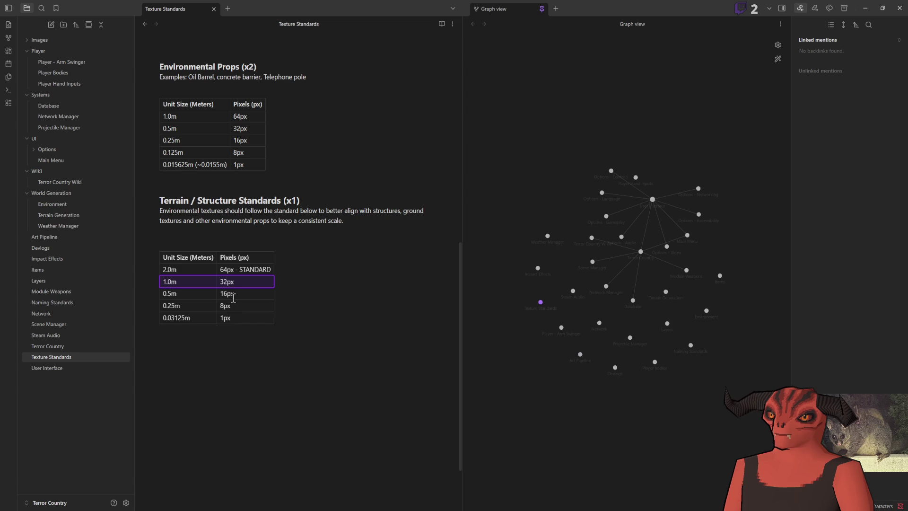
pyautogui.rightClick(233, 283)
pyautogui.moveTo(256, 327)
pyautogui.click(297, 331)
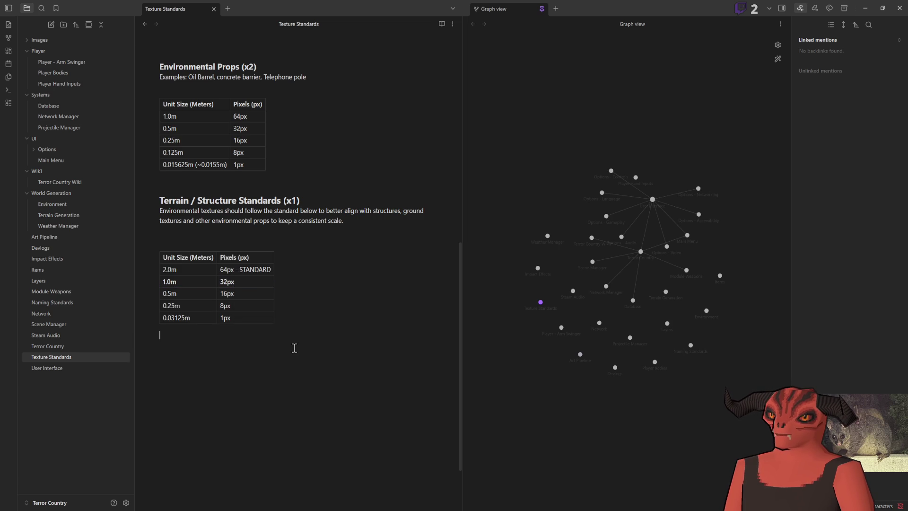
# Step: Review the 1.0m and 2.0m | 64px - STANDARD rows of the Terrain table
pyautogui.scroll(2, 177, 355)
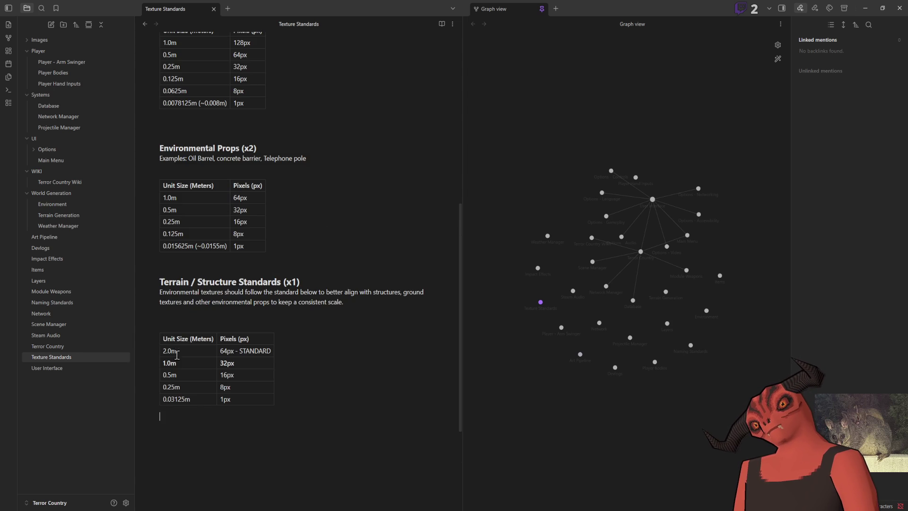
pyautogui.moveTo(175, 362); pyautogui.dragTo(266, 362)
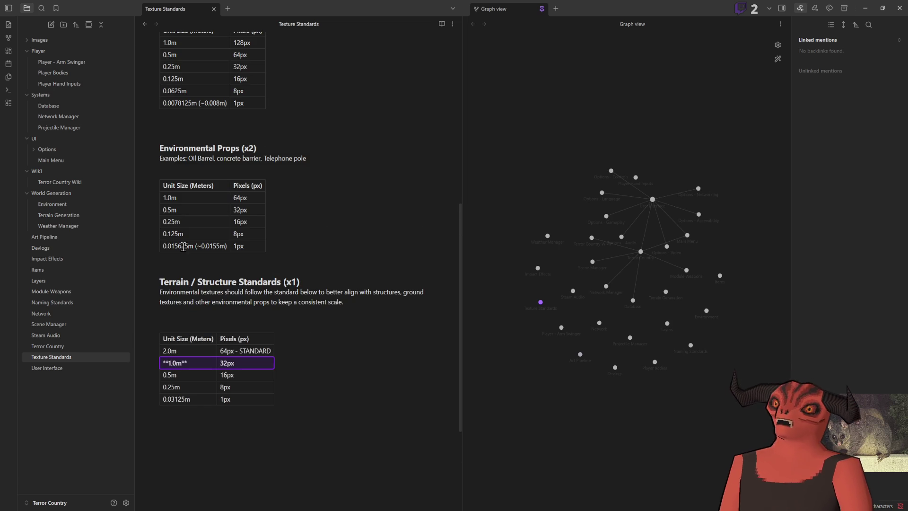
pyautogui.moveTo(186, 350); pyautogui.dragTo(271, 350)
pyautogui.click(193, 349)
pyautogui.doubleClick(245, 350)
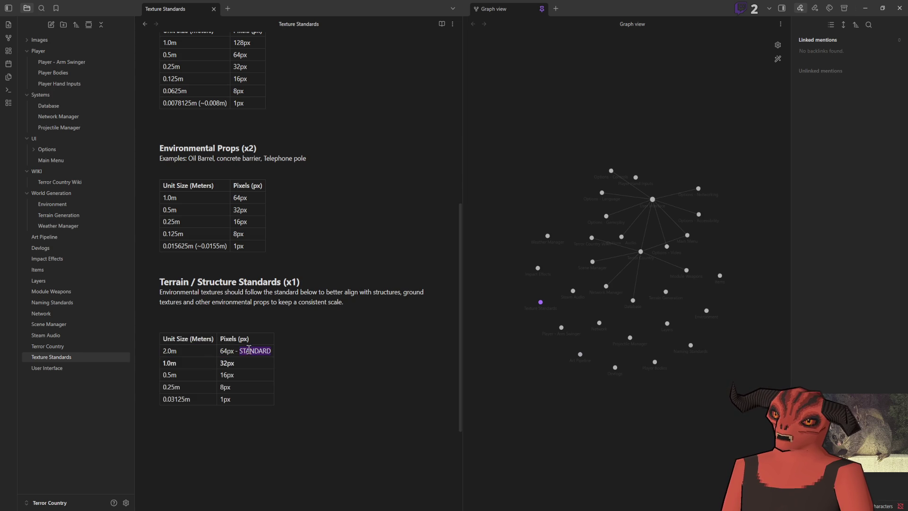
pyautogui.click(221, 263)
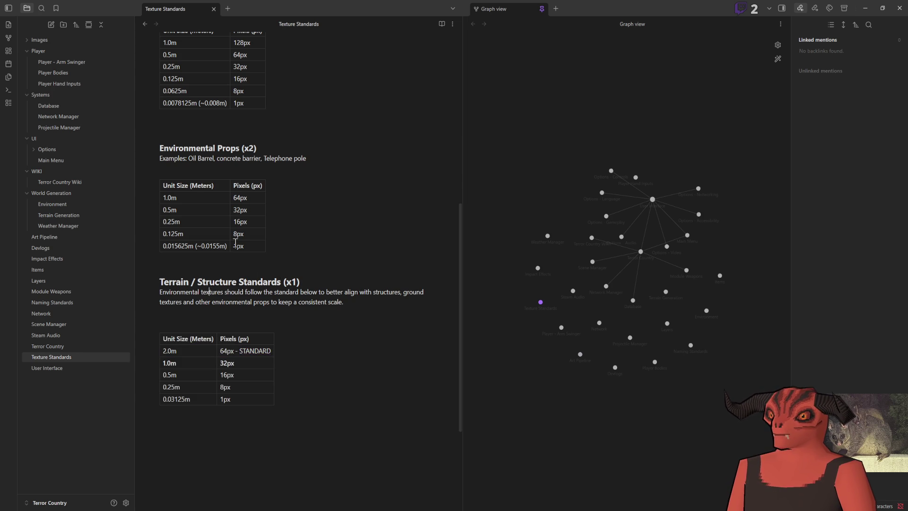
pyautogui.scroll(4, 249, 203)
pyautogui.scroll(-2, 250, 217)
pyautogui.scroll(-3, 255, 260)
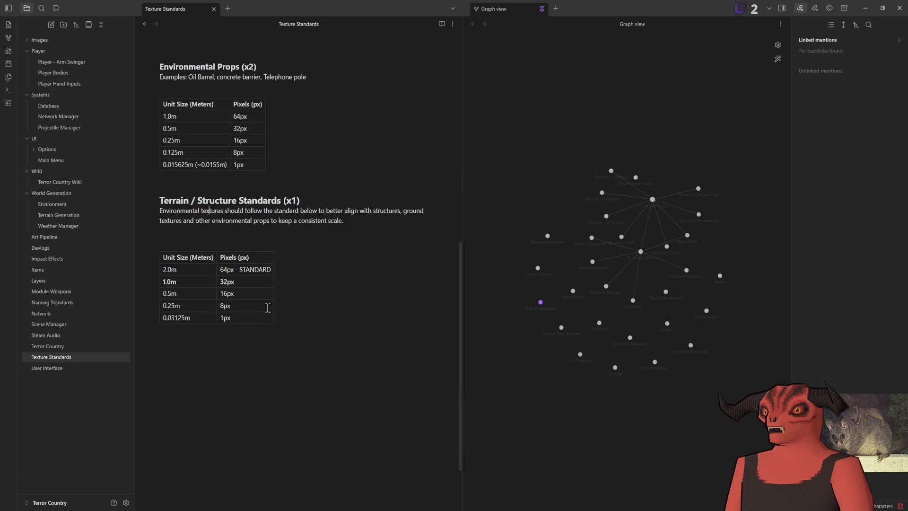
pyautogui.scroll(9, 265, 288)
pyautogui.scroll(2, 245, 255)
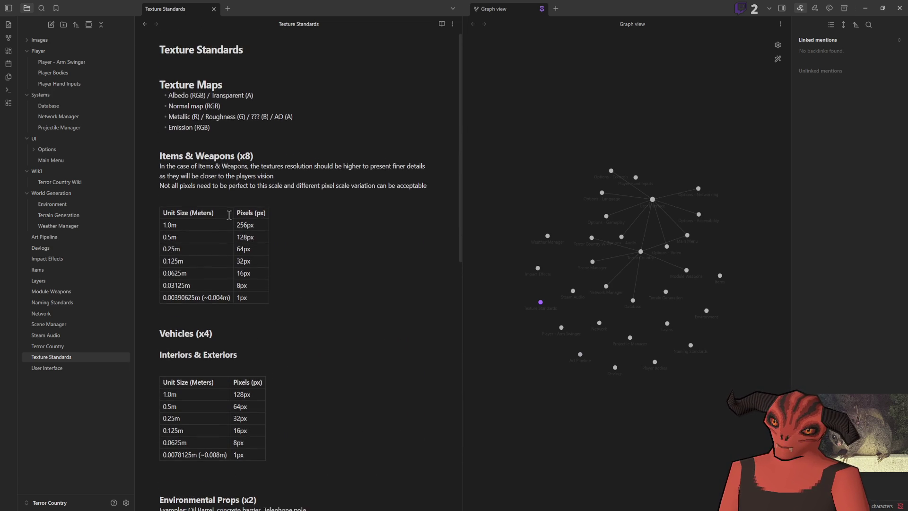
# Step: Review the Vehicles, Environmental Props and Terrain headings in the Texture Standards note
pyautogui.scroll(-7, 217, 222)
pyautogui.scroll(7, 218, 241)
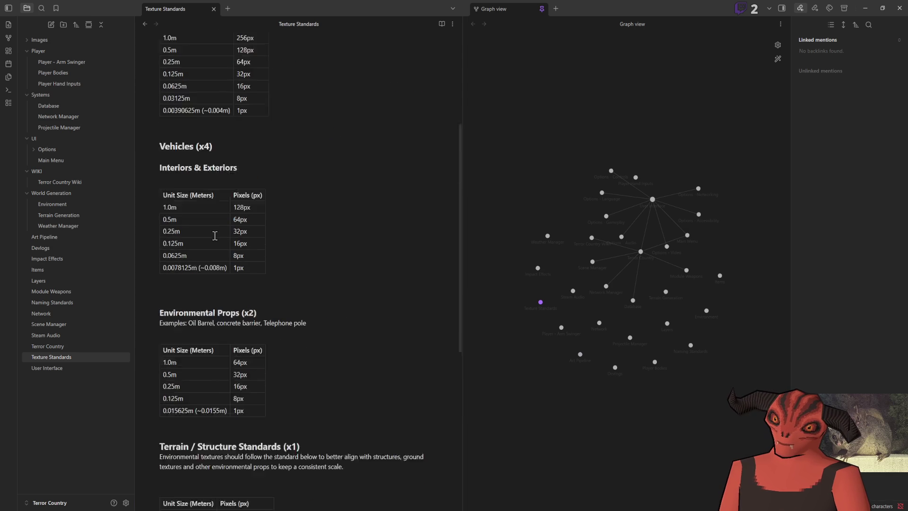
pyautogui.scroll(-5, 232, 261)
pyautogui.scroll(2, 213, 194)
pyautogui.click(178, 195)
pyautogui.press('Up')
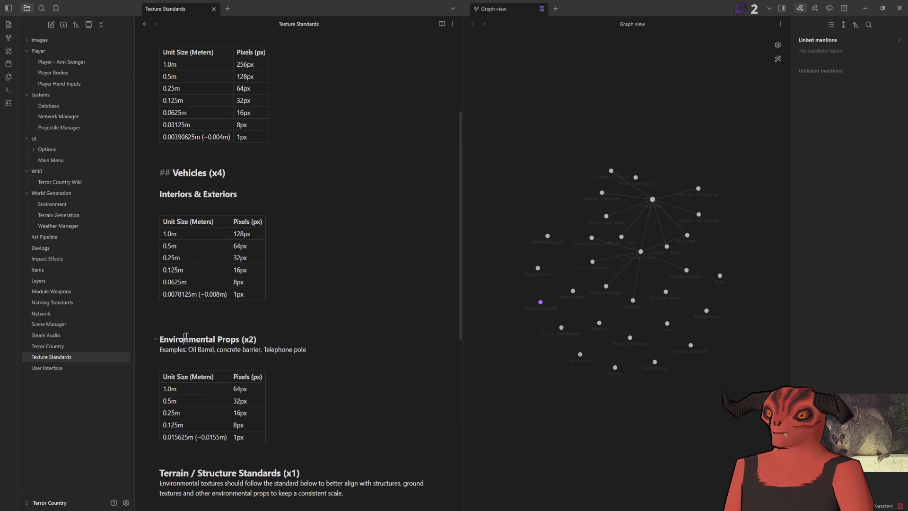
pyautogui.click(186, 337)
pyautogui.click(168, 475)
pyautogui.click(248, 338)
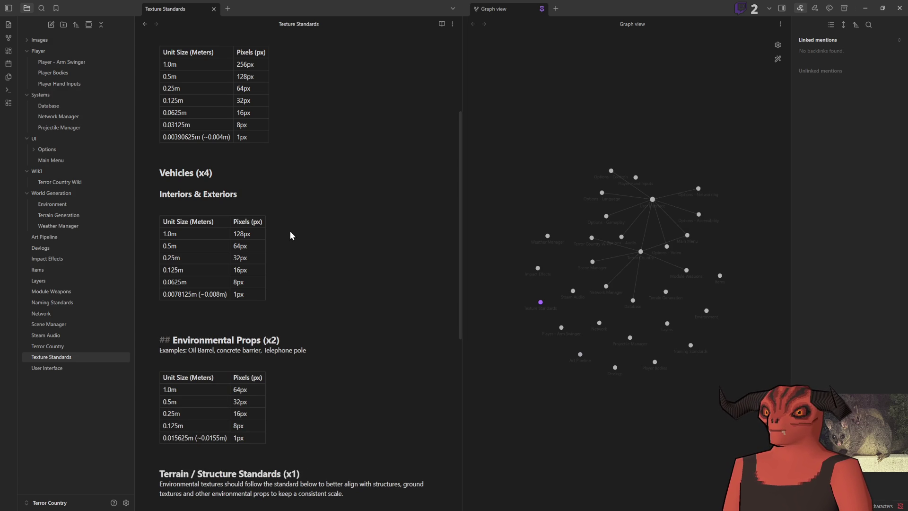
# Step: Check the Items & Weapons, Vehicles and Interiors headings, then switch back to Photoshop
pyautogui.scroll(3, 291, 235)
pyautogui.click(165, 117)
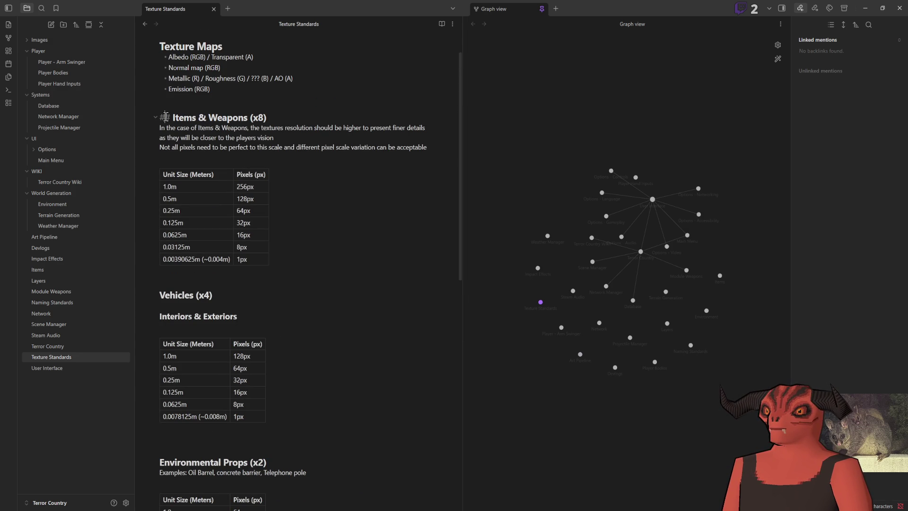
pyautogui.click(208, 296)
pyautogui.click(296, 305)
pyautogui.click(166, 317)
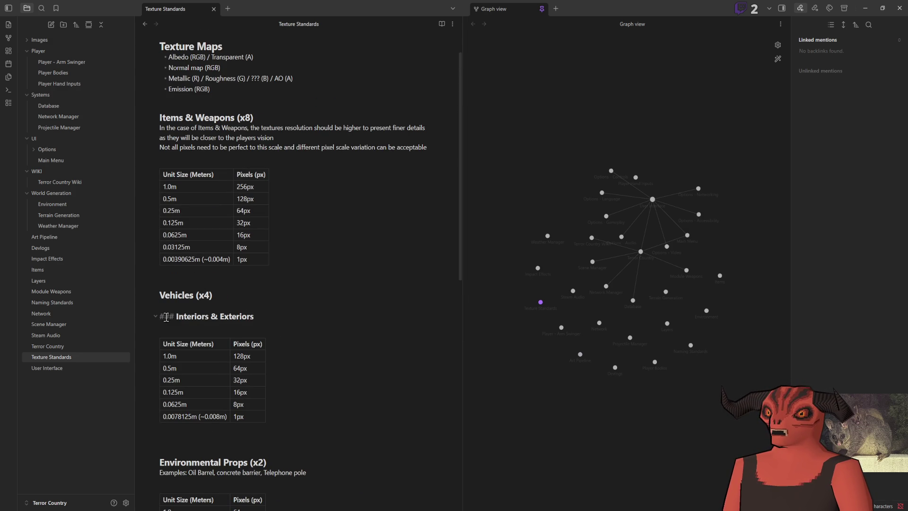
pyautogui.click(270, 321)
pyautogui.scroll(-7, 280, 307)
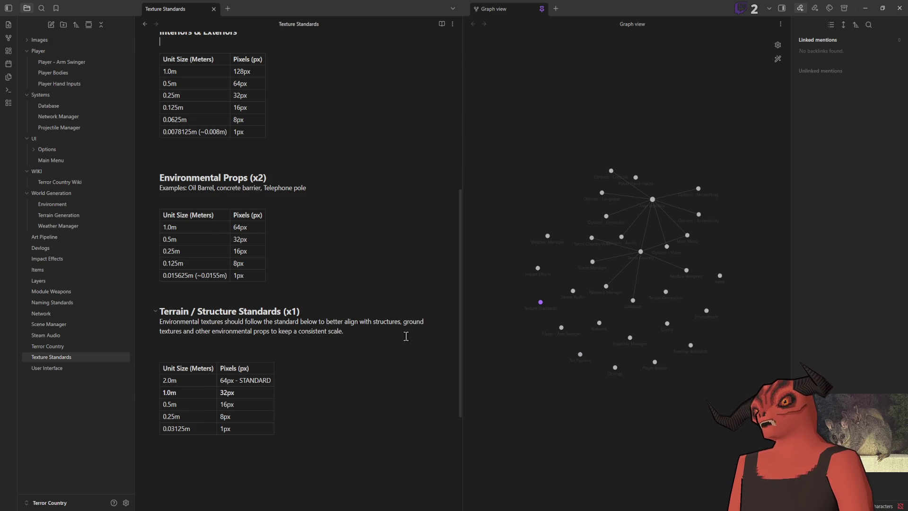
pyautogui.hotkey('alt', 'Tab')
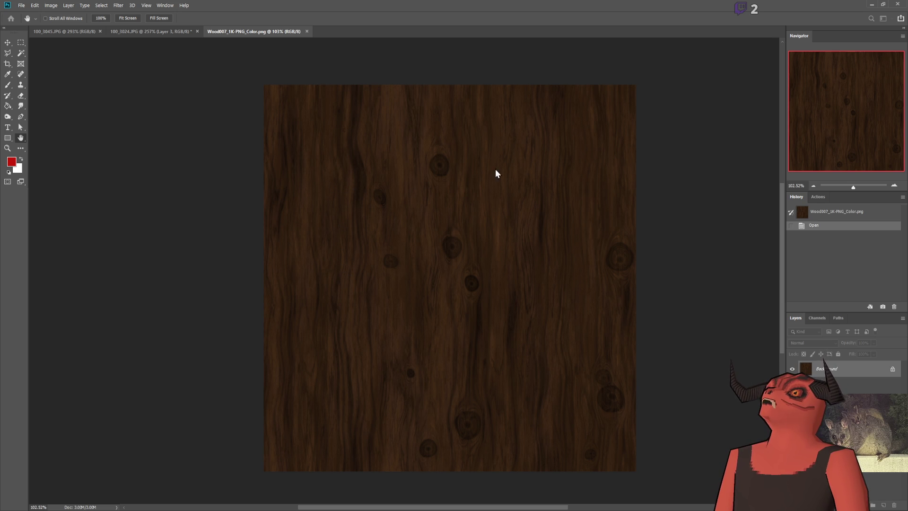
# Step: Shrink Wood007_1K-PNG_Color.png to a tiny pixel size, then save and close it
pyautogui.press('b')
pyautogui.hotkey('ctrl', 'alt', 'i')
pyautogui.press('Return')
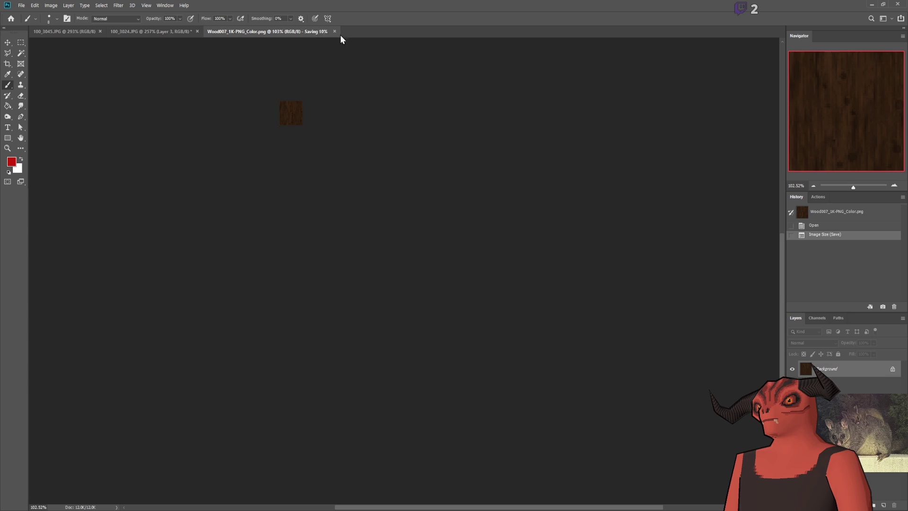
pyautogui.click(309, 32)
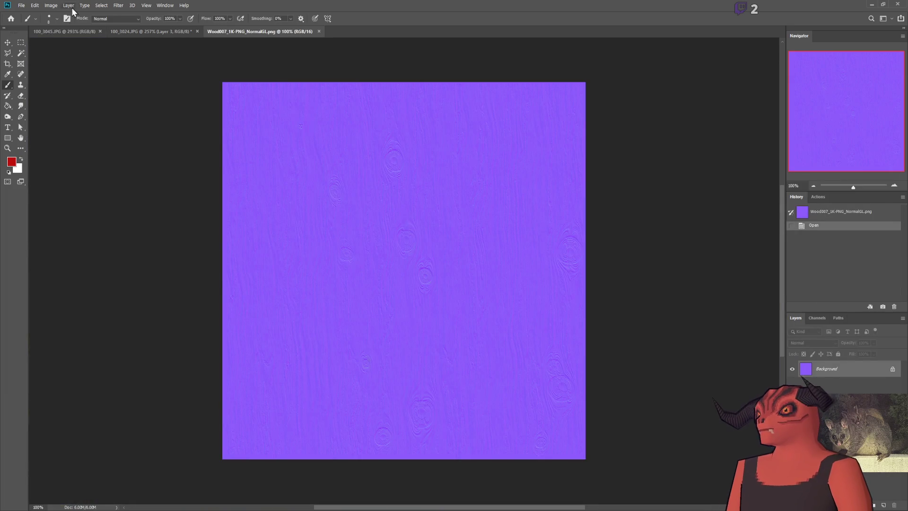
# Step: Shrink the Wood007 NormalGL map to the same tiny size and save it
pyautogui.hotkey('ctrl', '+')
pyautogui.hotkey('ctrl', '-')
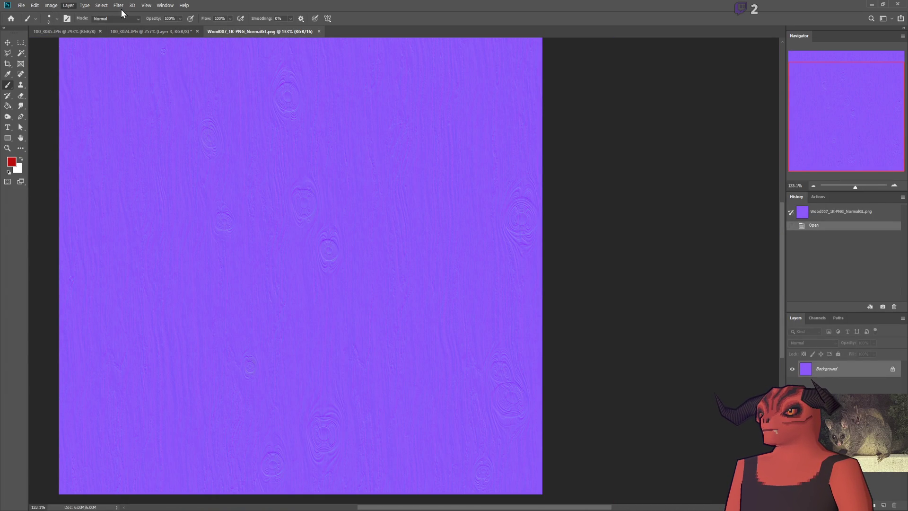
pyautogui.press('h')
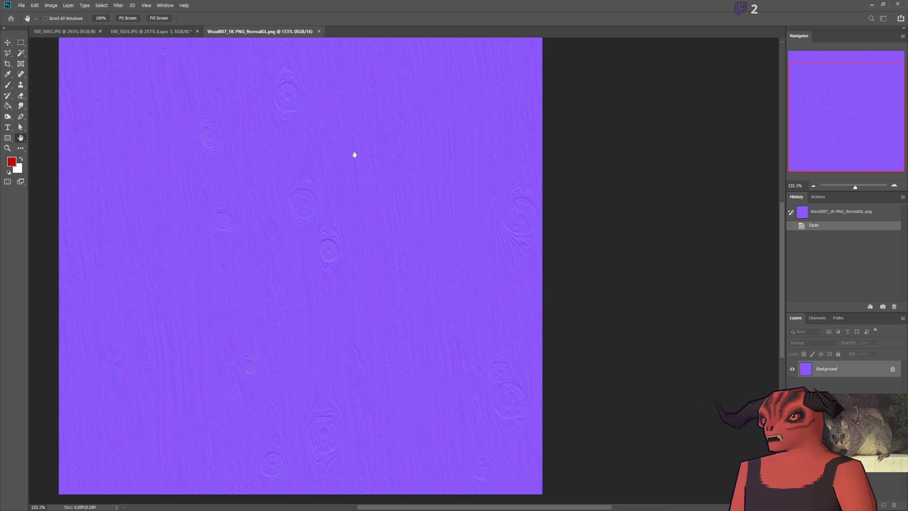
pyautogui.press('F2')
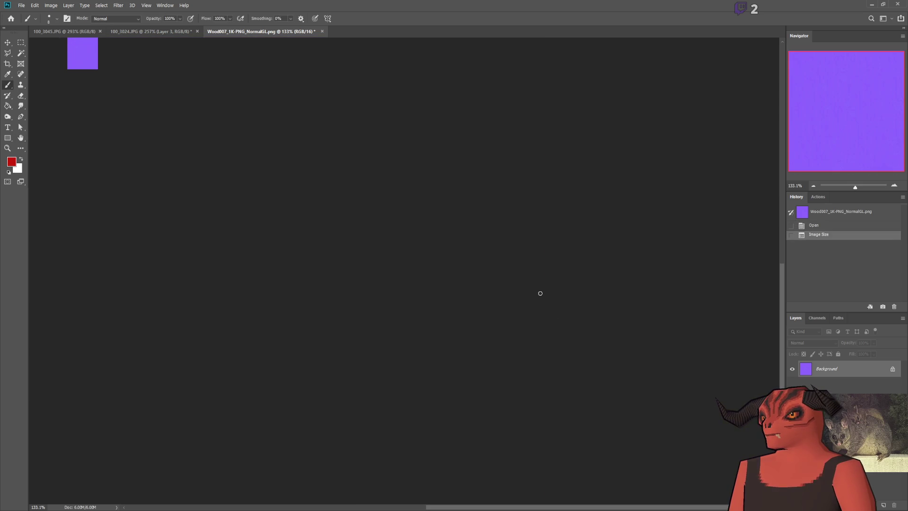
pyautogui.scroll(5, 85, 73)
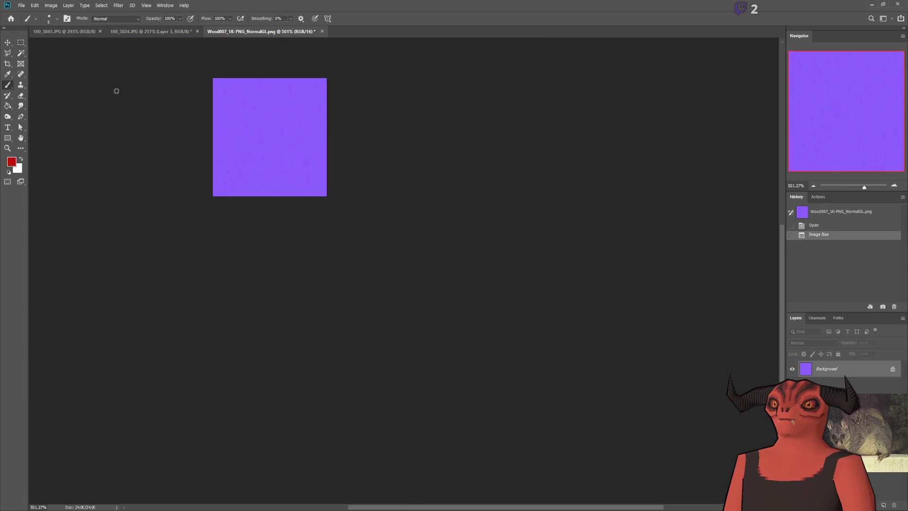
pyautogui.scroll(2, 115, 90)
pyautogui.scroll(-2, 302, 81)
pyautogui.hotkey('ctrl', 's')
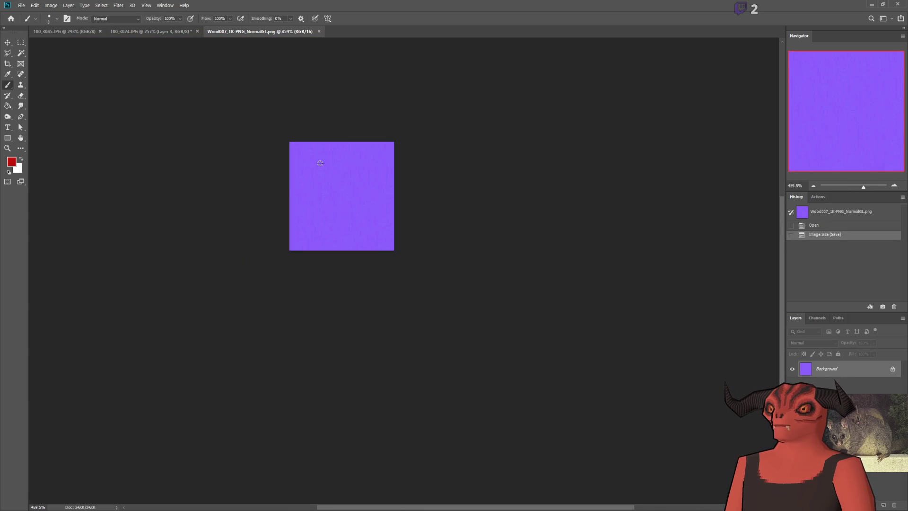
# Step: Inspect the normal map's Blue and Red channels, return to RGB and Layers, and close it
pyautogui.scroll(2, 320, 163)
pyautogui.click(814, 318)
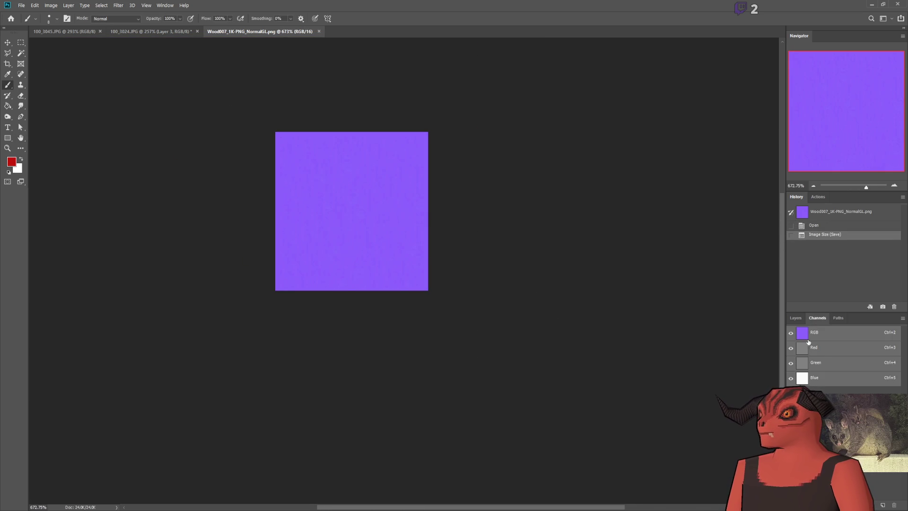
pyautogui.click(804, 379)
pyautogui.click(814, 348)
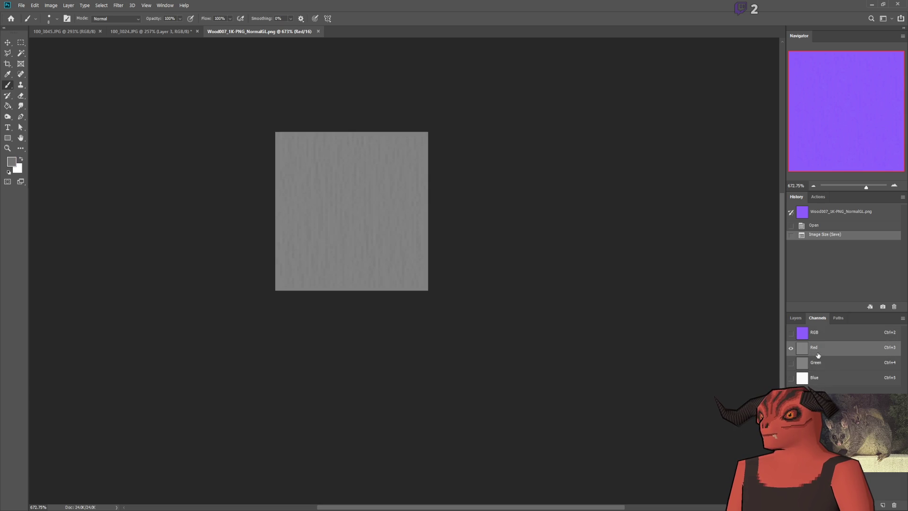
pyautogui.click(822, 333)
pyautogui.click(796, 318)
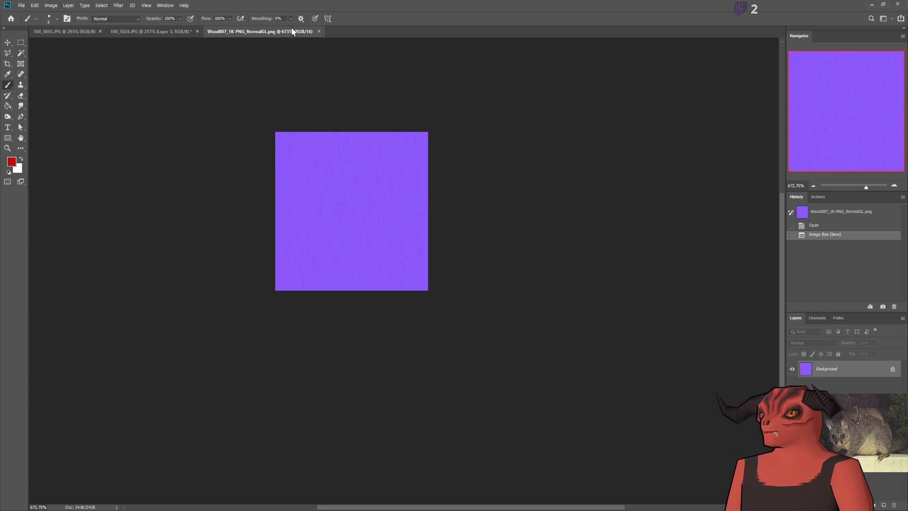
pyautogui.click(319, 31)
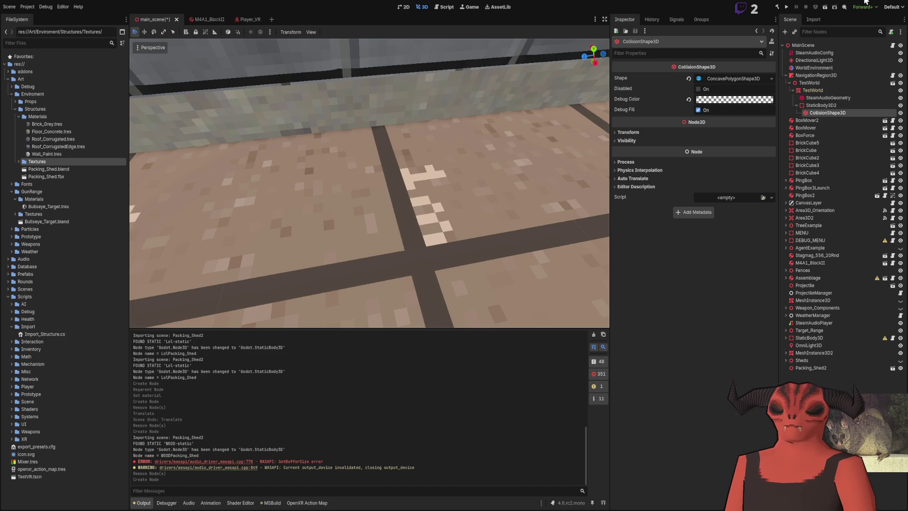
# Step: Switch from Godot to Photoshop showing Wood_Oak_Outside_ORM.png
pyautogui.hotkey('alt', 'Tab')
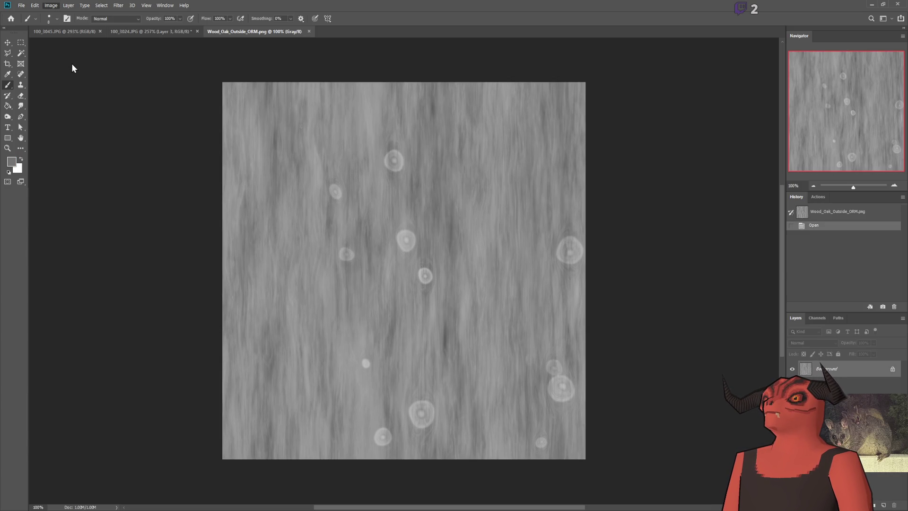
# Step: Shrink the Wood_Oak_Outside_ORM map to the small size and convert it to RGB Color
pyautogui.press('h')
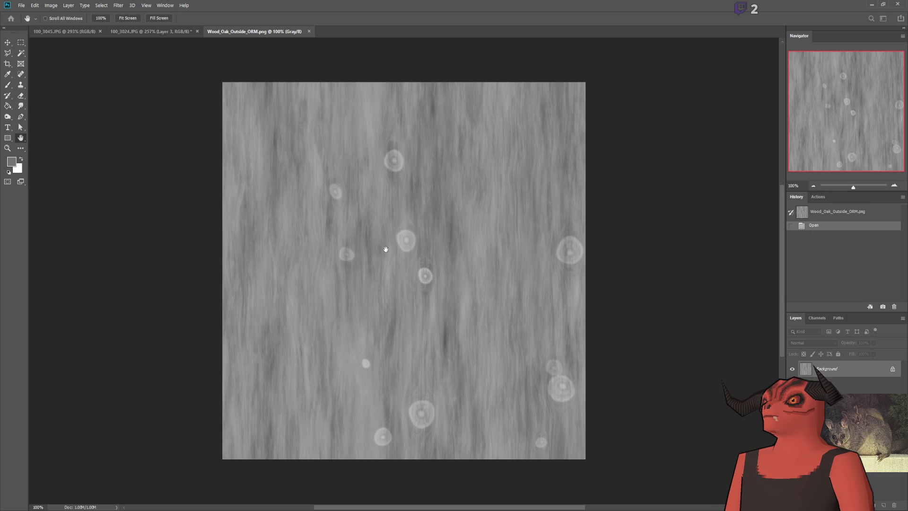
pyautogui.press('b')
pyautogui.press('F2')
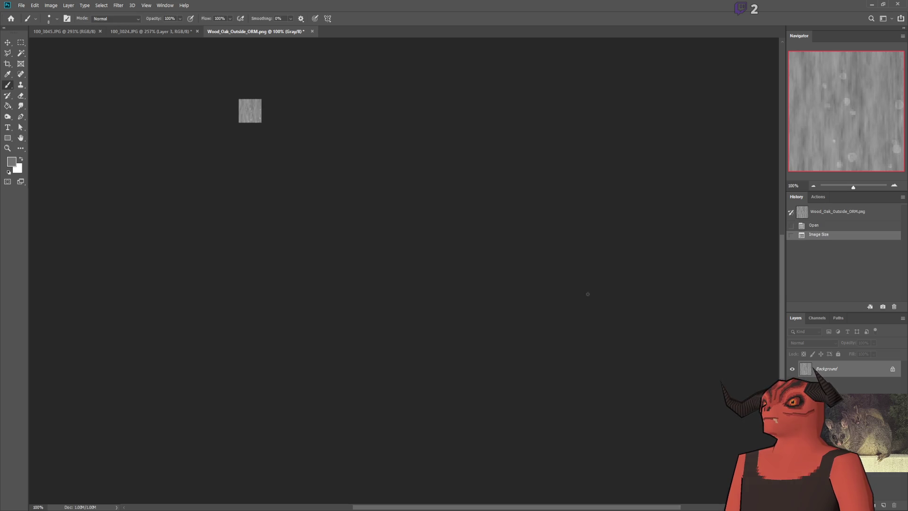
pyautogui.scroll(10, 163, 233)
pyautogui.scroll(3, 204, 208)
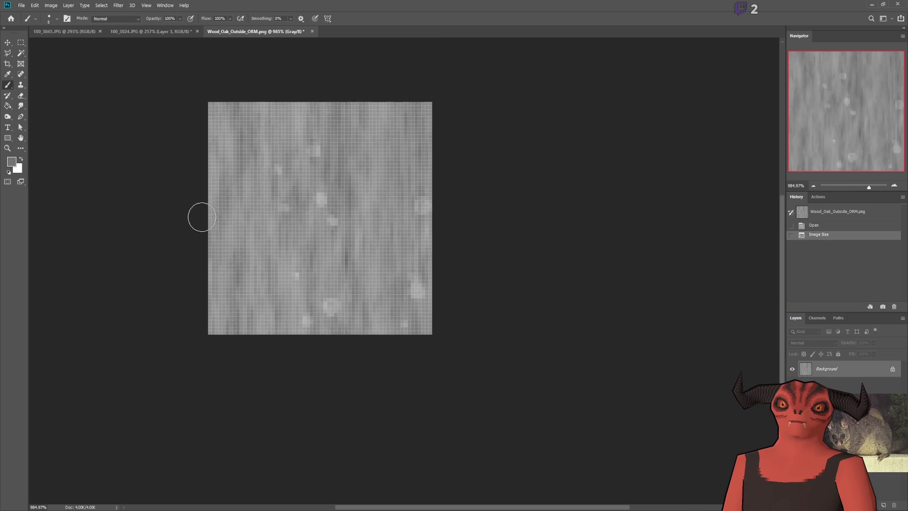
pyautogui.click(816, 318)
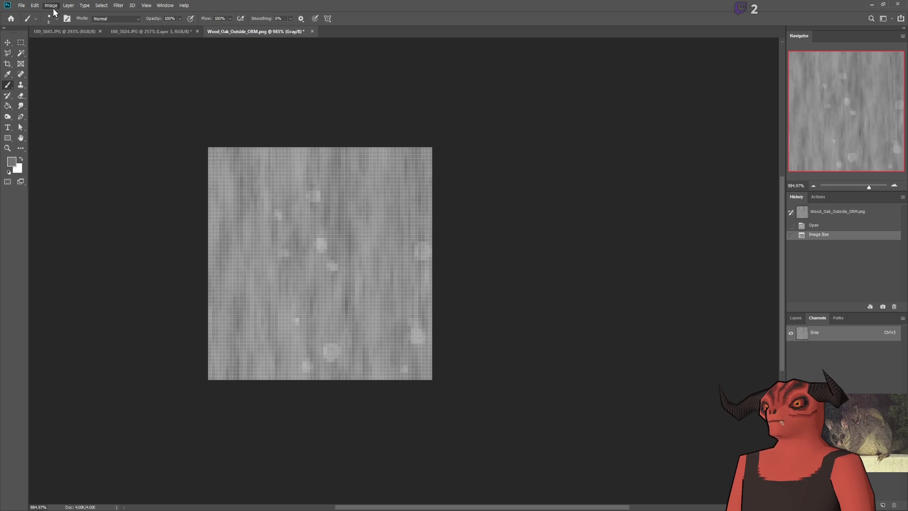
pyautogui.hotkey('alt', 'i')
pyautogui.press('m')
pyautogui.press('r')
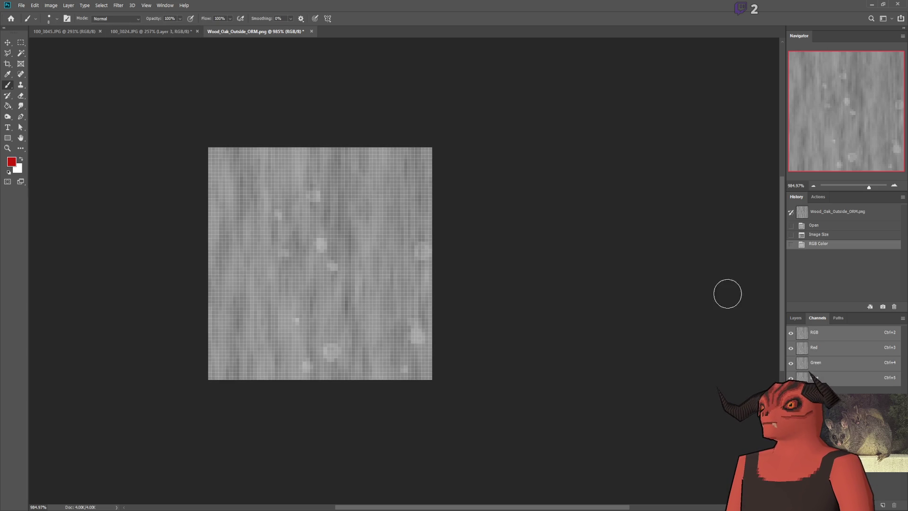
# Step: Paint the Red channel white and the Blue channel black, restore the RGB composite, and close
pyautogui.click(8, 172)
pyautogui.click(21, 160)
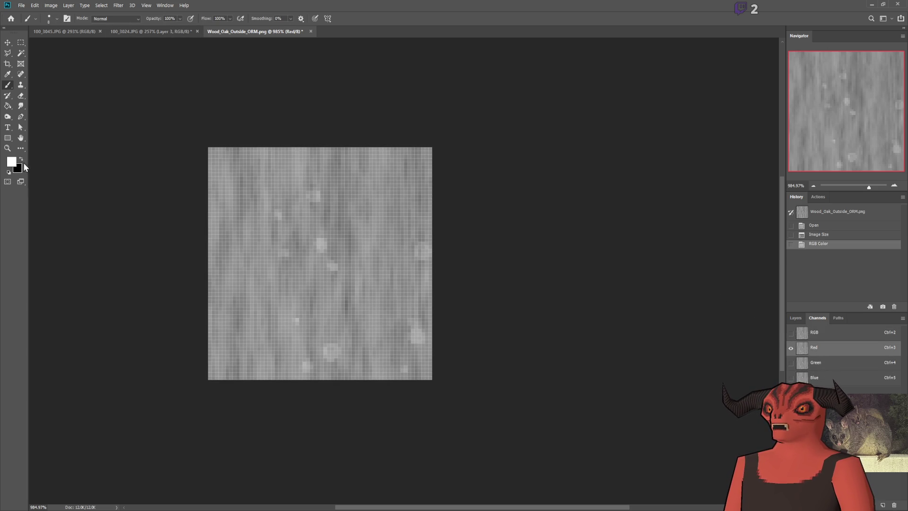
pyautogui.click(76, 180)
pyautogui.press(']')
pyautogui.press(']')
pyautogui.press(']')
pyautogui.moveTo(481, 199)
pyautogui.mouseDown()
pyautogui.moveTo(584, 269)
pyautogui.moveTo(592, 391)
pyautogui.mouseUp()
pyautogui.click(832, 384)
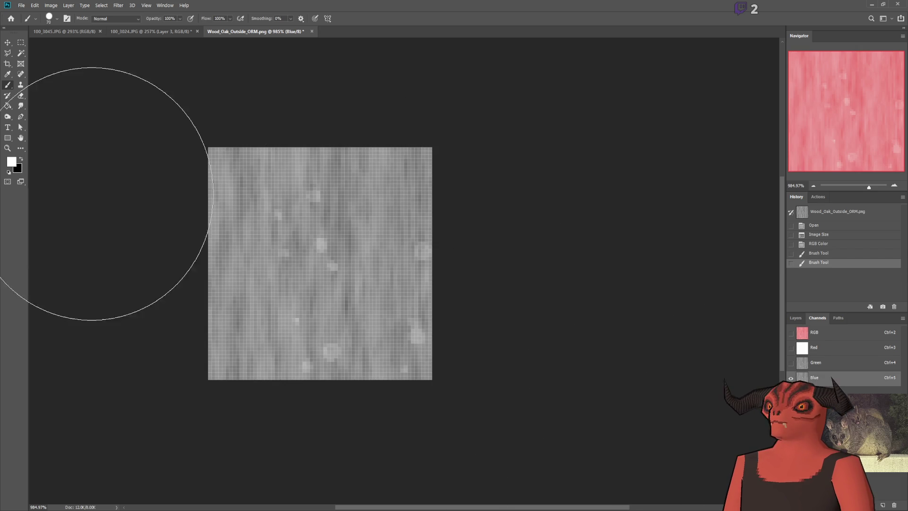
pyautogui.press('i')
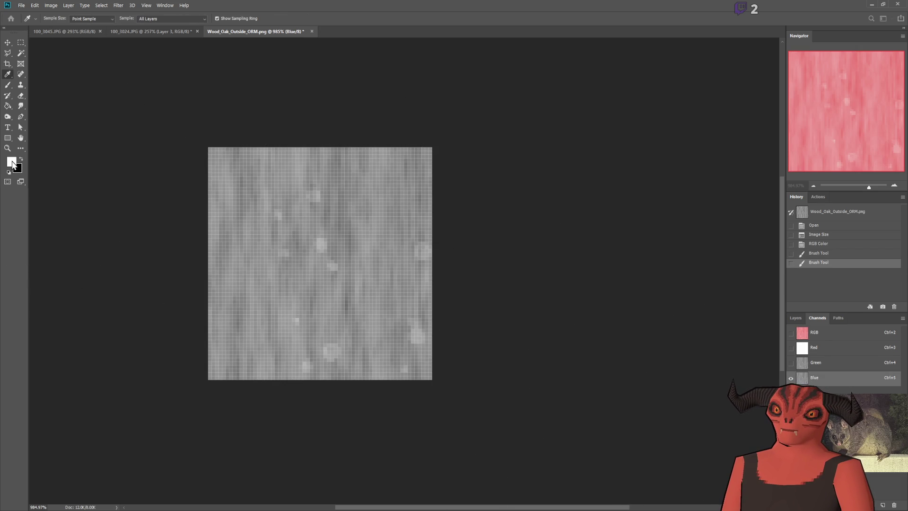
pyautogui.click(527, 298)
pyautogui.press('b')
pyautogui.moveTo(449, 284)
pyautogui.mouseDown()
pyautogui.moveTo(351, 377)
pyautogui.moveTo(126, 416)
pyautogui.mouseUp()
pyautogui.click(823, 332)
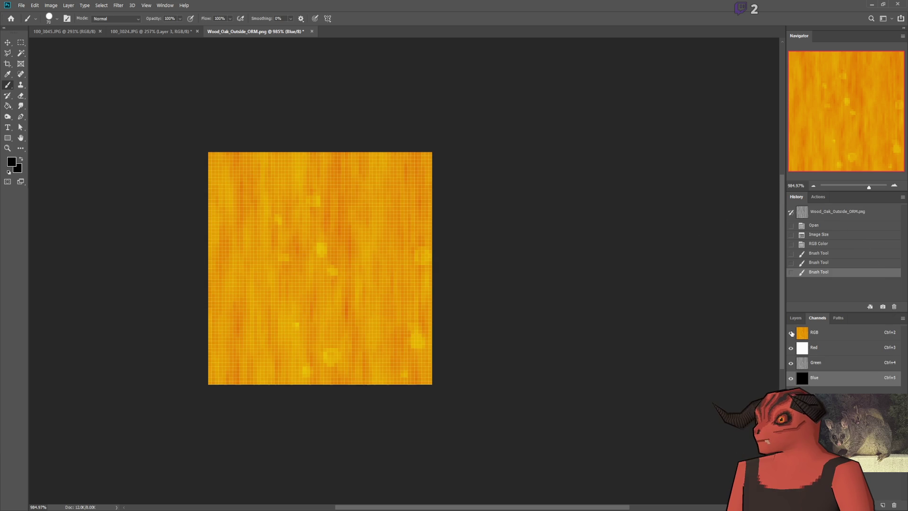
pyautogui.click(796, 318)
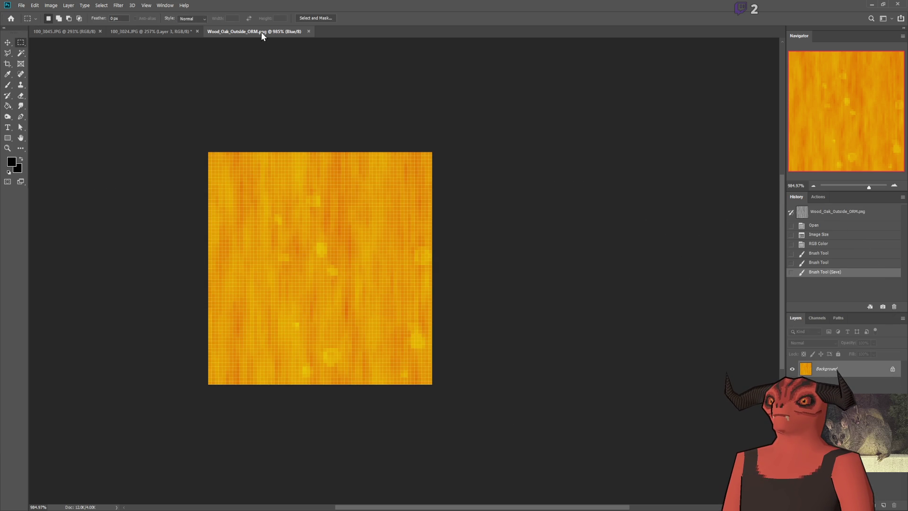
pyautogui.click(312, 32)
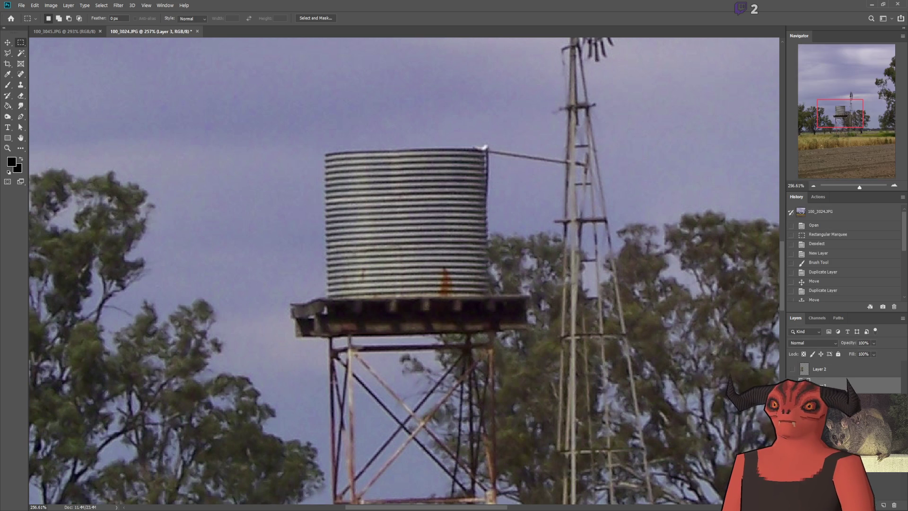
# Step: Shrink Wood_Oak_Outside_h.png to the small pixel size and minimise Photoshop back to Godot
pyautogui.click(871, 4)
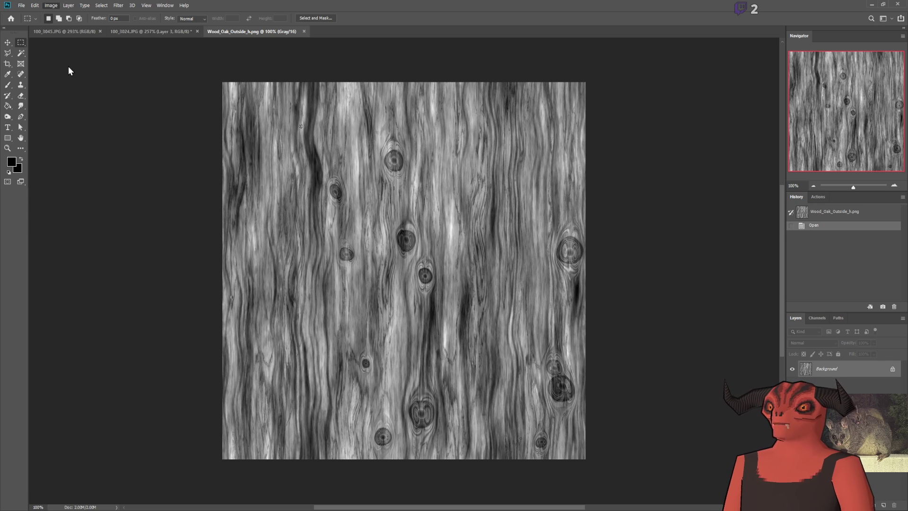
pyautogui.press('space')
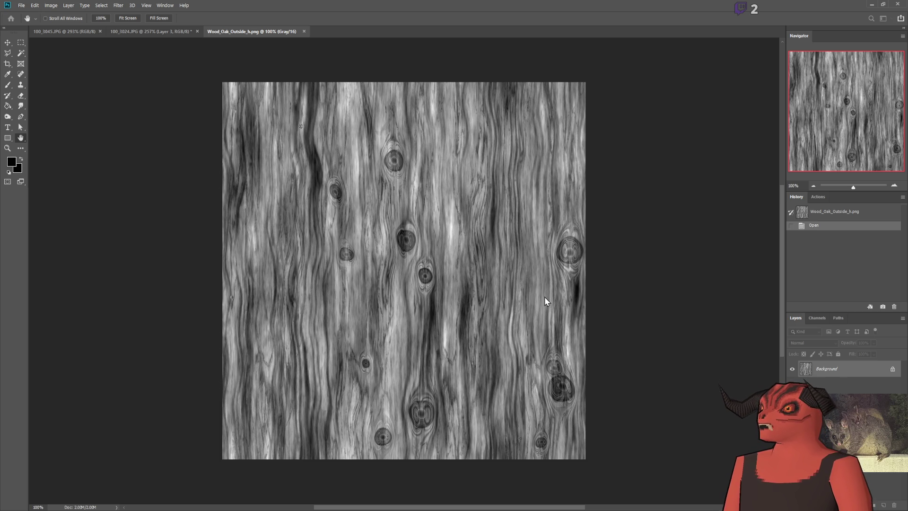
pyautogui.hotkey('ctrl', 'alt', 'i')
pyautogui.press('Return')
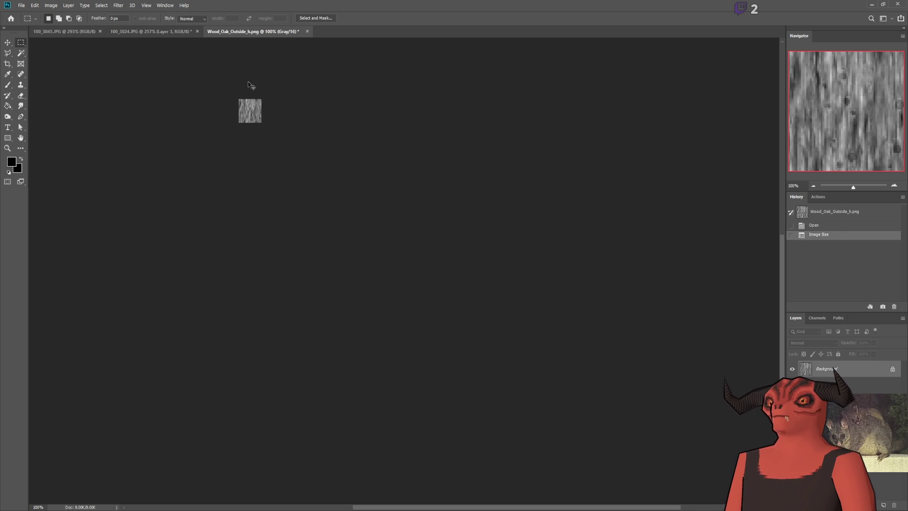
pyautogui.click(870, 4)
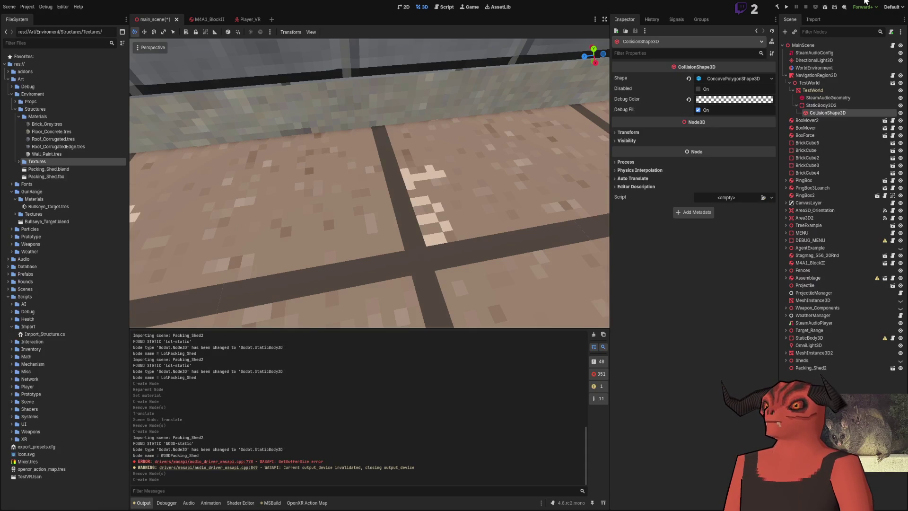
pyautogui.press('w')
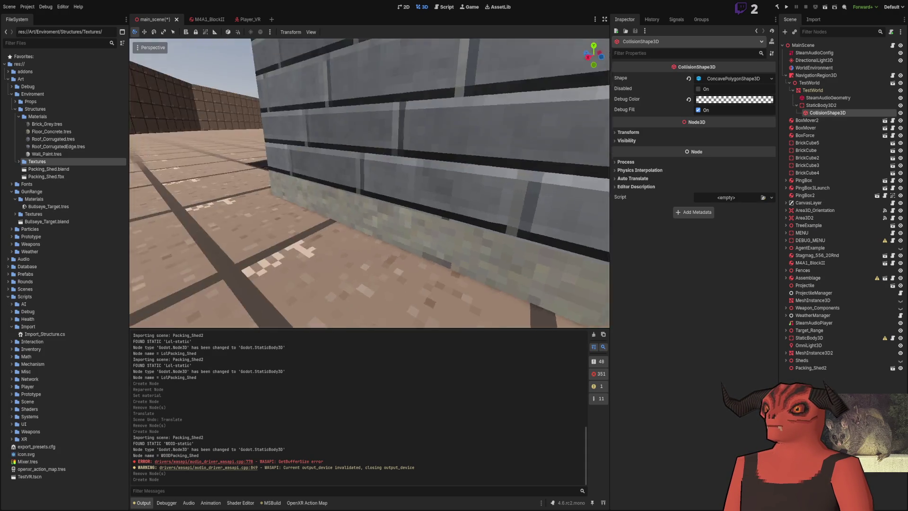
pyautogui.press('s')
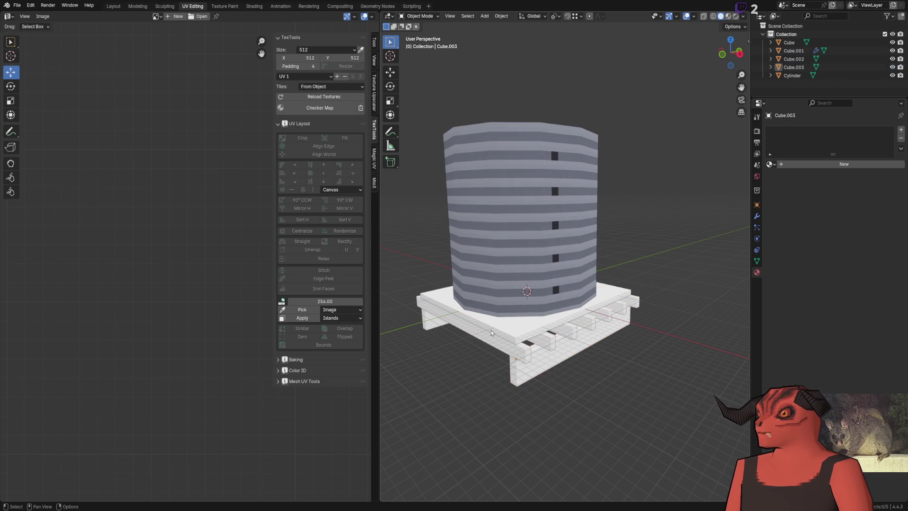
# Step: Create a new material named Wood_Oak_Outside with an Image Texture feeding its Base Color
pyautogui.click(845, 164)
pyautogui.doubleClick(815, 162)
pyautogui.hotkey('ctrl', 'v')
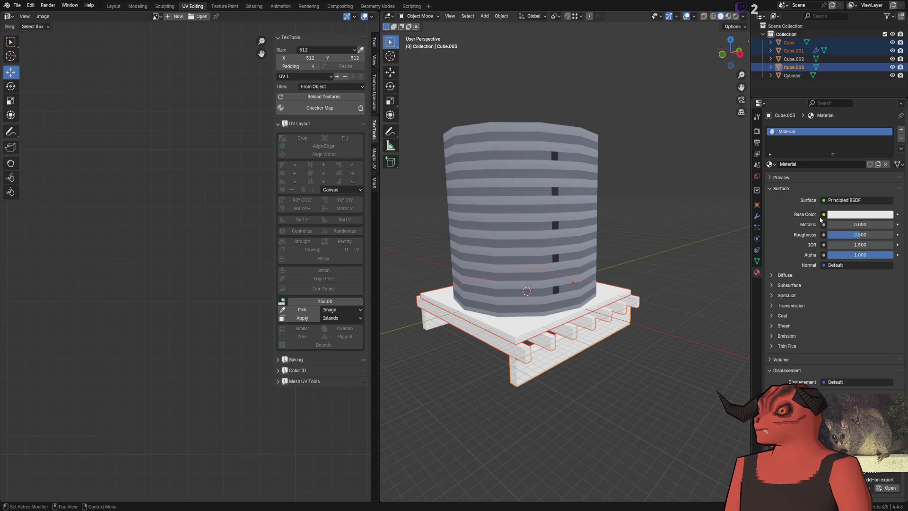
pyautogui.click(824, 215)
pyautogui.click(657, 281)
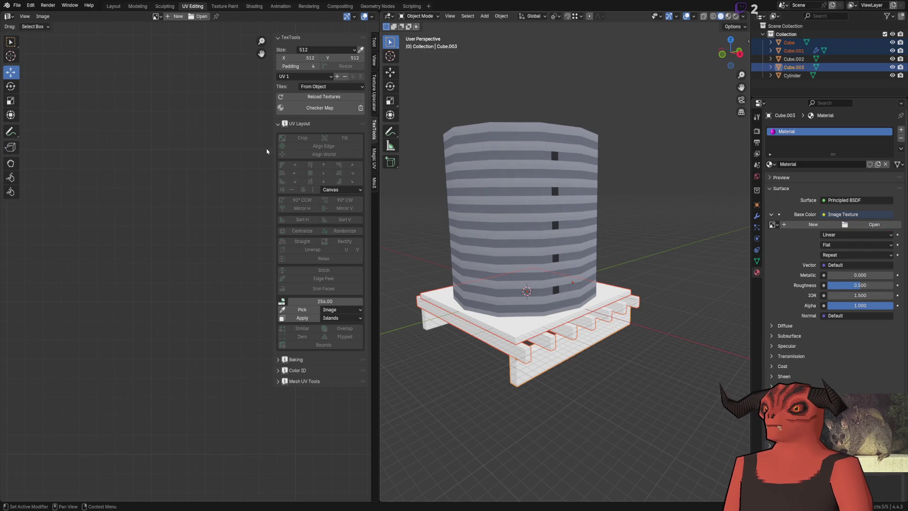
pyautogui.scroll(6, 580, 205)
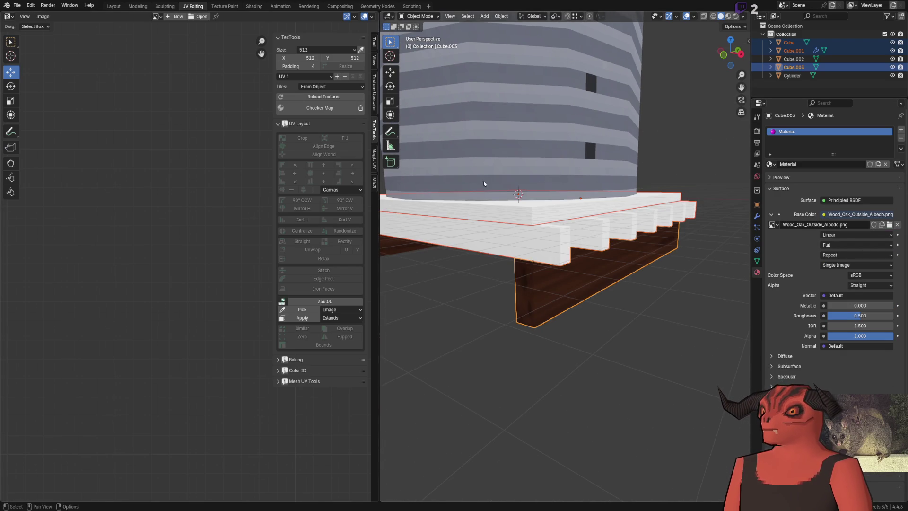
pyautogui.hotkey('alt', 'Tab')
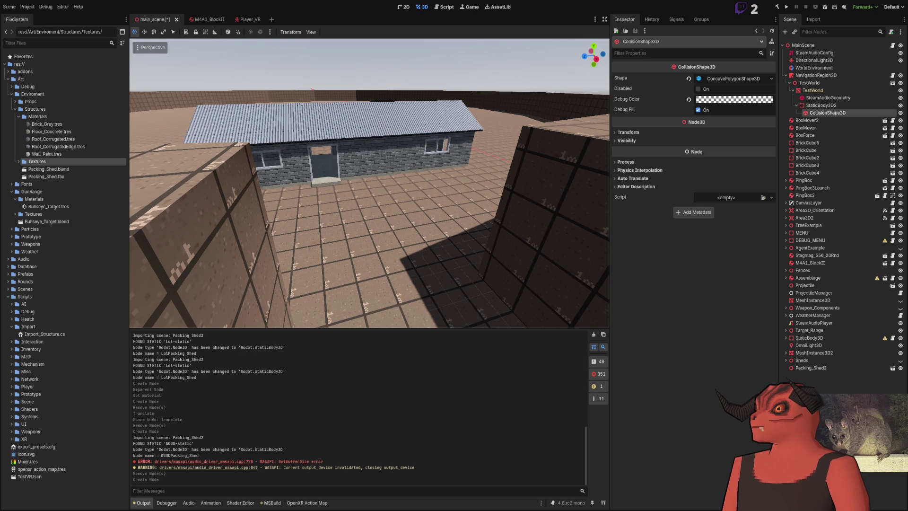
pyautogui.hotkey('alt', 'Tab')
pyautogui.scroll(-5, 549, 312)
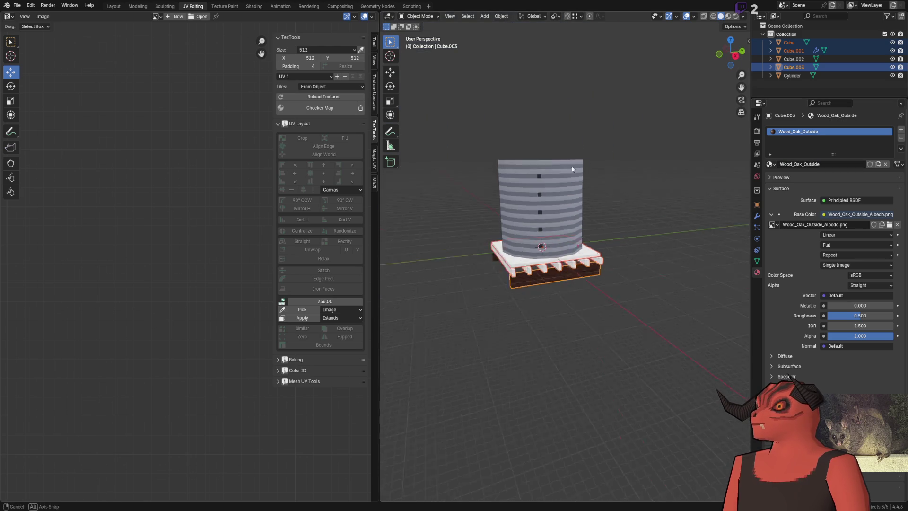
pyautogui.scroll(5, 549, 311)
pyautogui.scroll(3, 548, 312)
# Step: Assign the Wood_Oak_Outside material to the pallet slats and the top board
pyautogui.click(520, 303)
pyautogui.click(769, 164)
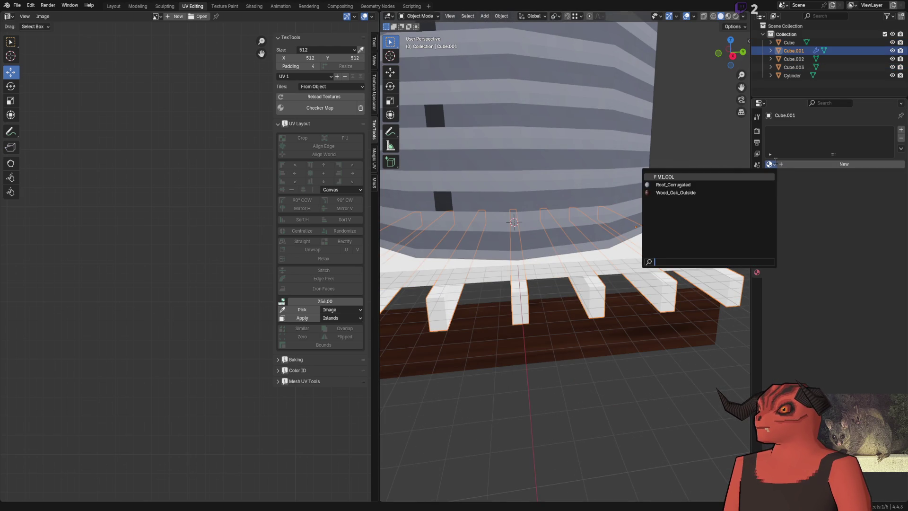
pyautogui.click(676, 192)
pyautogui.click(549, 331)
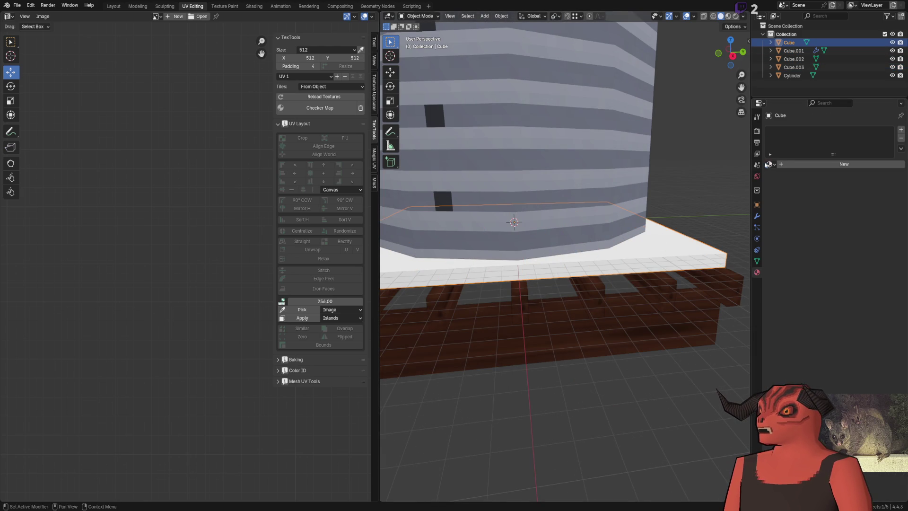
pyautogui.click(770, 164)
pyautogui.press('Return')
# Step: Set the oak texture's interpolation to Closest for crisp pixels
pyautogui.hotkey('alt', 'a')
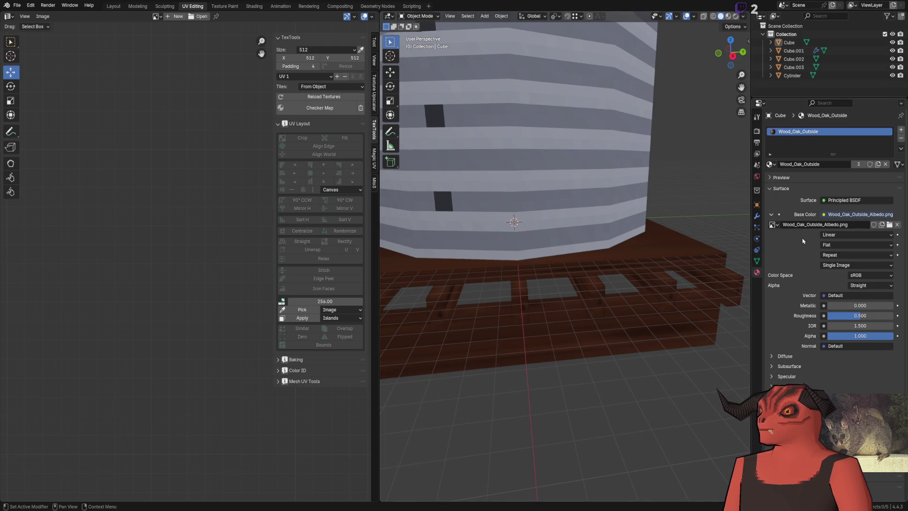
pyautogui.click(844, 235)
pyautogui.click(831, 264)
pyautogui.scroll(3, 554, 158)
# Step: Select the slats, leg and top boards and check their UV layout in edit mode
pyautogui.moveTo(553, 157)
pyautogui.mouseDown()
pyautogui.moveTo(458, 191)
pyautogui.moveTo(575, 200)
pyautogui.moveTo(683, 174)
pyautogui.moveTo(421, 246)
pyautogui.moveTo(500, 236)
pyautogui.mouseUp()
pyautogui.click(500, 236)
pyautogui.keyDown('shift'); pyautogui.click(456, 223); pyautogui.keyUp('shift')
pyautogui.moveTo(533, 294)
pyautogui.mouseDown()
pyautogui.moveTo(440, 219)
pyautogui.moveTo(450, 190)
pyautogui.mouseUp()
pyautogui.keyDown('shift'); pyautogui.click(503, 296); pyautogui.keyUp('shift')
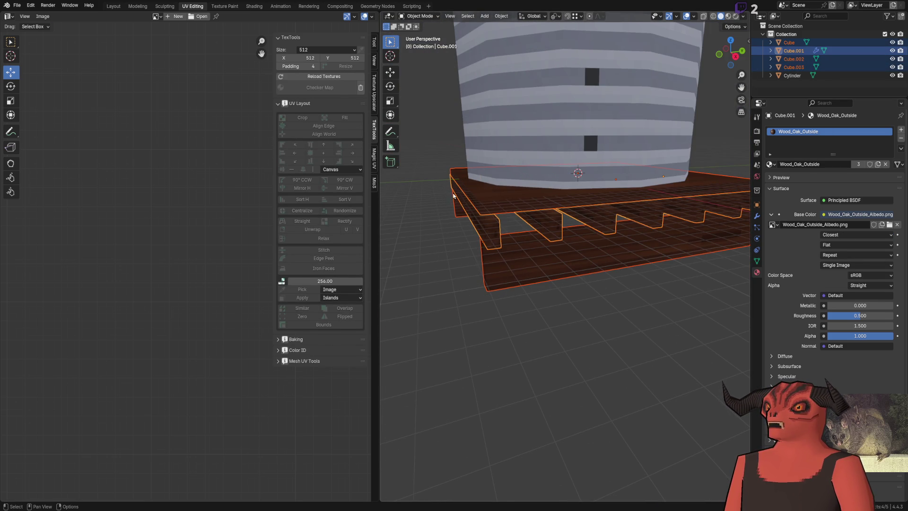
pyautogui.press('Tab')
pyautogui.press('l')
pyautogui.scroll(2, 559, 204)
pyautogui.press('Tab')
# Step: Unwrap the top board and leg faces with the angle-based method
pyautogui.keyDown('shift'); pyautogui.click(587, 267); pyautogui.keyUp('shift')
pyautogui.keyDown('shift'); pyautogui.click(586, 268); pyautogui.keyUp('shift')
pyautogui.press('Tab')
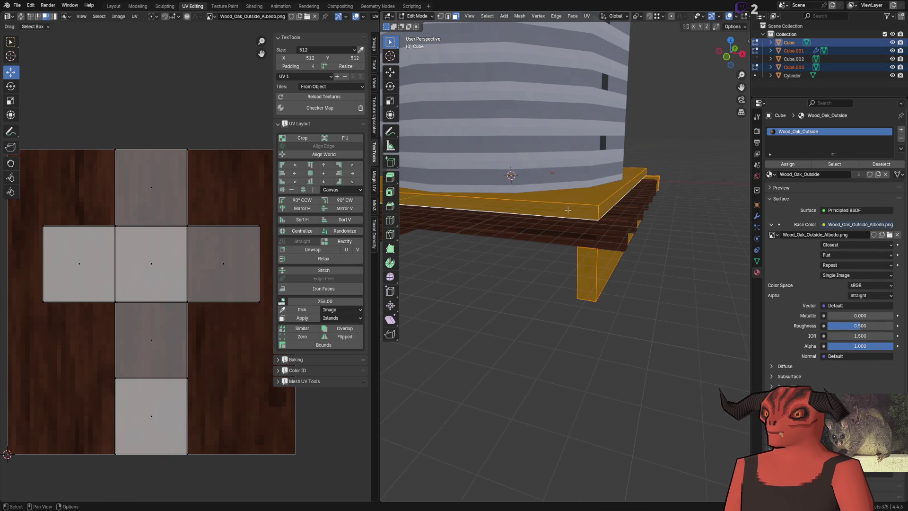
pyautogui.moveTo(599, 209)
pyautogui.mouseDown()
pyautogui.moveTo(538, 218)
pyautogui.moveTo(576, 215)
pyautogui.mouseUp()
pyautogui.hotkey('ctrl', 'f')
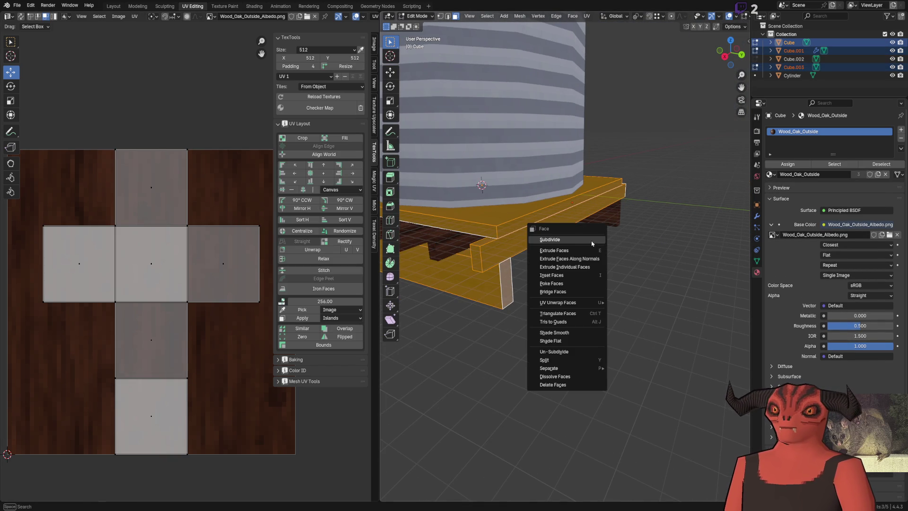
pyautogui.moveTo(567, 303)
pyautogui.scroll(5, 644, 283)
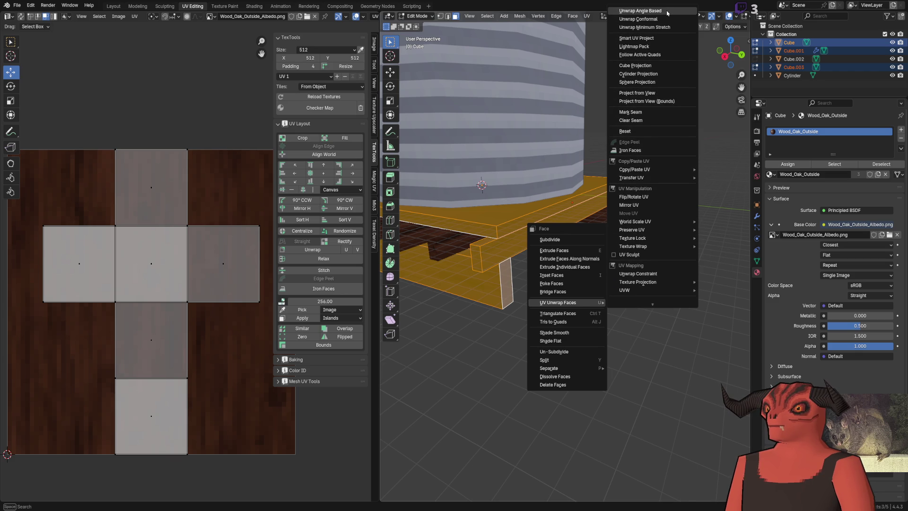
pyautogui.click(667, 11)
# Step: Re-unwrap the faces with the conformal method, then with minimum stretch
pyautogui.hotkey('ctrl', 'f')
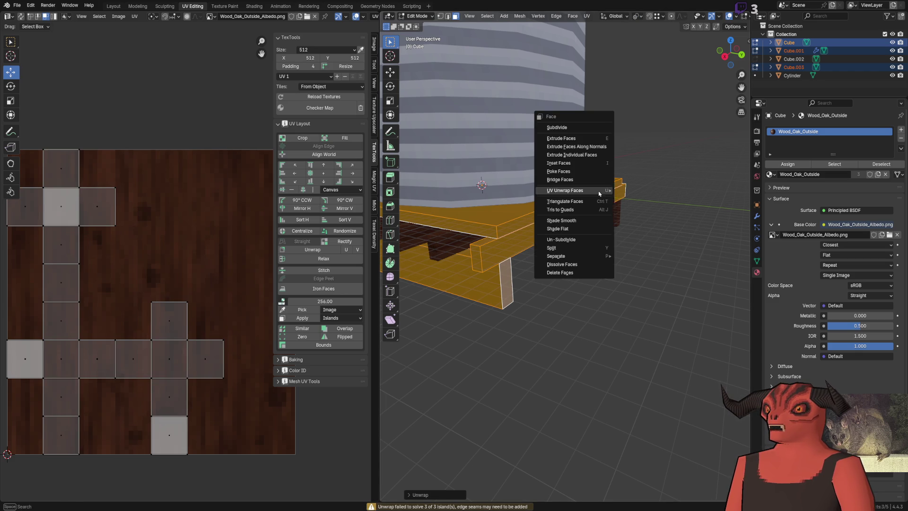
pyautogui.moveTo(589, 193)
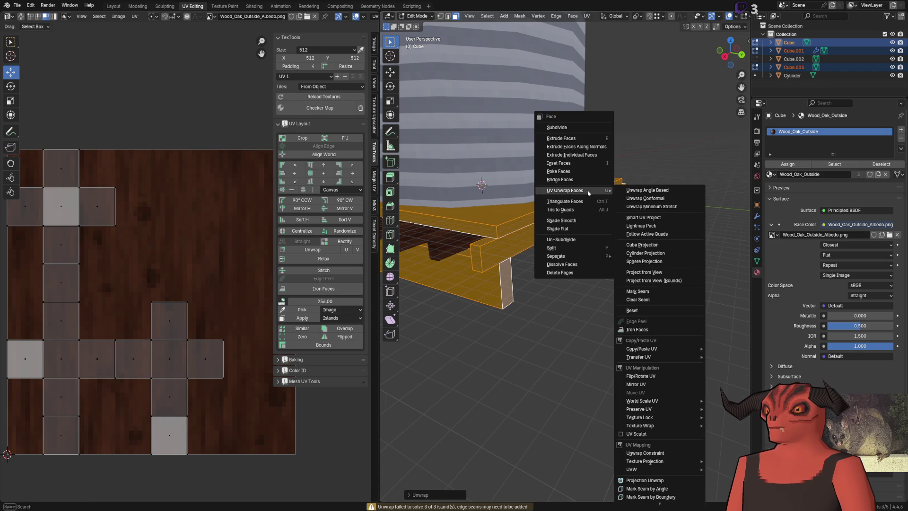
pyautogui.click(654, 201)
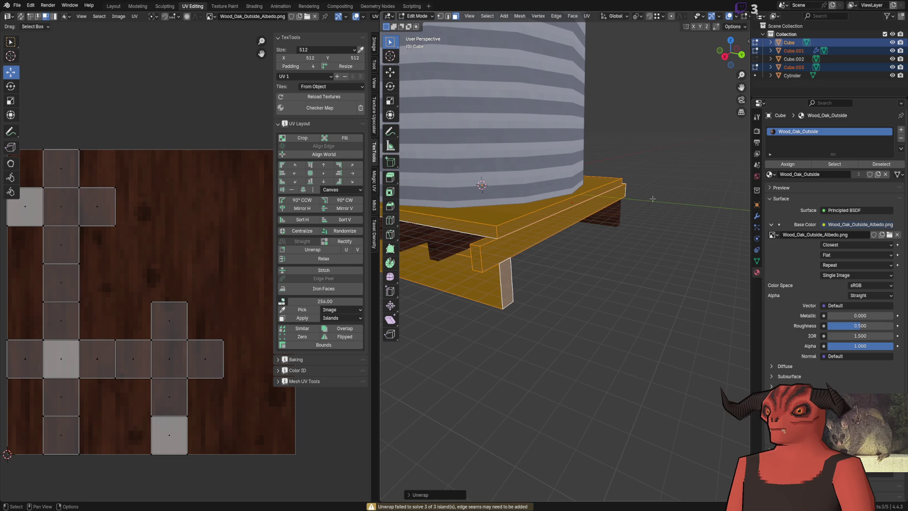
pyautogui.scroll(-4, 573, 199)
pyautogui.scroll(2, 573, 199)
pyautogui.hotkey('ctrl', 'f')
pyautogui.moveTo(591, 199)
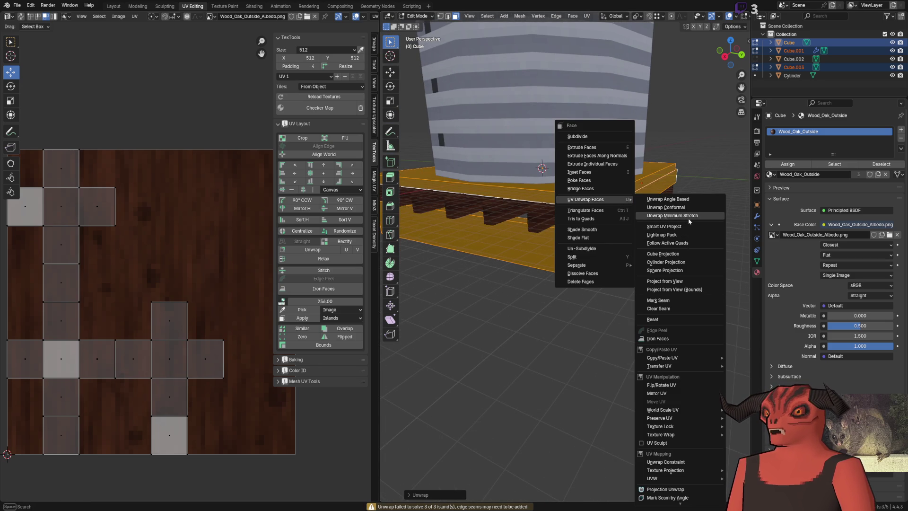
pyautogui.click(673, 216)
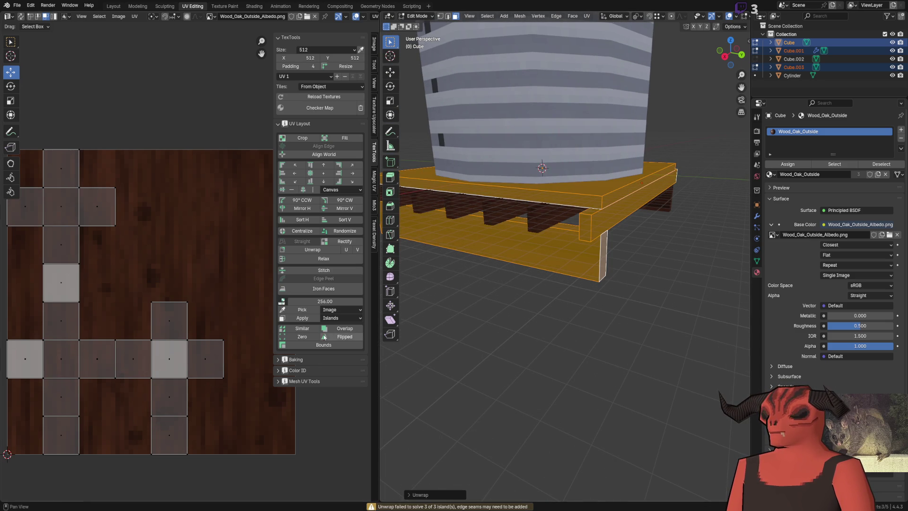
# Step: Select the whole front side plank and review the UV unwrap options
pyautogui.click(585, 267)
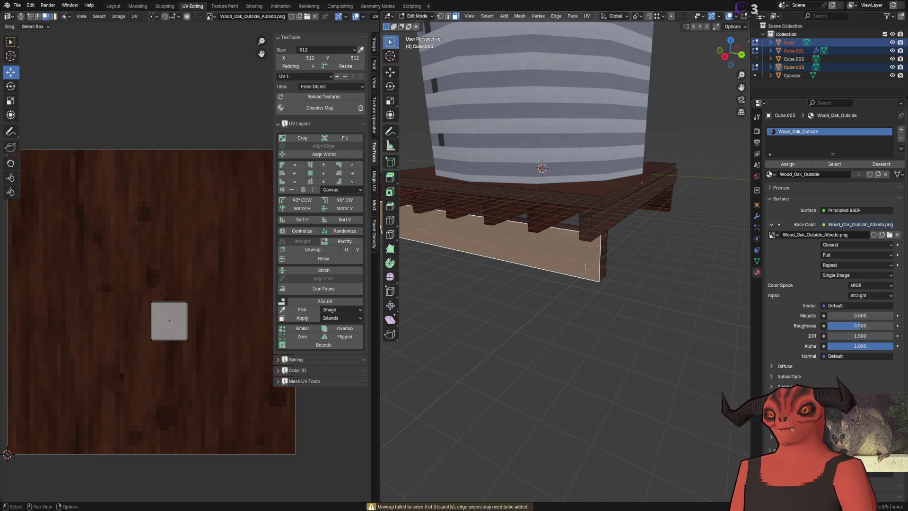
pyautogui.hotkey('ctrl', 'l')
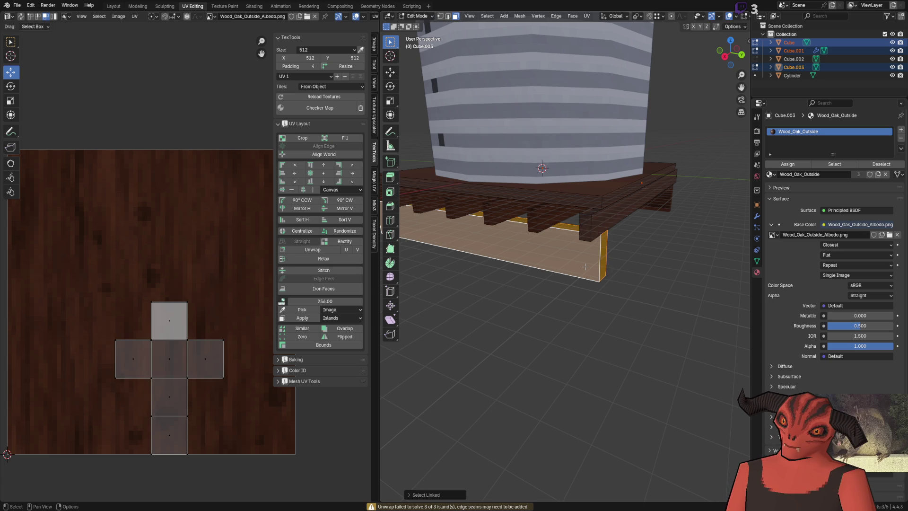
pyautogui.hotkey('ctrl', 'f')
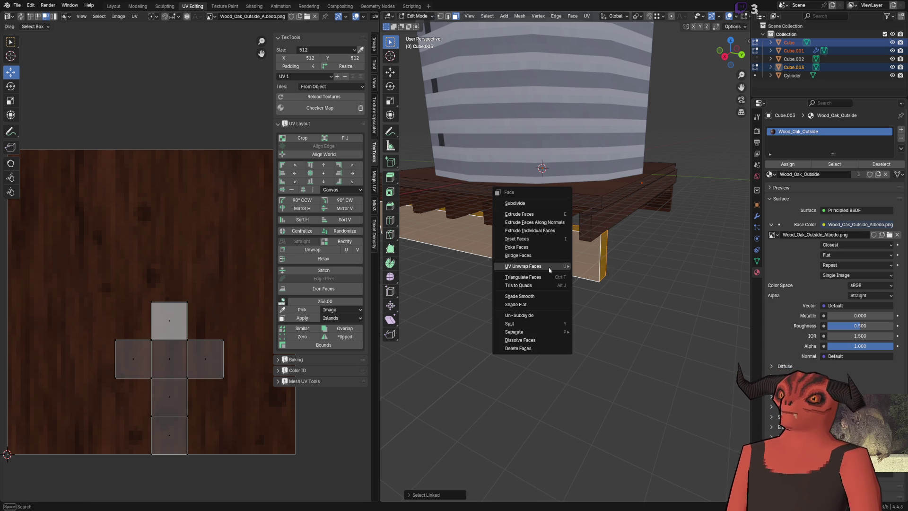
pyautogui.click(668, 200)
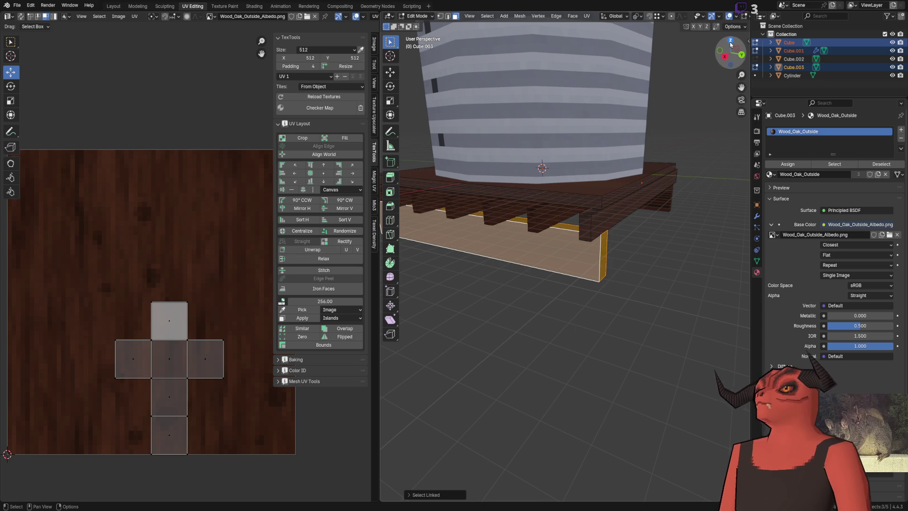
pyautogui.press('n')
pyautogui.press('Tab')
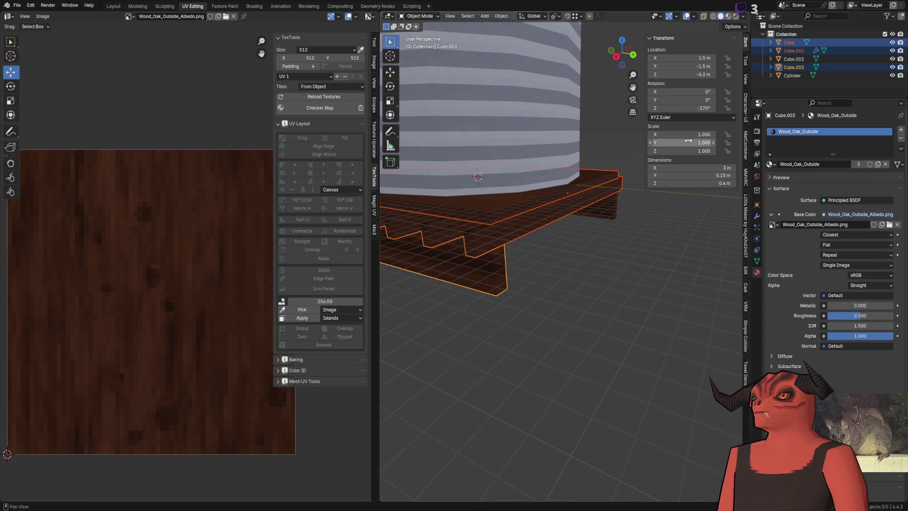
pyautogui.scroll(5, 607, 233)
# Step: Cube-project the UVs of the front board alone
pyautogui.press('Tab')
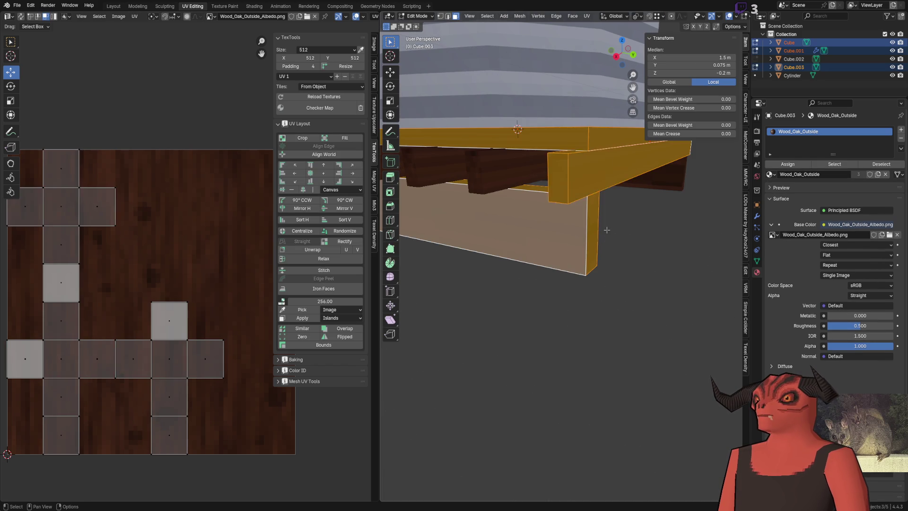
pyautogui.hotkey('alt', 'a')
pyautogui.click(558, 225)
pyautogui.hotkey('ctrl', 'l')
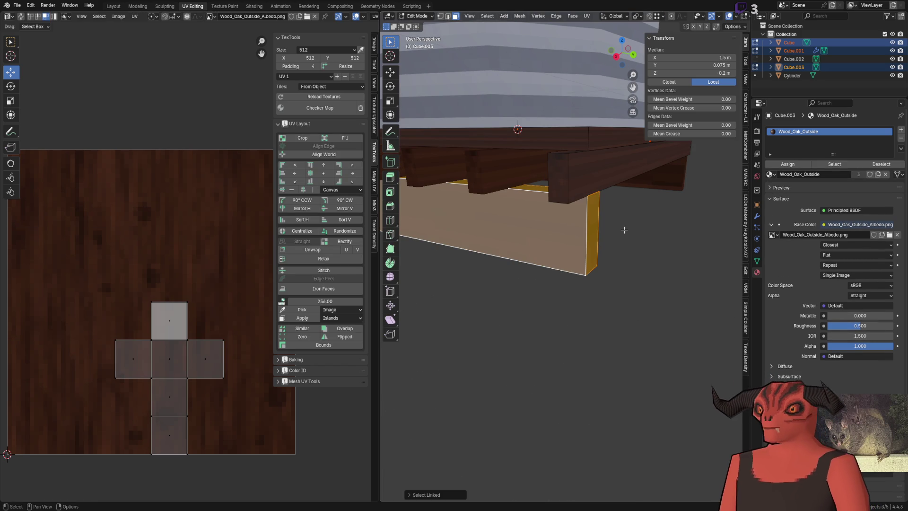
pyautogui.rightClick(624, 229)
pyautogui.rightClick(554, 347)
pyautogui.moveTo(556, 349)
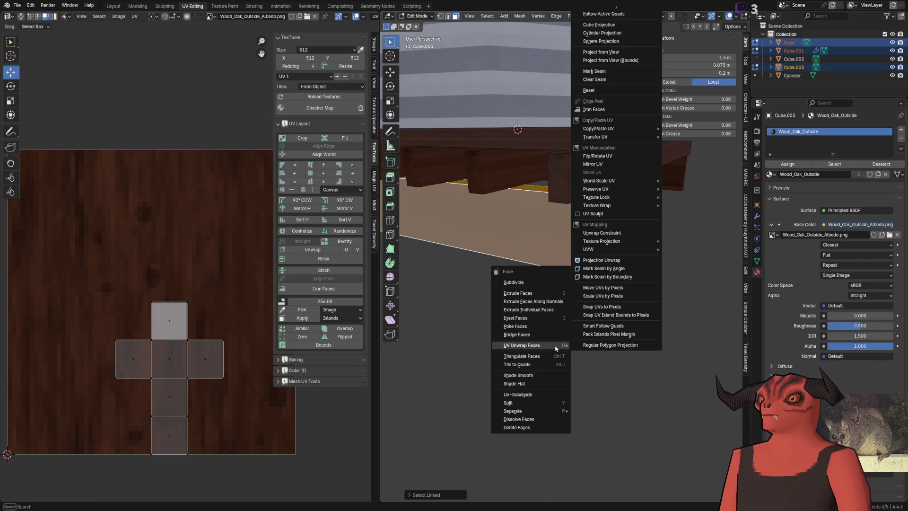
pyautogui.click(608, 59)
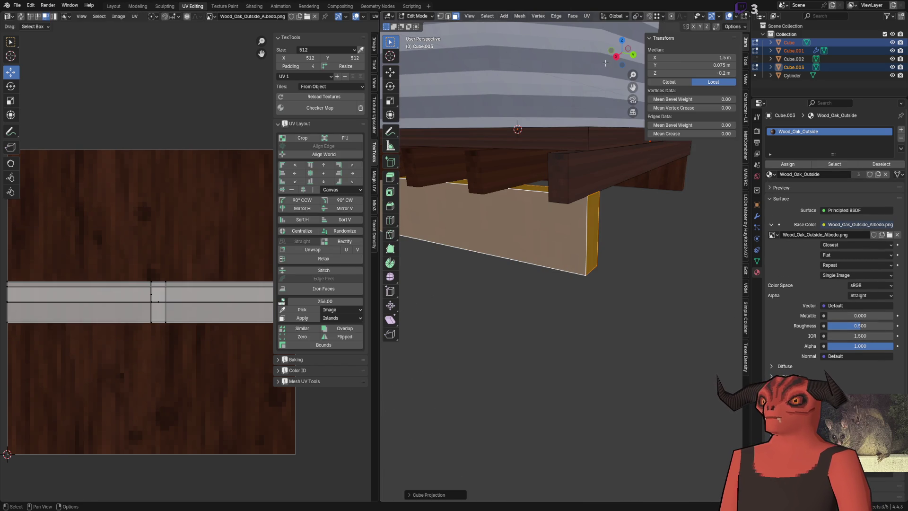
pyautogui.press('Tab')
# Step: Select the top plank, slats, legs and other boards and cube-project their faces
pyautogui.click(577, 158)
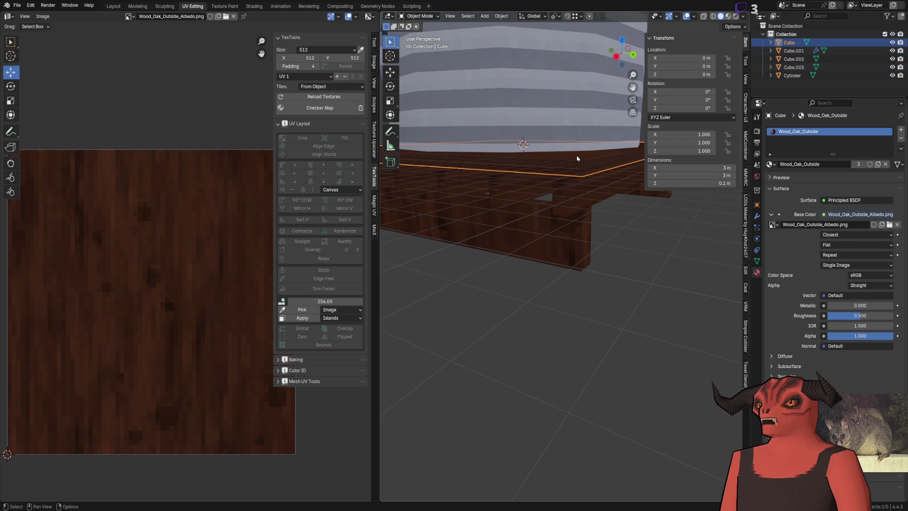
pyautogui.click(572, 205)
pyautogui.keyDown('shift'); pyautogui.click(576, 237); pyautogui.keyUp('shift')
pyautogui.press('Tab')
pyautogui.rightClick(596, 256)
pyautogui.moveTo(602, 259)
pyautogui.scroll(6, 665, 47)
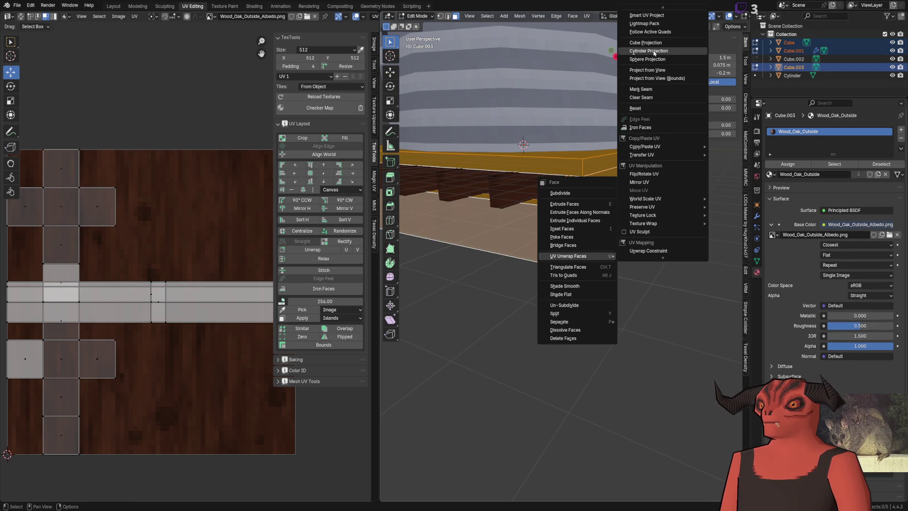
pyautogui.click(654, 44)
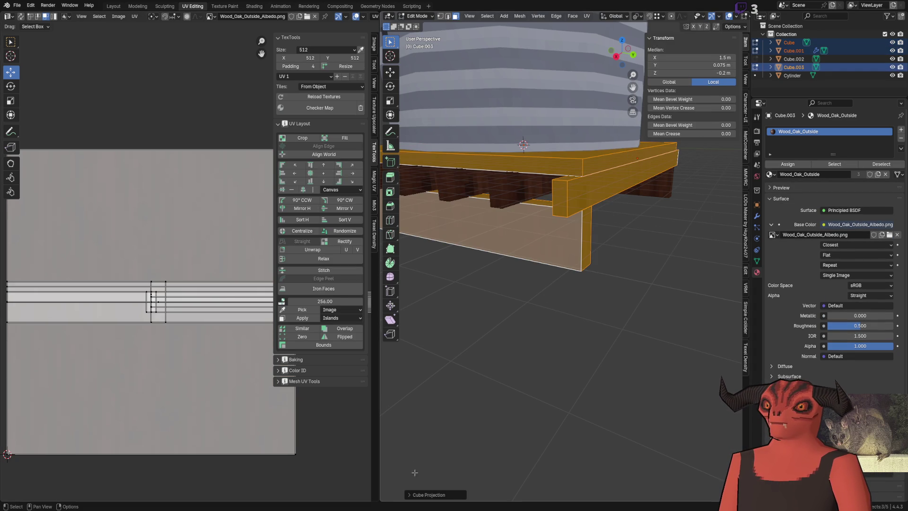
# Step: Set the cube projection size to 2 after briefly trying 0.5
pyautogui.click(433, 496)
pyautogui.moveTo(490, 466); pyautogui.dragTo(488, 462)
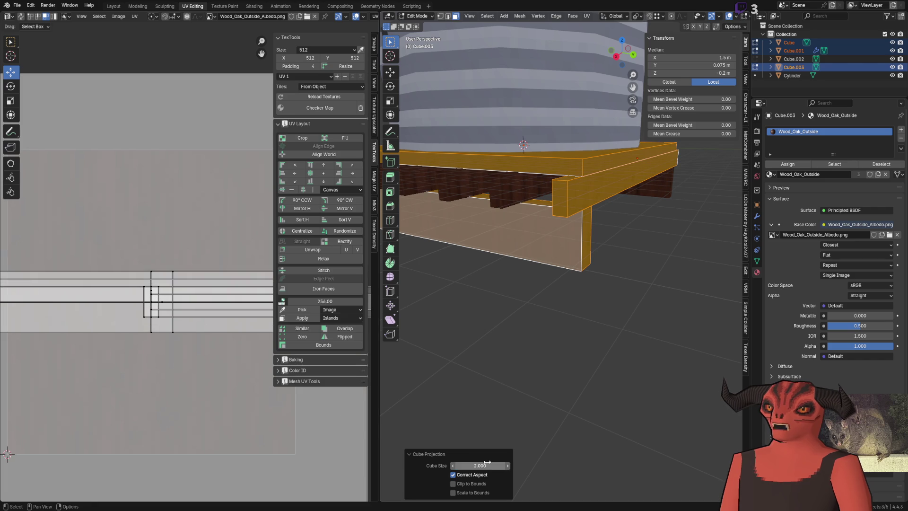
pyautogui.scroll(-8, 256, 378)
pyautogui.write('0.5')
pyautogui.press('Return')
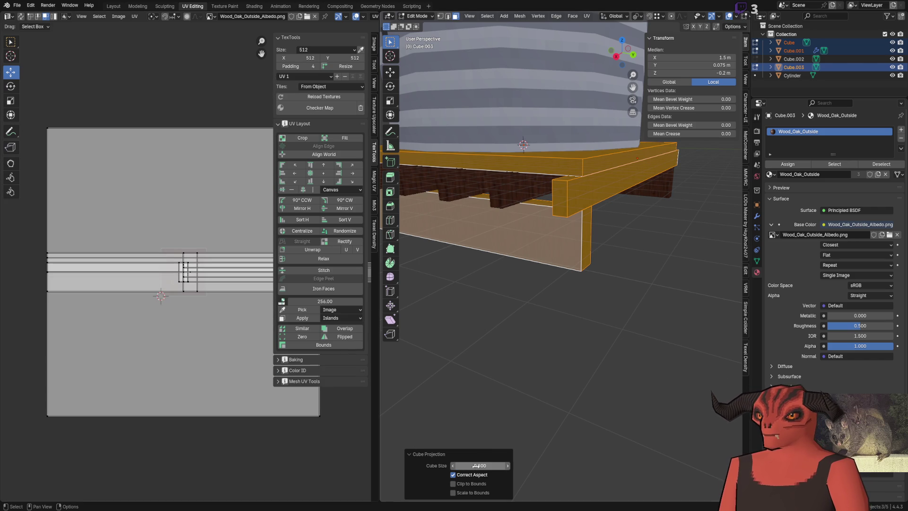
pyautogui.scroll(5, 520, 339)
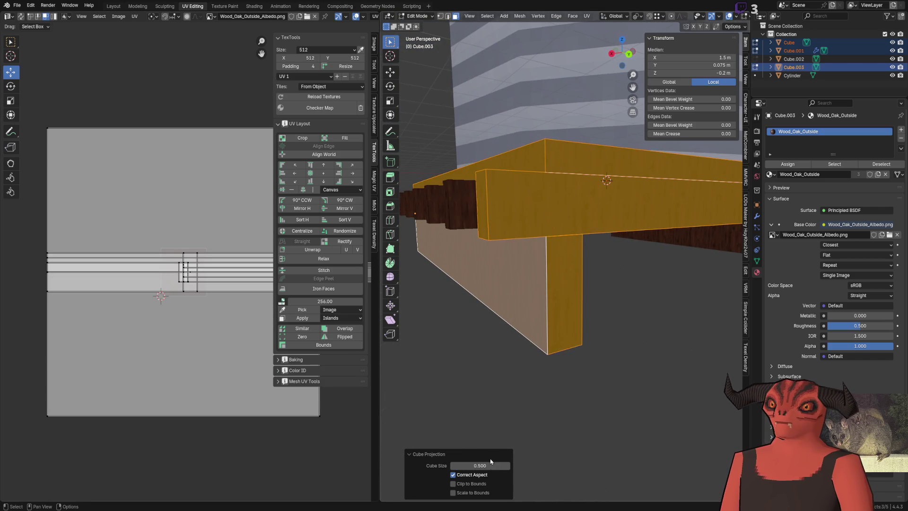
pyautogui.write('2')
pyautogui.press('Return')
# Step: Inspect the cube-projected oak grain on the beam and legs in Object Mode and edit mode
pyautogui.moveTo(513, 332); pyautogui.dragTo(560, 285)
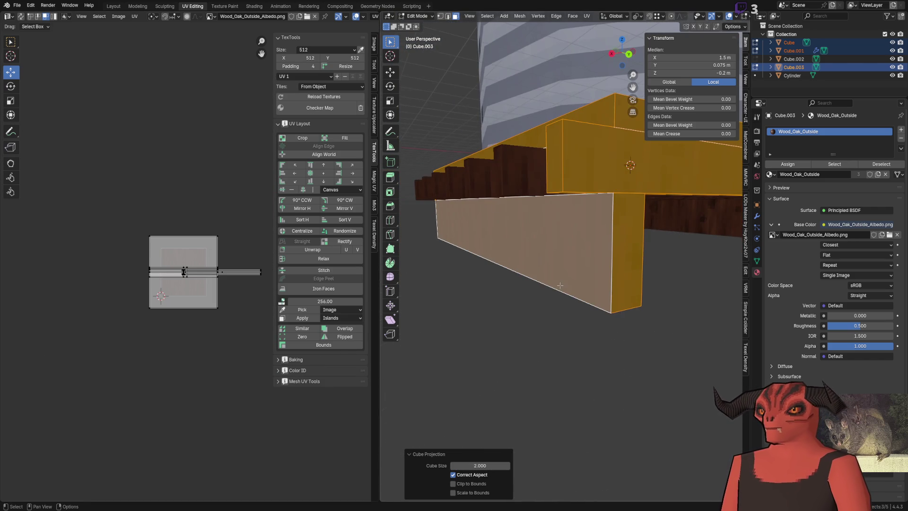
pyautogui.moveTo(492, 285); pyautogui.dragTo(530, 265)
pyautogui.scroll(5, 174, 307)
pyautogui.scroll(-3, 174, 307)
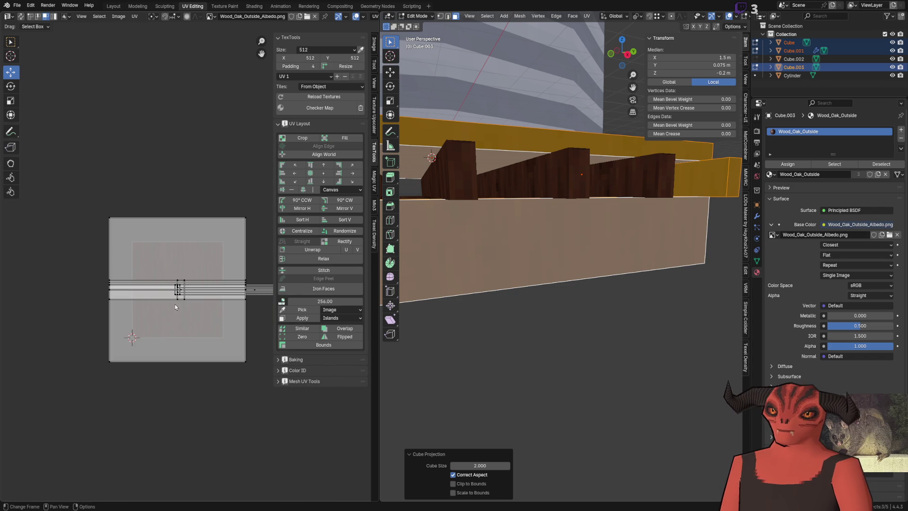
pyautogui.moveTo(479, 341); pyautogui.dragTo(482, 343)
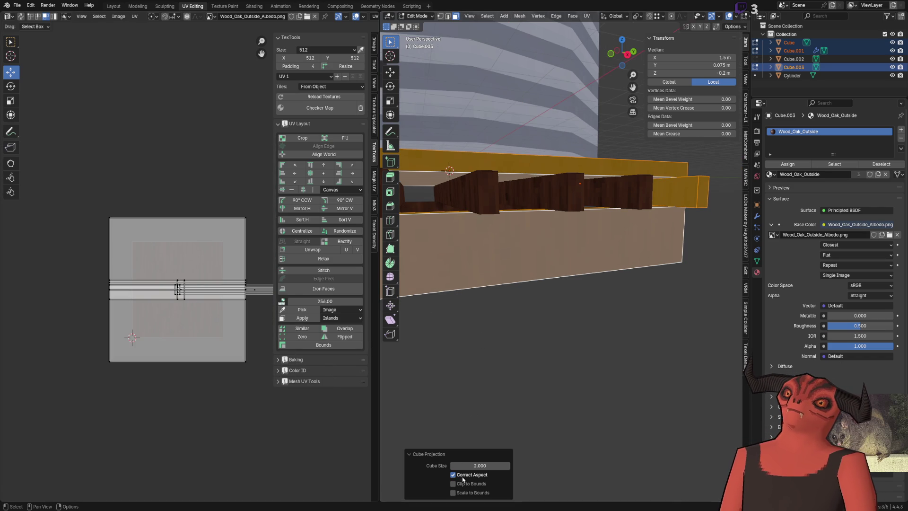
pyautogui.scroll(3, 202, 289)
pyautogui.scroll(-2, 203, 291)
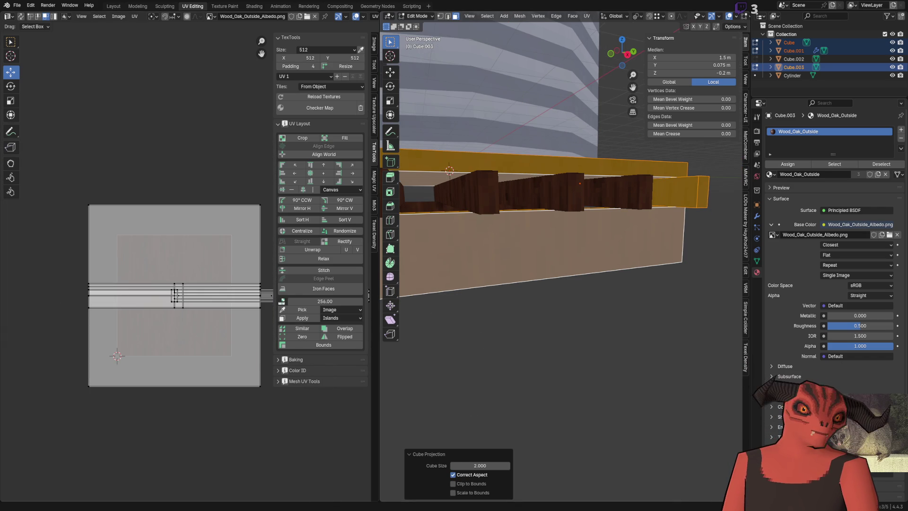
pyautogui.hotkey('alt', 'Tab')
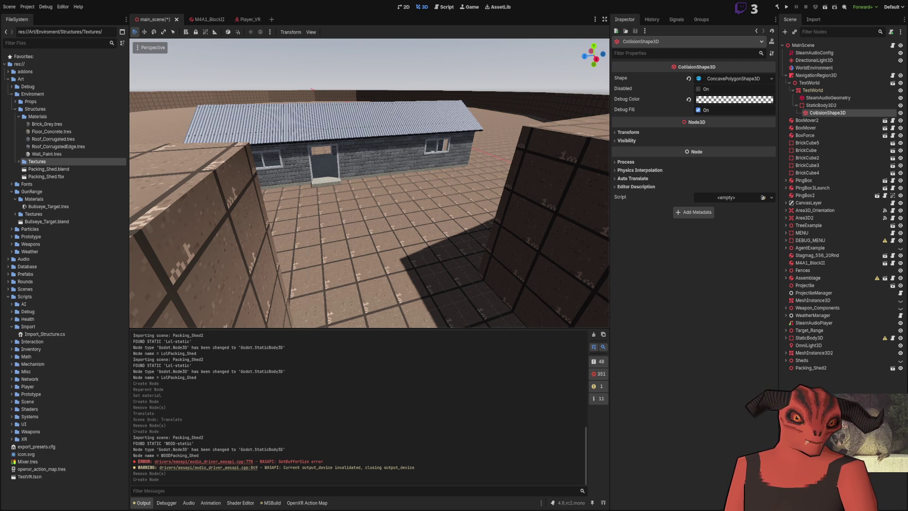
pyautogui.hotkey('alt', 'Tab')
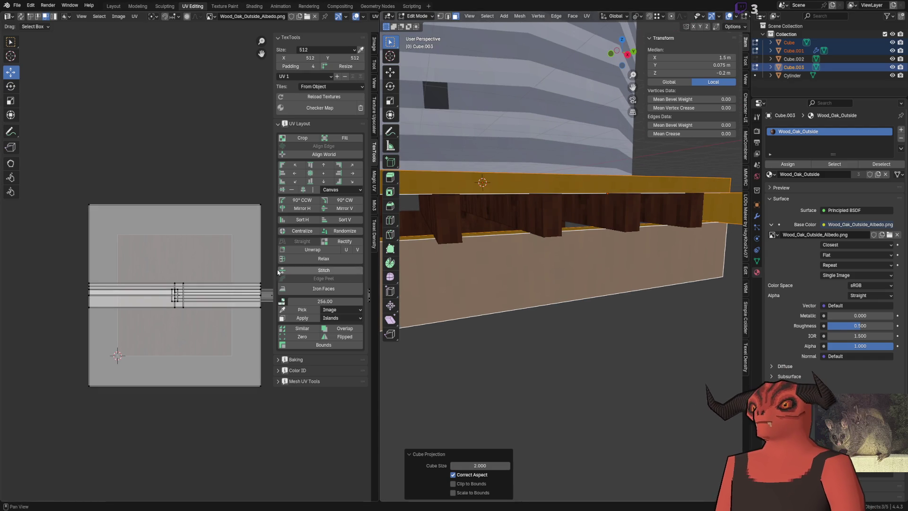
pyautogui.press('Tab')
pyautogui.moveTo(558, 253)
pyautogui.mouseDown()
pyautogui.moveTo(654, 247)
pyautogui.moveTo(626, 297)
pyautogui.mouseUp()
pyautogui.press('Tab')
pyautogui.press('Tab')
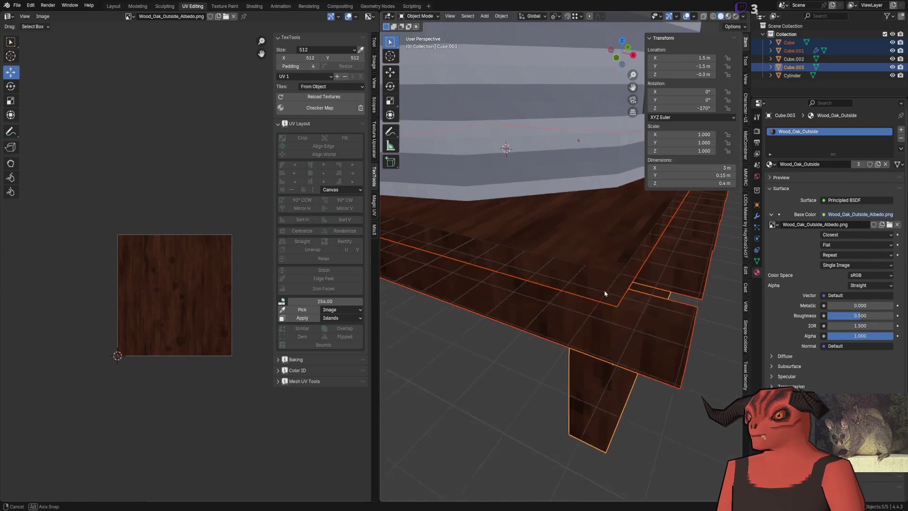
pyautogui.press('Tab')
# Step: Rotate all the beam's UV islands -90° and check the grain from above and the side
pyautogui.press('a')
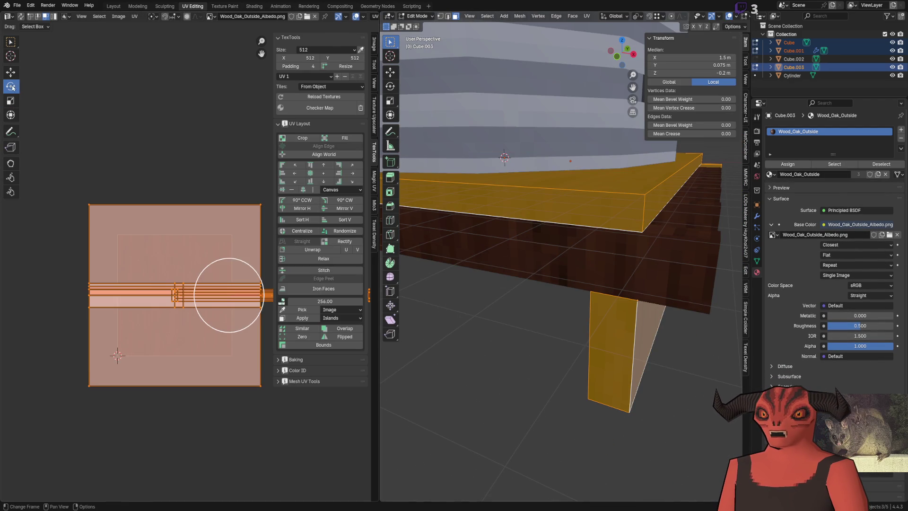
pyautogui.moveTo(223, 263)
pyautogui.mouseDown()
pyautogui.moveTo(216, 322)
pyautogui.moveTo(208, 298)
pyautogui.mouseUp()
pyautogui.click(208, 298)
pyautogui.press('Tab')
pyautogui.scroll(5, 551, 243)
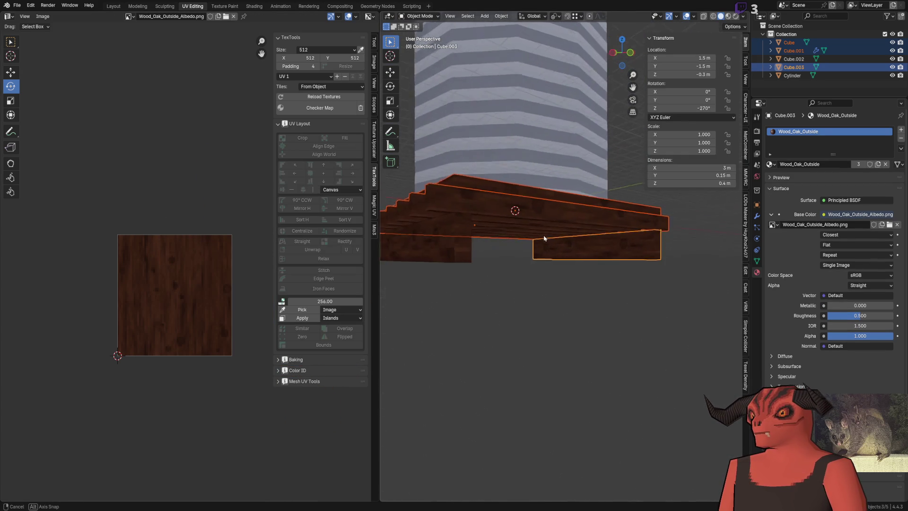
pyautogui.moveTo(551, 242)
pyautogui.mouseDown()
pyautogui.moveTo(503, 253)
pyautogui.moveTo(475, 281)
pyautogui.moveTo(426, 278)
pyautogui.moveTo(548, 316)
pyautogui.mouseUp()
pyautogui.scroll(3, 555, 237)
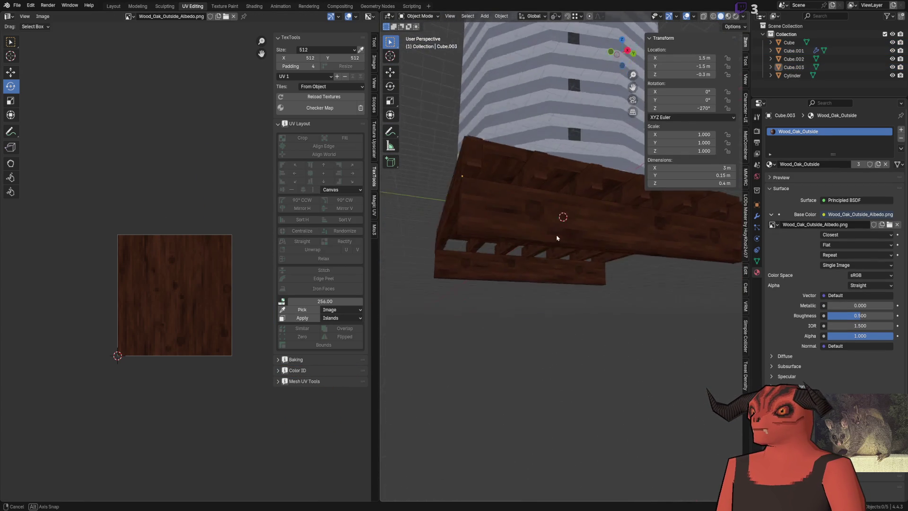
pyautogui.moveTo(542, 211)
pyautogui.mouseDown()
pyautogui.moveTo(469, 263)
pyautogui.moveTo(448, 298)
pyautogui.mouseUp()
# Step: Inspect the tabletop from below and switch to back orthographic view
pyautogui.press('Tab')
pyautogui.scroll(5, 501, 263)
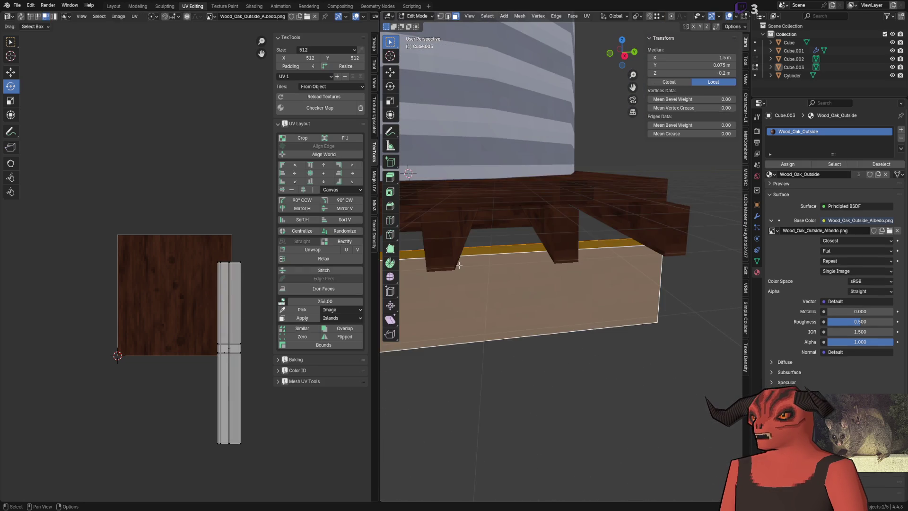
pyautogui.press('Tab')
pyautogui.moveTo(576, 364)
pyautogui.mouseDown()
pyautogui.moveTo(531, 308)
pyautogui.moveTo(600, 290)
pyautogui.moveTo(533, 284)
pyautogui.moveTo(509, 247)
pyautogui.moveTo(580, 268)
pyautogui.moveTo(599, 287)
pyautogui.mouseUp()
pyautogui.press('Tab')
pyautogui.press('ctrl+KP_1')
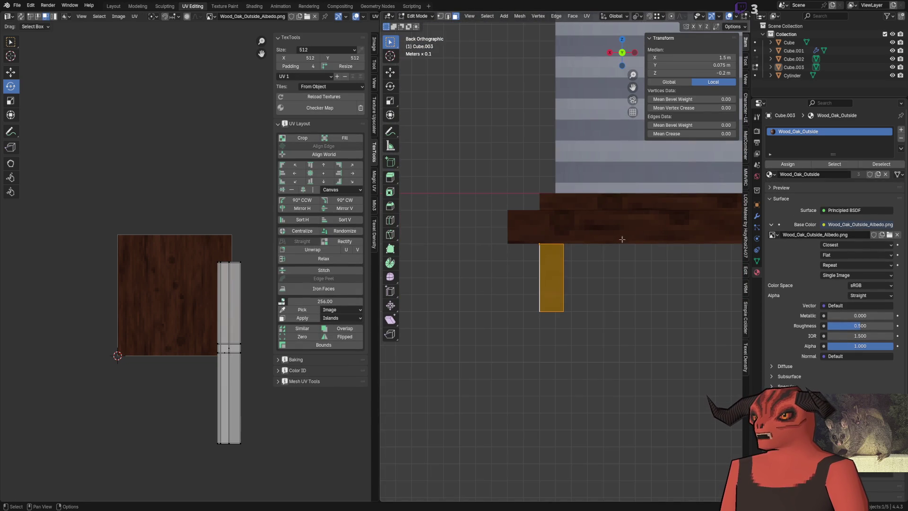
pyautogui.press('Tab')
# Step: Select Cube.001, Cube and Cube.003 and edit their UVs together
pyautogui.click(560, 241)
pyautogui.keyDown('shift'); pyautogui.click(554, 206); pyautogui.keyUp('shift')
pyautogui.keyDown('shift'); pyautogui.click(551, 279); pyautogui.keyUp('shift')
pyautogui.press('Tab')
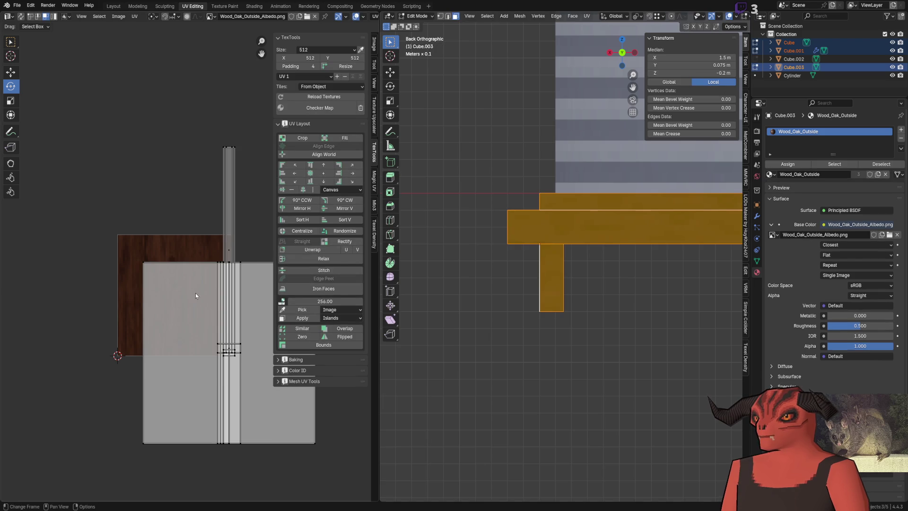
pyautogui.click(374, 234)
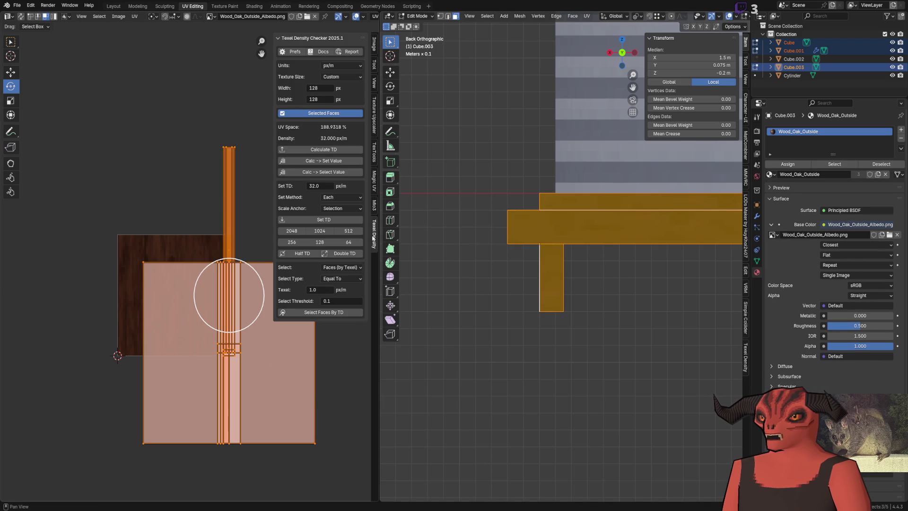
# Step: Apply a 32 px/m texel density to the selected pallet UVs
pyautogui.click(324, 220)
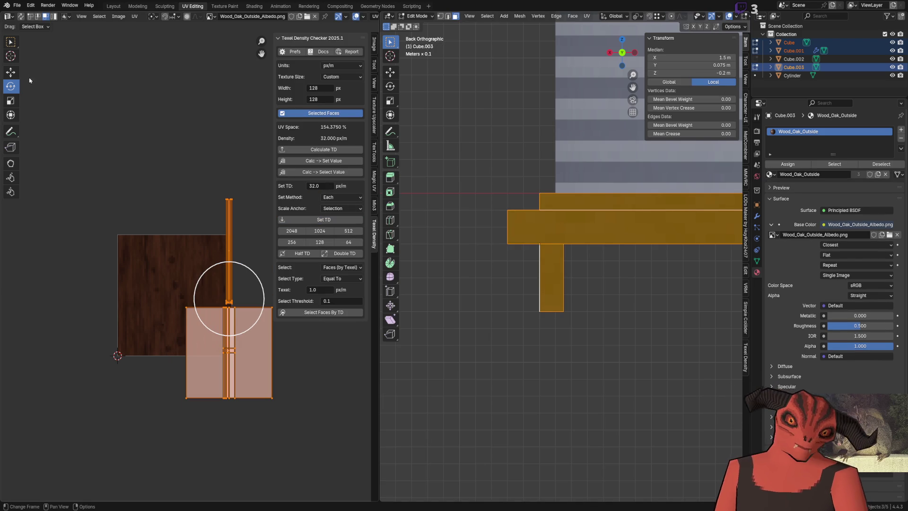
pyautogui.scroll(2, 194, 372)
pyautogui.moveTo(505, 272)
pyautogui.mouseDown()
pyautogui.moveTo(487, 274)
pyautogui.moveTo(544, 298)
pyautogui.mouseUp()
pyautogui.press('Tab')
# Step: Move a corner vertex of the base Cube to Y -1.5 m
pyautogui.click(556, 305)
pyautogui.scroll(-4, 557, 306)
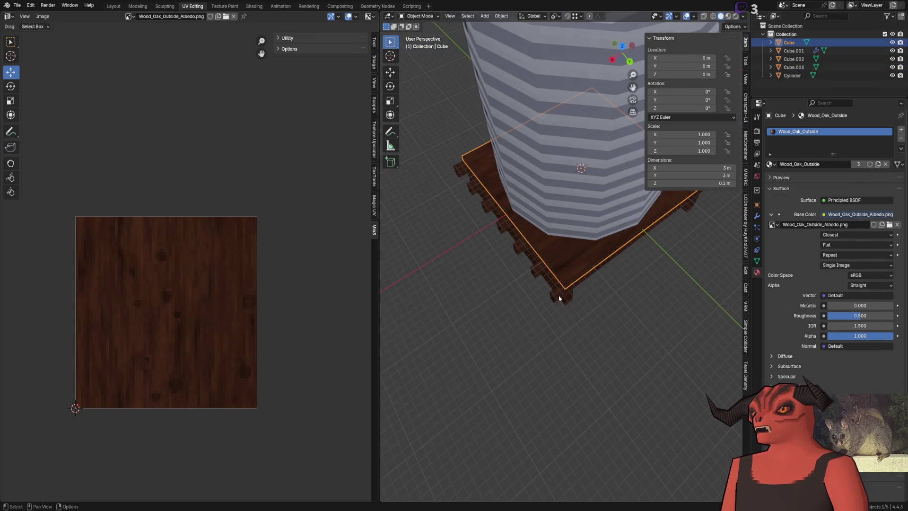
pyautogui.press('Tab')
pyautogui.click(571, 286)
pyautogui.hotkey('shift', 'space')
pyautogui.press('g')
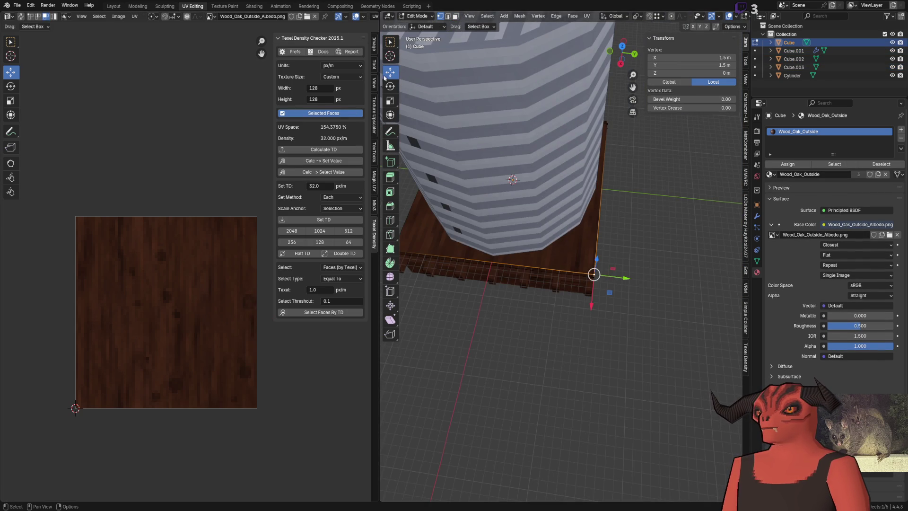
pyautogui.scroll(2, 610, 216)
pyautogui.moveTo(694, 303); pyautogui.dragTo(542, 289)
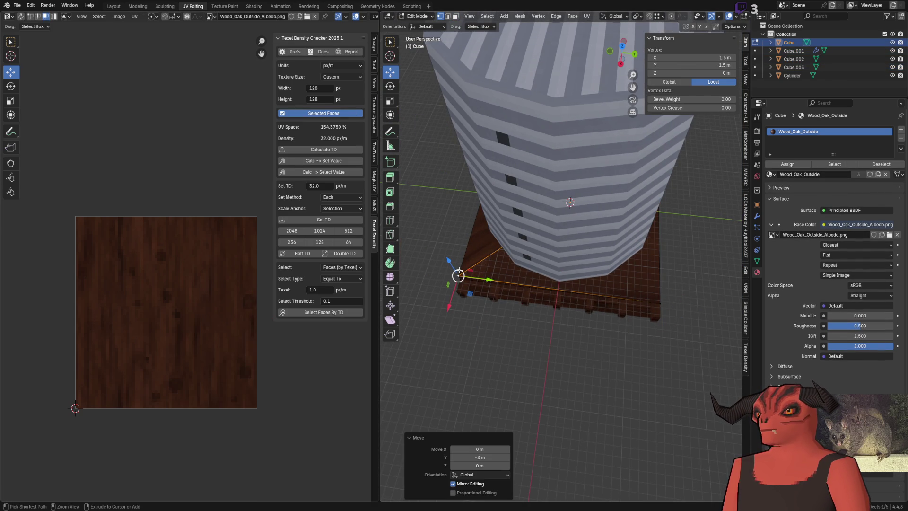
pyautogui.press('Tab')
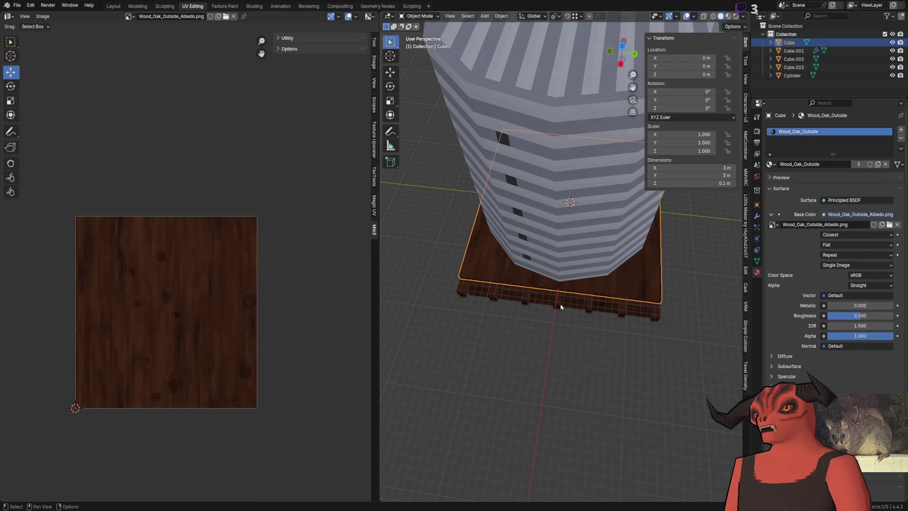
pyautogui.press('Tab')
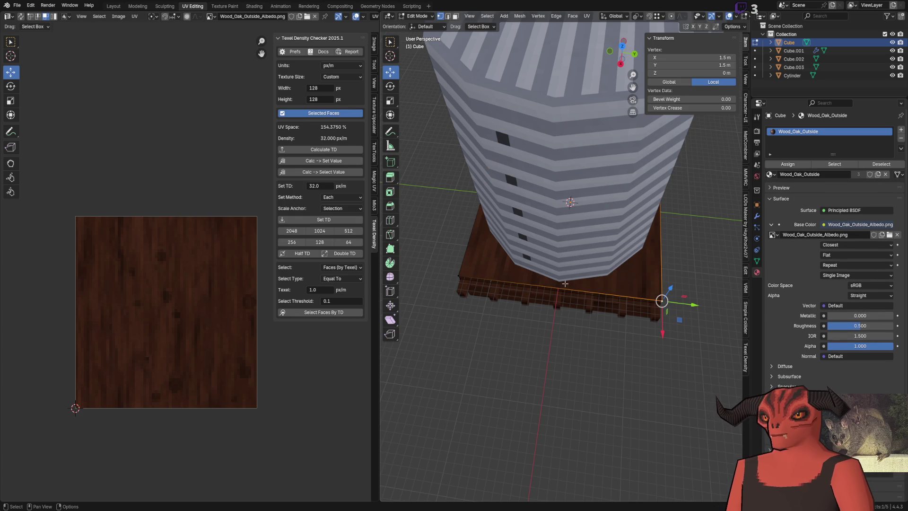
# Step: Move the base's top-face UVs onto the oak texture and set 32 px/m for 64 px
pyautogui.press('3')
pyautogui.click(590, 288)
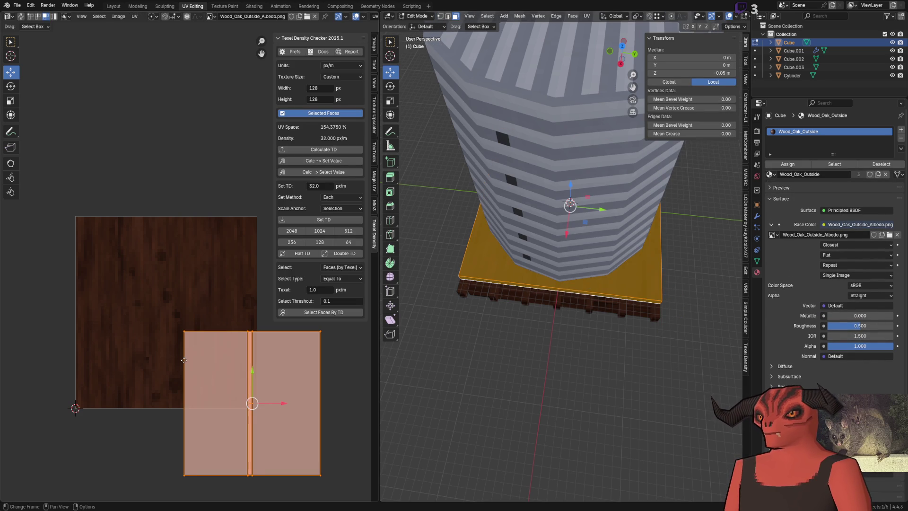
pyautogui.moveTo(252, 403); pyautogui.dragTo(153, 290)
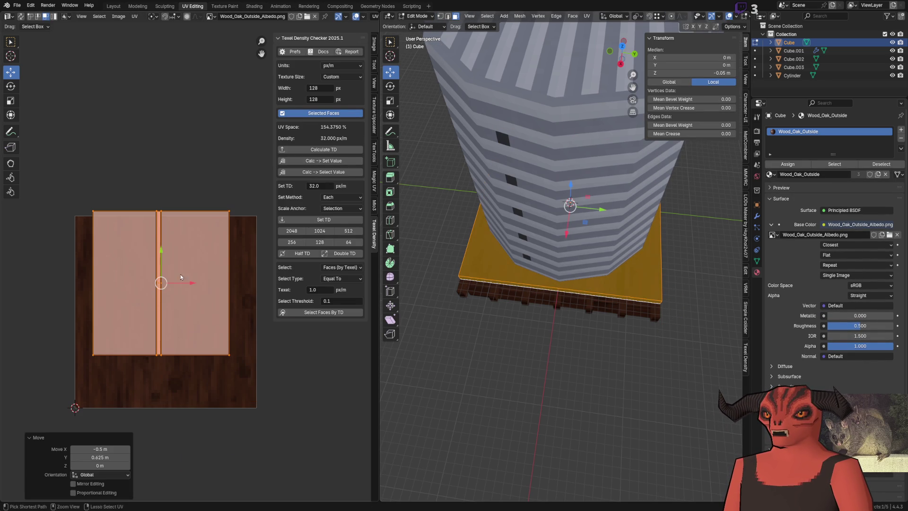
pyautogui.click(336, 222)
pyautogui.write('64')
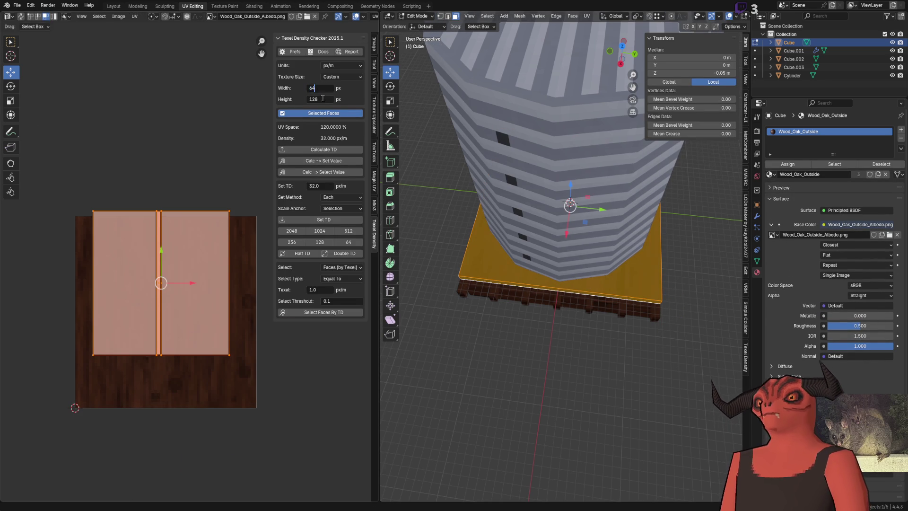
pyautogui.click(323, 220)
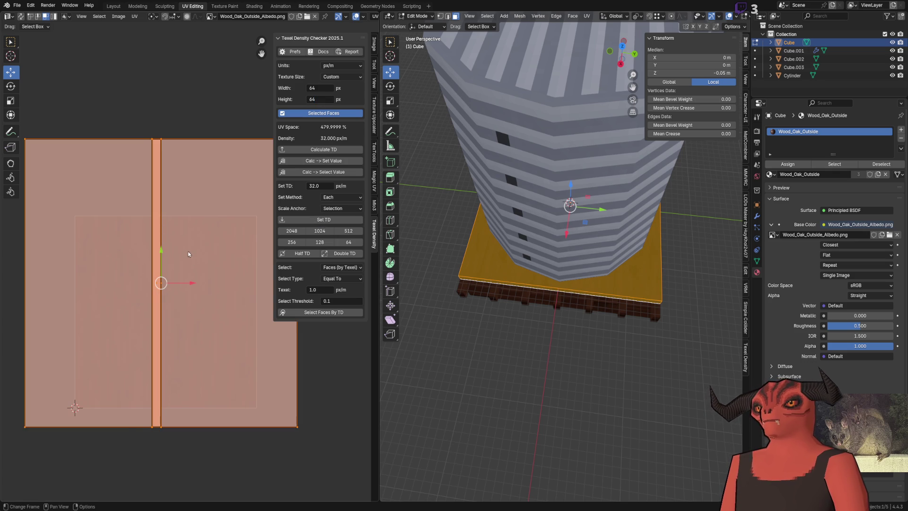
pyautogui.press('Tab')
pyautogui.scroll(8, 544, 302)
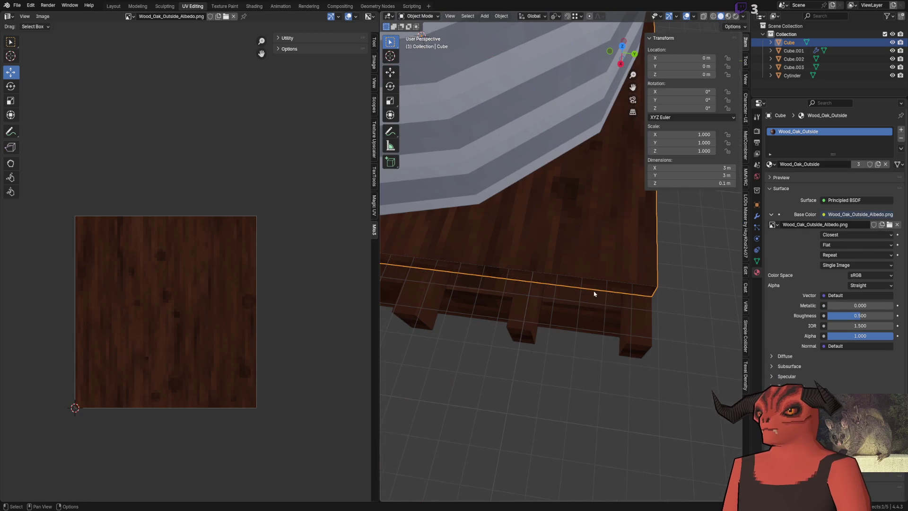
# Step: Select the pallet planks' faces and apply a 32 px/m texel density to their UVs
pyautogui.click(615, 329)
pyautogui.keyDown('shift'); pyautogui.click(608, 288); pyautogui.keyUp('shift')
pyautogui.press('Tab')
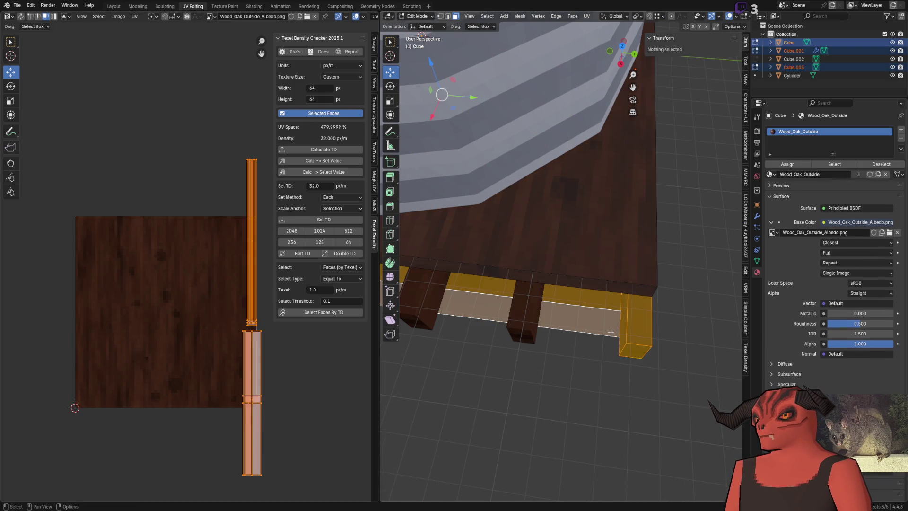
pyautogui.press('a')
pyautogui.scroll(-6, 507, 103)
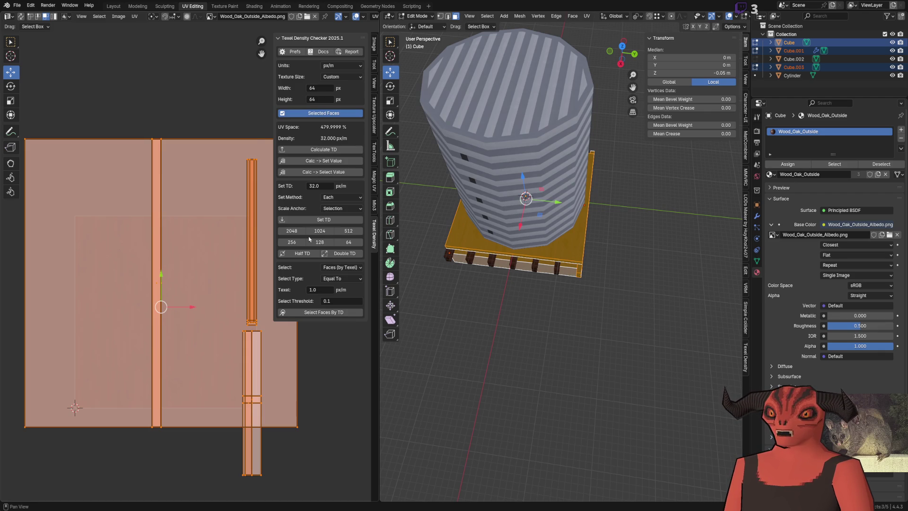
pyautogui.click(316, 220)
# Step: Move the pallet UV islands down onto the oak texture, checking the wood on the model
pyautogui.press('Tab')
pyautogui.scroll(5, 487, 192)
pyautogui.moveTo(487, 191)
pyautogui.mouseDown()
pyautogui.moveTo(525, 290)
pyautogui.moveTo(544, 304)
pyautogui.moveTo(598, 296)
pyautogui.moveTo(593, 277)
pyautogui.mouseUp()
pyautogui.press('Tab')
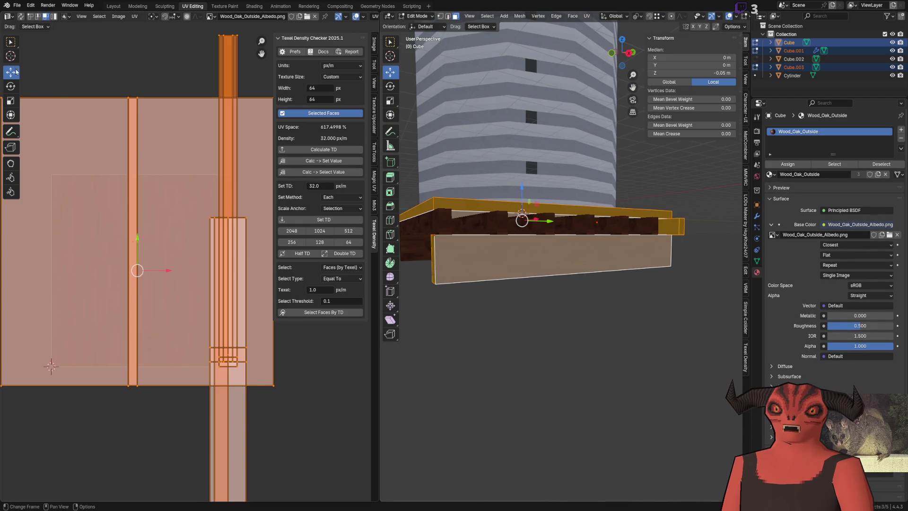
pyautogui.moveTo(137, 246); pyautogui.dragTo(137, 340)
pyautogui.press('Tab')
pyautogui.press('KP_6')
pyautogui.press('KP_6')
pyautogui.press('KP_6')
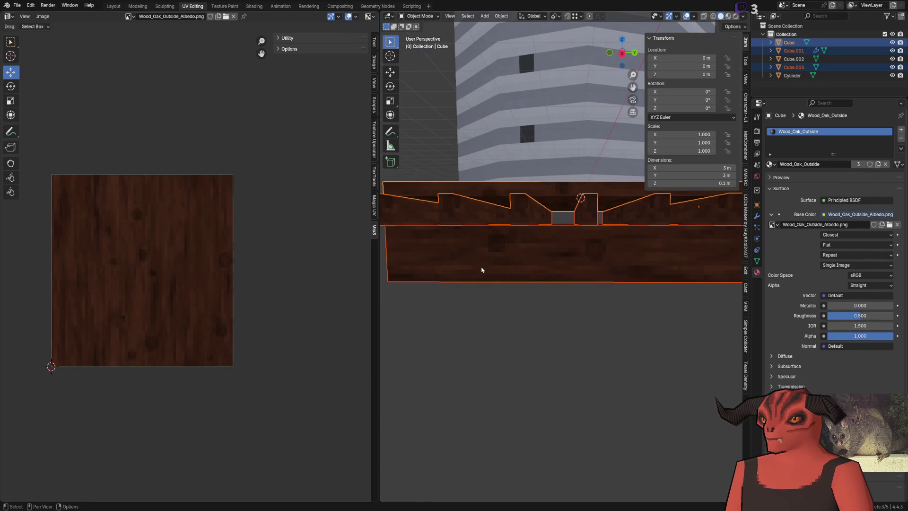
pyautogui.press('Tab')
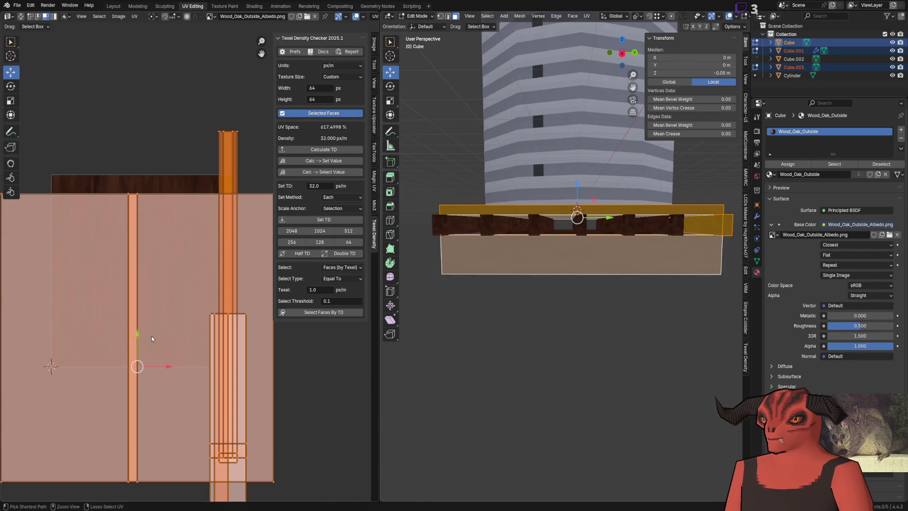
pyautogui.moveTo(137, 333); pyautogui.dragTo(137, 358)
# Step: Select the brace face under the pallet and bring its UV strip into view
pyautogui.press('Tab')
pyautogui.moveTo(477, 267)
pyautogui.mouseDown()
pyautogui.moveTo(600, 255)
pyautogui.moveTo(534, 232)
pyautogui.moveTo(535, 260)
pyautogui.moveTo(567, 225)
pyautogui.mouseUp()
pyautogui.press('Tab')
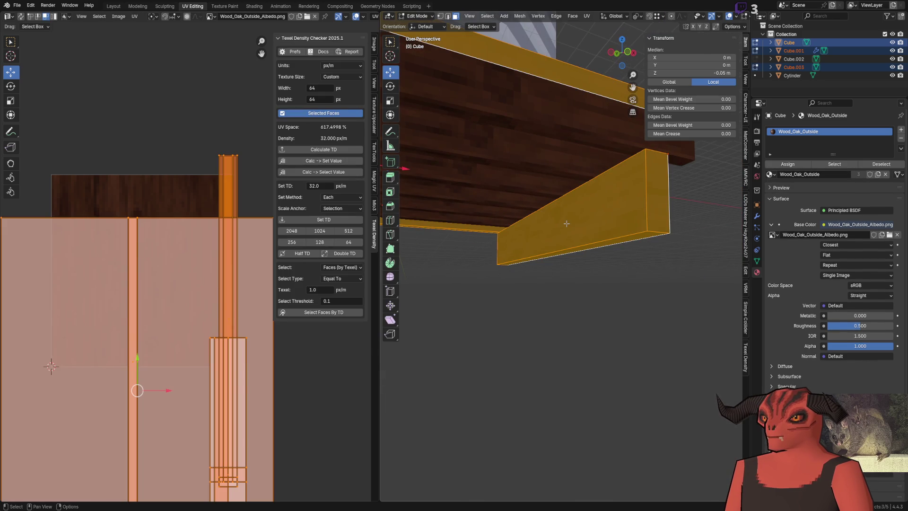
pyautogui.click(566, 223)
pyautogui.moveTo(217, 304); pyautogui.dragTo(194, 231)
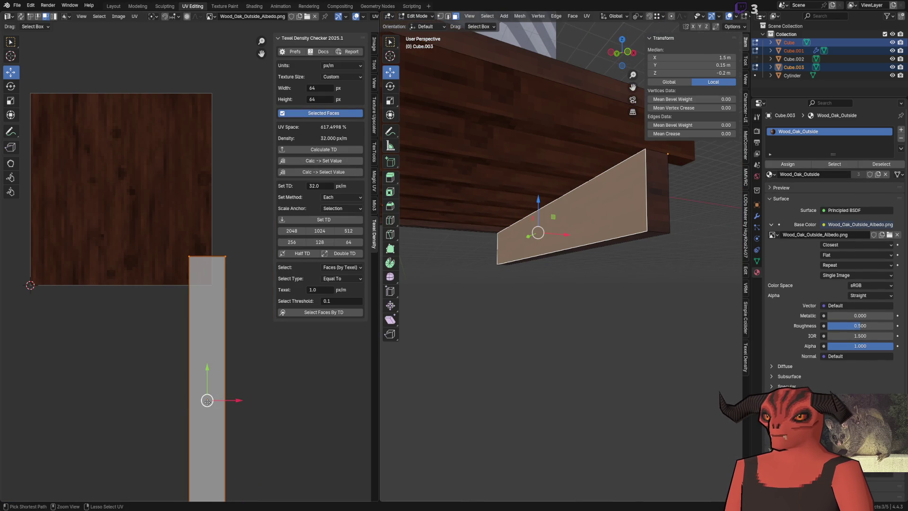
# Step: Move the brace's UV strip left onto the oak texture
pyautogui.moveTo(207, 401); pyautogui.dragTo(60, 398)
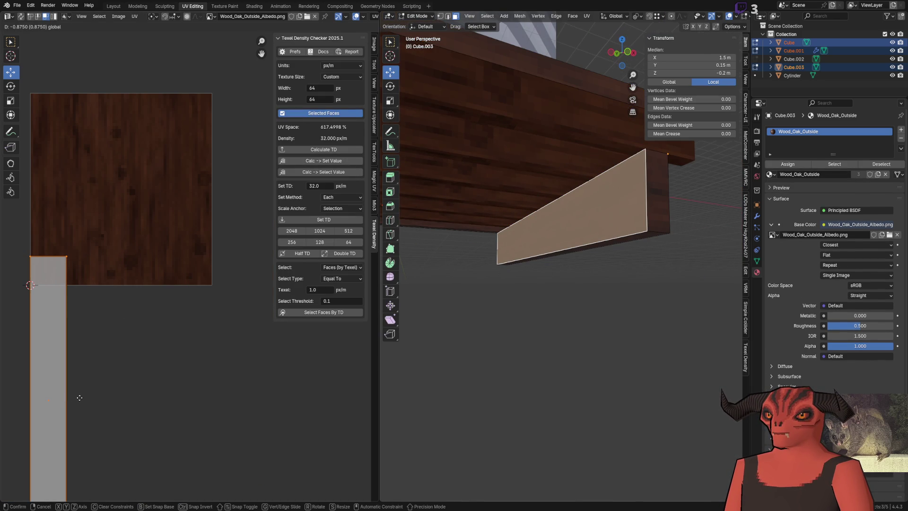
pyautogui.press('Tab')
pyautogui.moveTo(522, 209)
pyautogui.mouseDown()
pyautogui.moveTo(484, 308)
pyautogui.moveTo(457, 280)
pyautogui.moveTo(446, 282)
pyautogui.moveTo(606, 282)
pyautogui.moveTo(571, 258)
pyautogui.moveTo(529, 271)
pyautogui.mouseUp()
pyautogui.press('Tab')
# Step: On board Cube.001, select one plank's UV strip and place it over the texture
pyautogui.press('Tab')
pyautogui.click(572, 271)
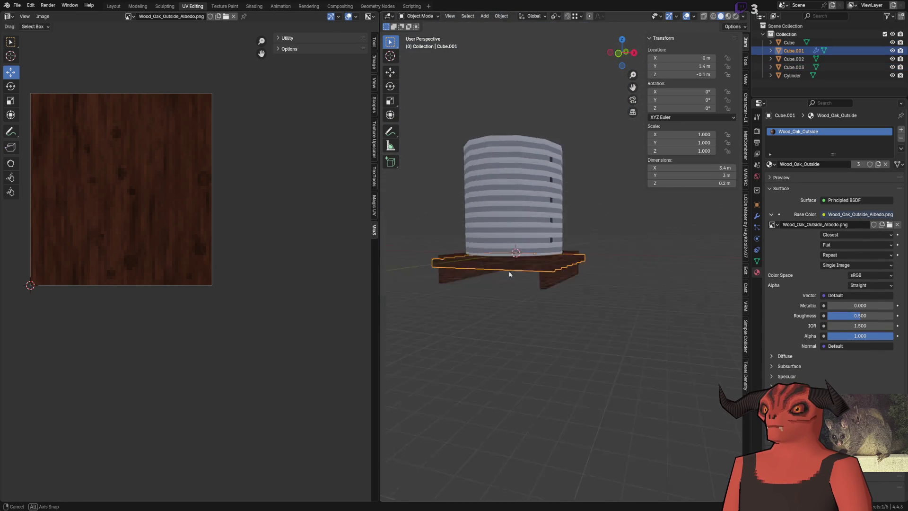
pyautogui.scroll(10, 529, 272)
pyautogui.press('Tab')
pyautogui.keyDown('alt'); pyautogui.click(540, 248); pyautogui.keyUp('alt')
pyautogui.scroll(-5, 522, 255)
pyautogui.scroll(5, 521, 256)
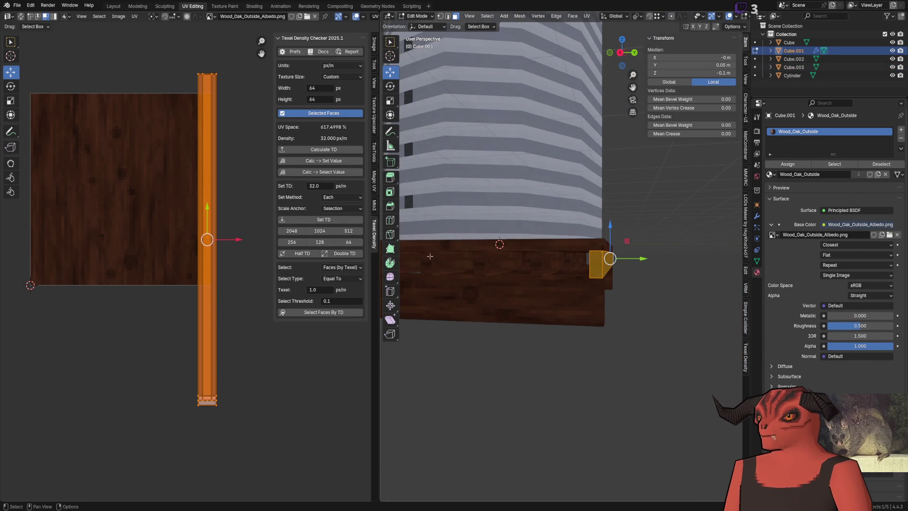
pyautogui.click(249, 226)
pyautogui.press('l')
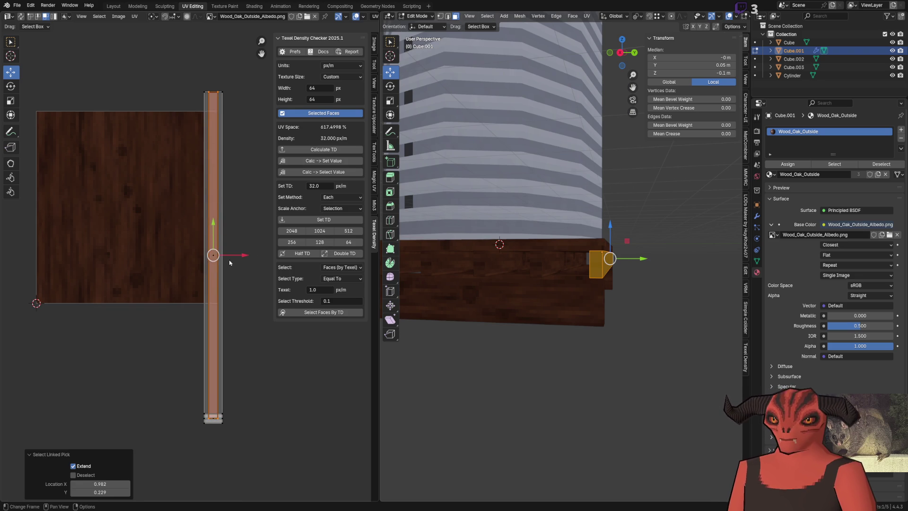
pyautogui.press('g')
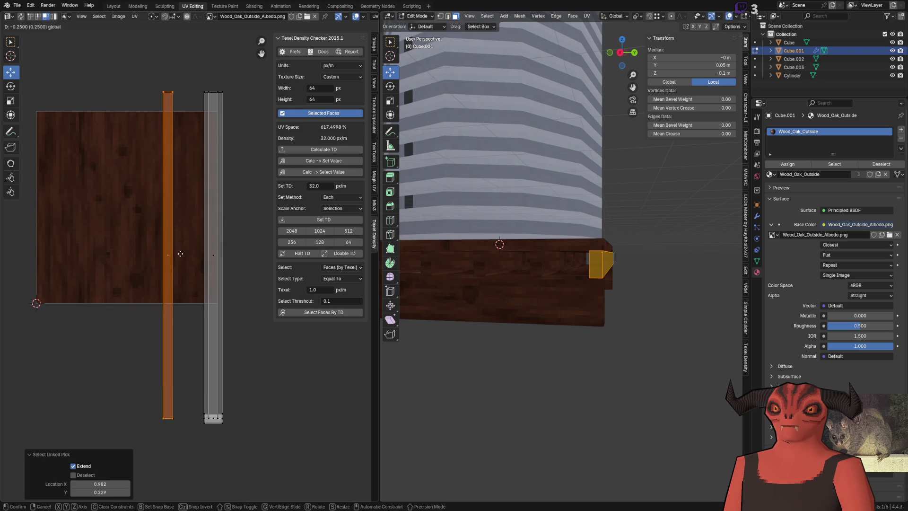
pyautogui.click(180, 254)
# Step: Move the next two UV strips left so they sit near the texture's left edge
pyautogui.click(211, 254)
pyautogui.press('g')
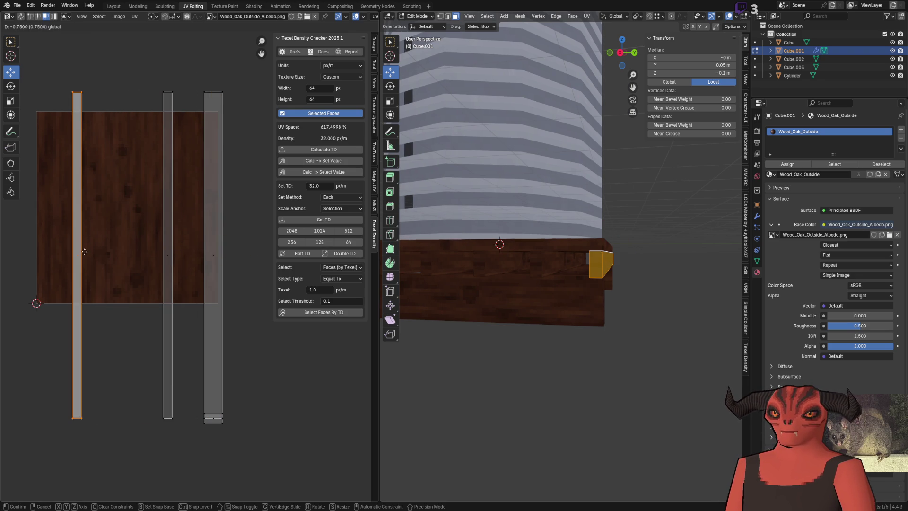
pyautogui.click(55, 253)
pyautogui.click(227, 257)
pyautogui.click(213, 253)
pyautogui.press('g')
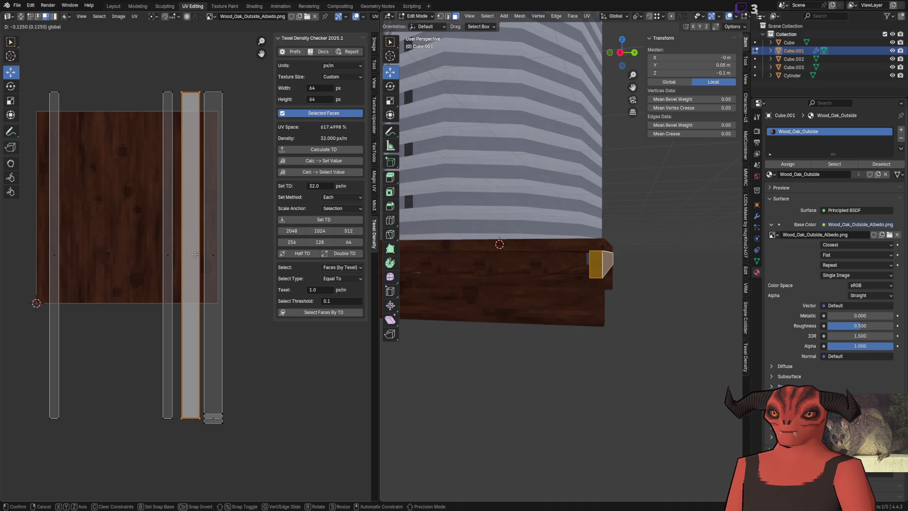
pyautogui.click(189, 255)
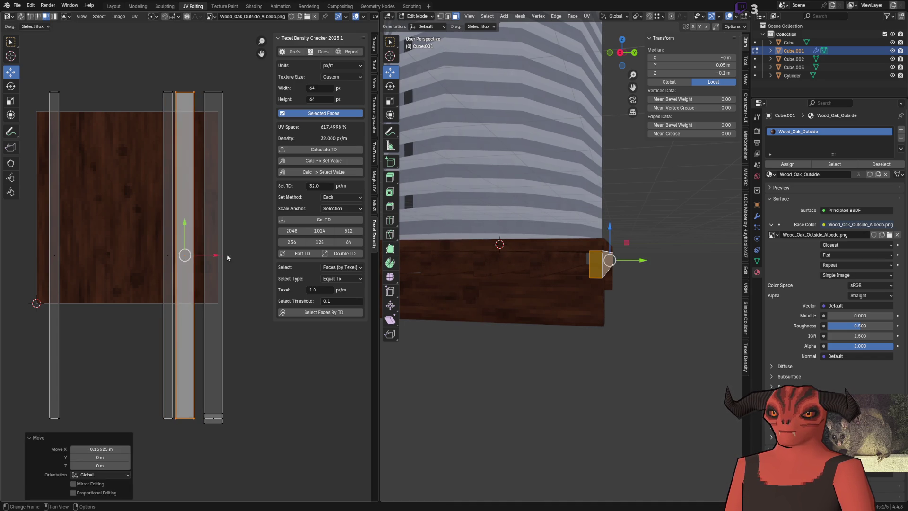
pyautogui.press('g')
pyautogui.click(100, 265)
# Step: Move the small end-cap UV island onto the texture and check the boards
pyautogui.click(219, 433)
pyautogui.press('b')
pyautogui.moveTo(213, 418); pyautogui.dragTo(156, 251)
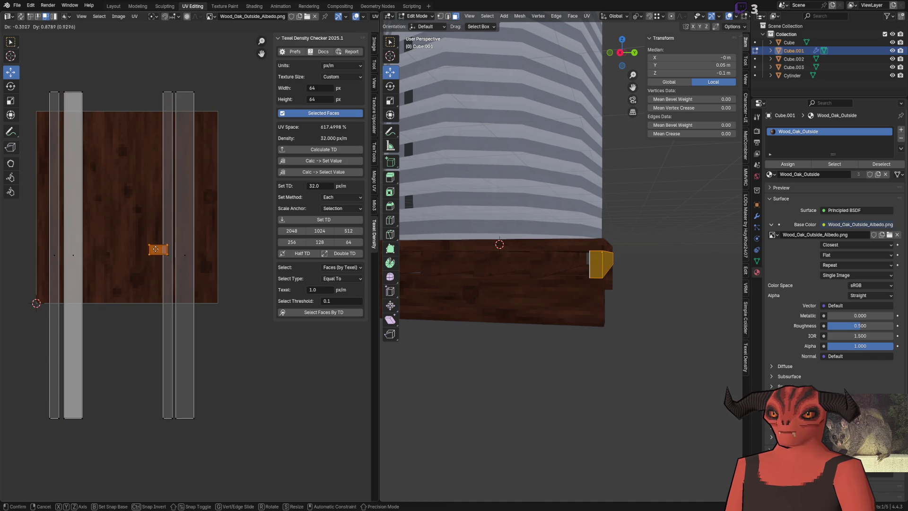
pyautogui.click(112, 209)
pyautogui.press('Tab')
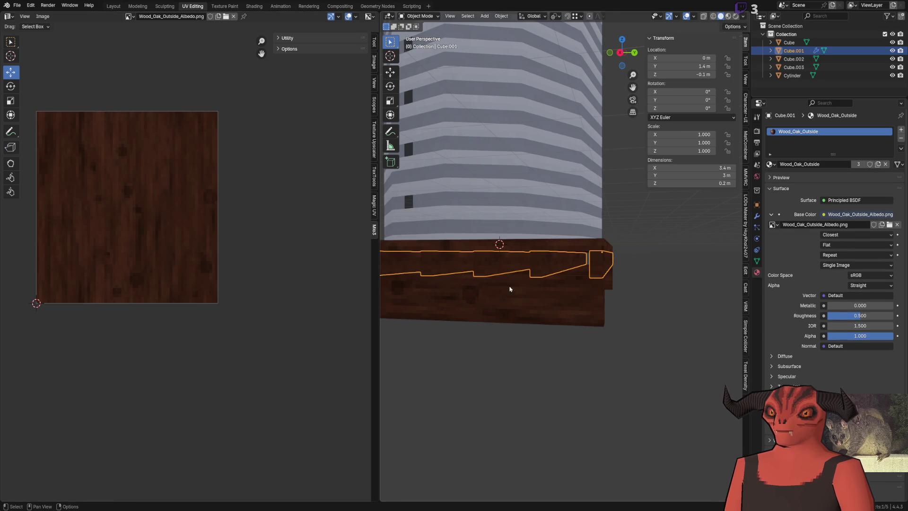
pyautogui.scroll(5, 607, 289)
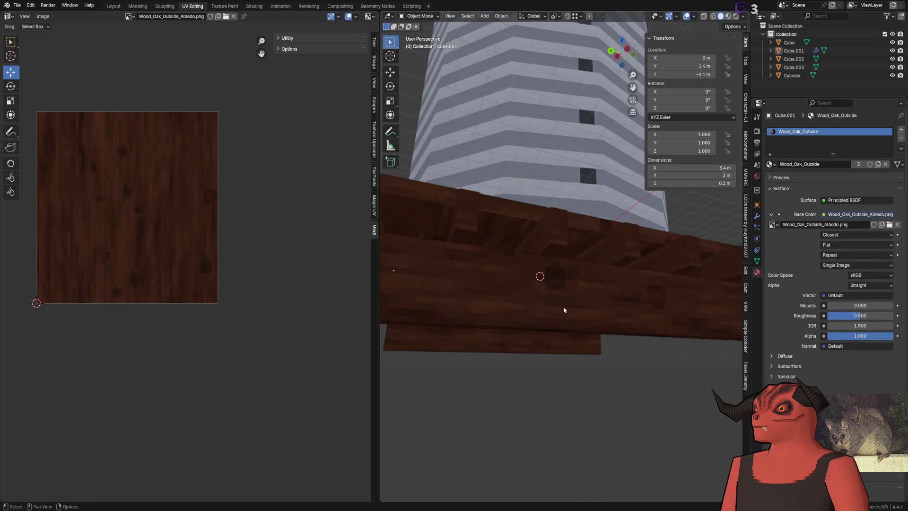
pyautogui.scroll(-5, 563, 310)
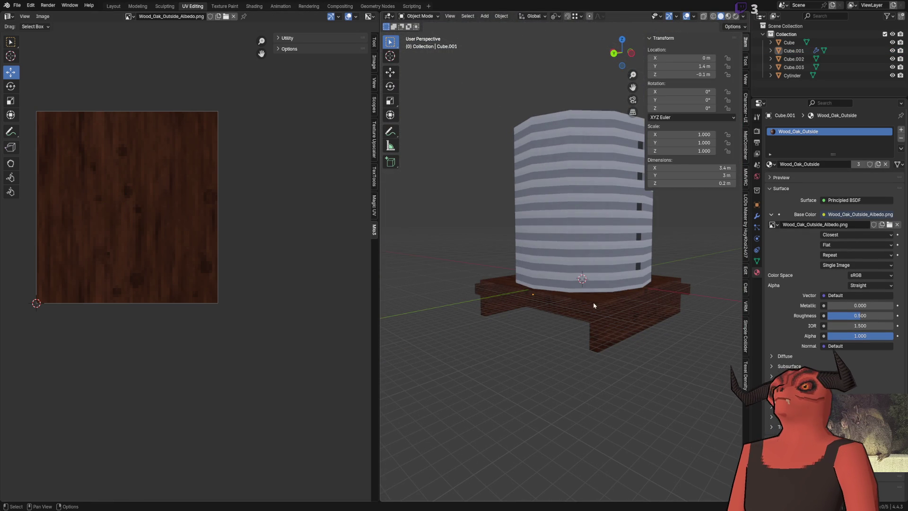
pyautogui.press('Tab')
pyautogui.scroll(4, 592, 284)
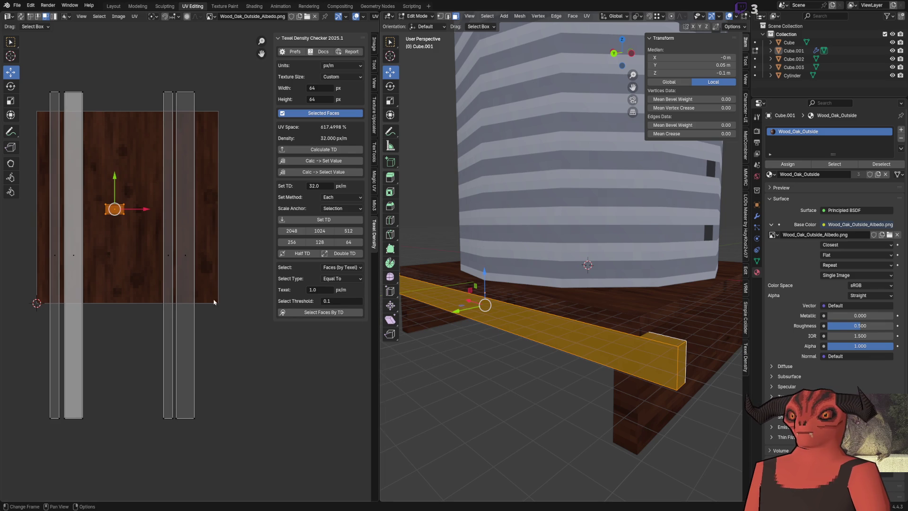
pyautogui.press('Tab')
# Step: Edit Cube, Cube.001 and Cube.002 together and snap their UVs to pixels
pyautogui.keyDown('shift'); pyautogui.click(624, 406); pyautogui.keyUp('shift')
pyautogui.keyDown('shift'); pyautogui.click(631, 341); pyautogui.keyUp('shift')
pyautogui.press('Tab')
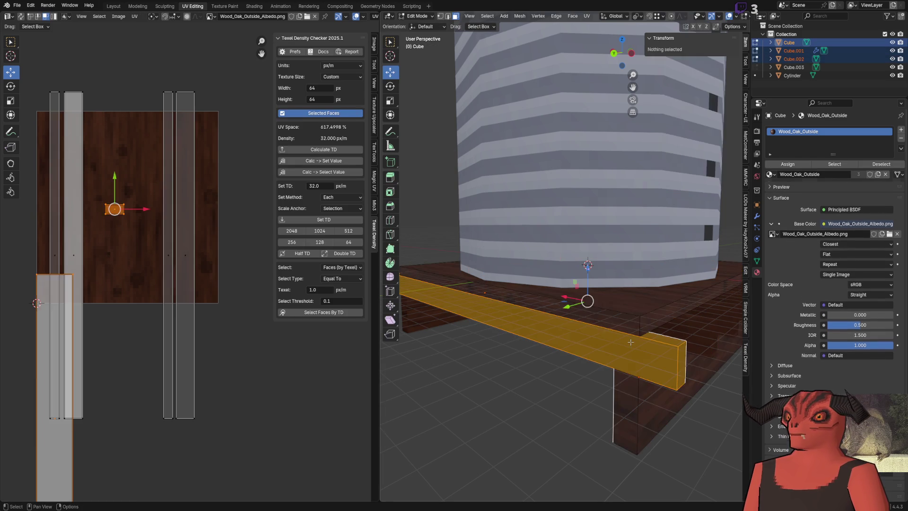
pyautogui.press('q')
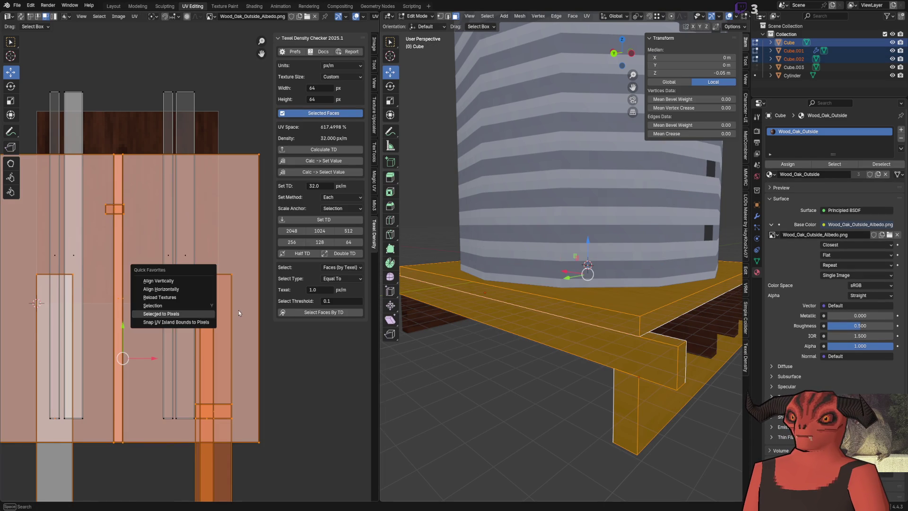
pyautogui.click(199, 314)
pyautogui.press('q')
pyautogui.click(227, 315)
# Step: View the oak-textured pallet from above and select all faces of the tank cylinder
pyautogui.scroll(-3, 203, 294)
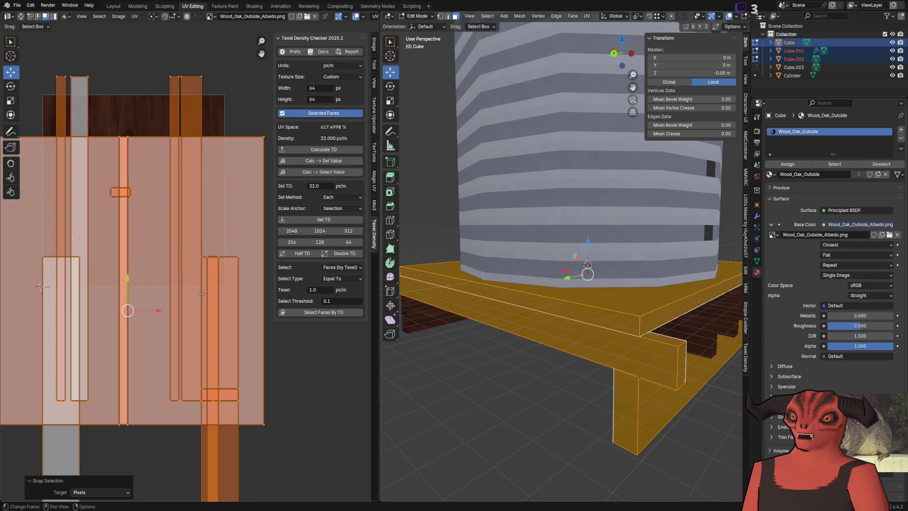
pyautogui.press('Tab')
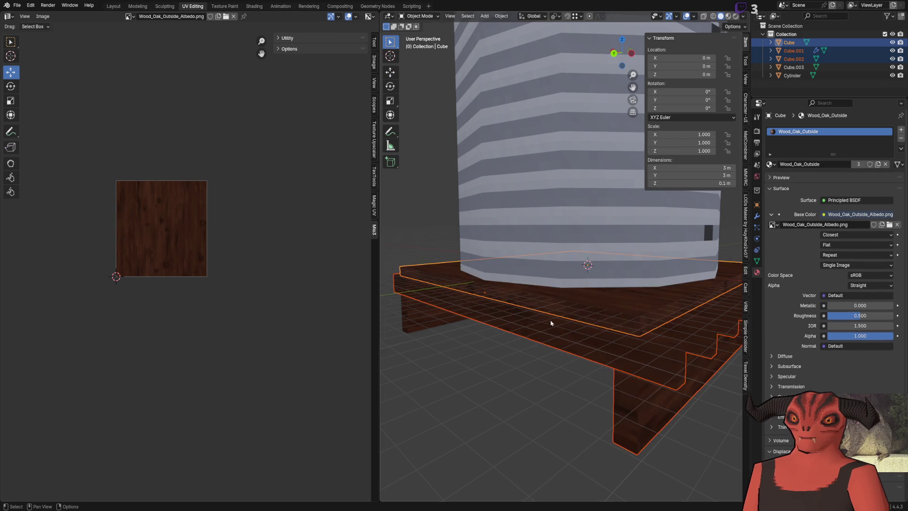
pyautogui.scroll(6, 484, 348)
pyautogui.moveTo(589, 301)
pyautogui.mouseDown()
pyautogui.moveTo(551, 282)
pyautogui.moveTo(493, 277)
pyautogui.moveTo(594, 302)
pyautogui.moveTo(525, 316)
pyautogui.moveTo(498, 308)
pyautogui.moveTo(509, 348)
pyautogui.moveTo(520, 285)
pyautogui.moveTo(480, 309)
pyautogui.moveTo(537, 235)
pyautogui.moveTo(509, 300)
pyautogui.moveTo(683, 316)
pyautogui.moveTo(498, 301)
pyautogui.mouseUp()
pyautogui.press('a')
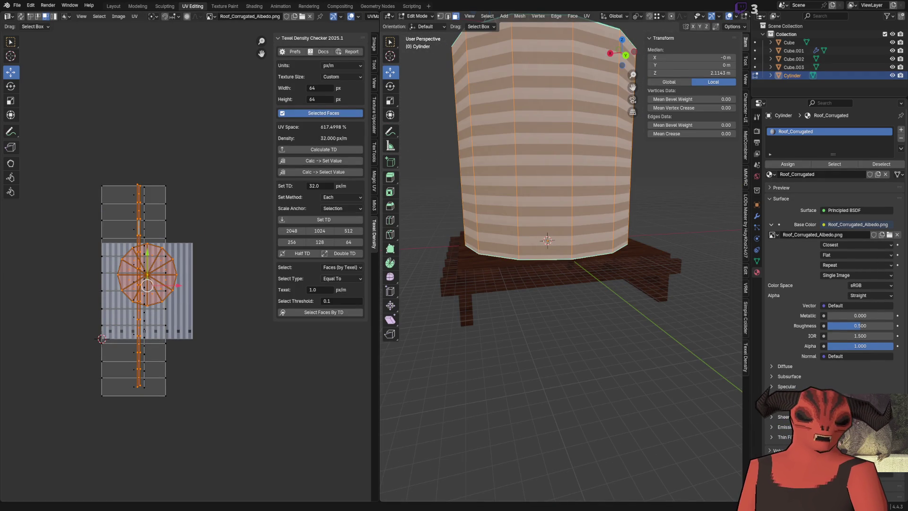
# Step: Apply a 32 px/m texel density to all of the tank cylinder's UVs
pyautogui.hotkey('alt', 'Tab')
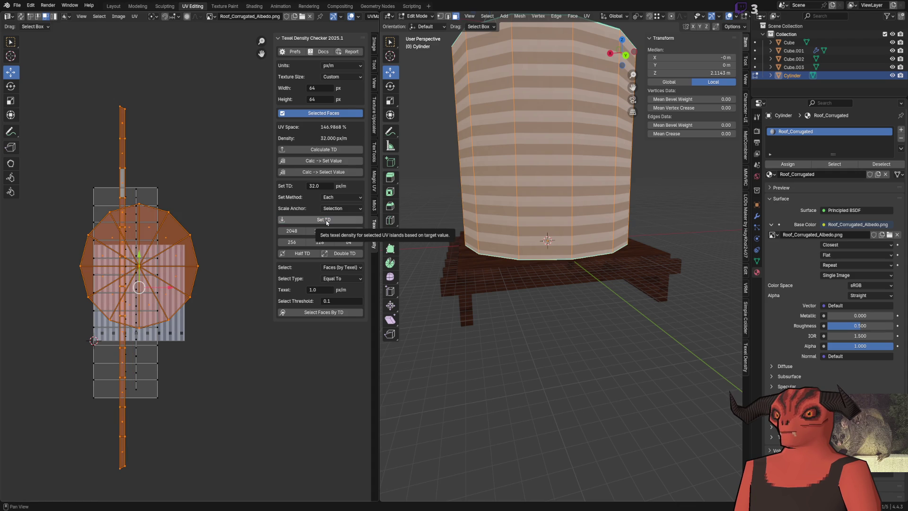
pyautogui.press('a')
pyautogui.click(321, 221)
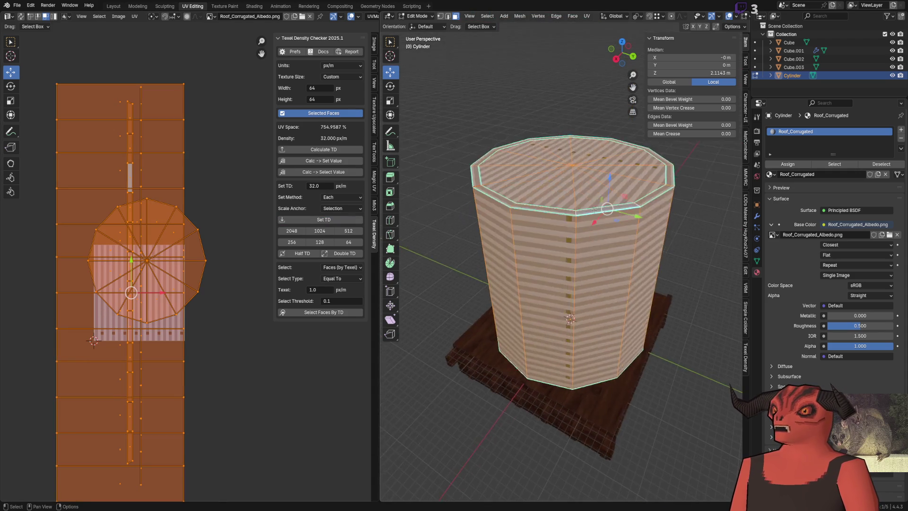
pyautogui.scroll(5, 593, 209)
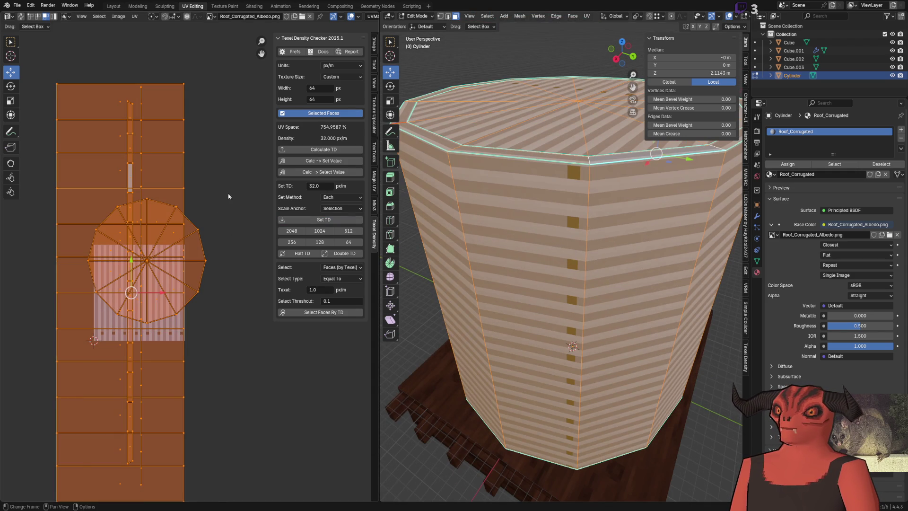
# Step: Slide the top rim's UV strip sideways and snap it to whole pixels
pyautogui.click(218, 188)
pyautogui.press('l')
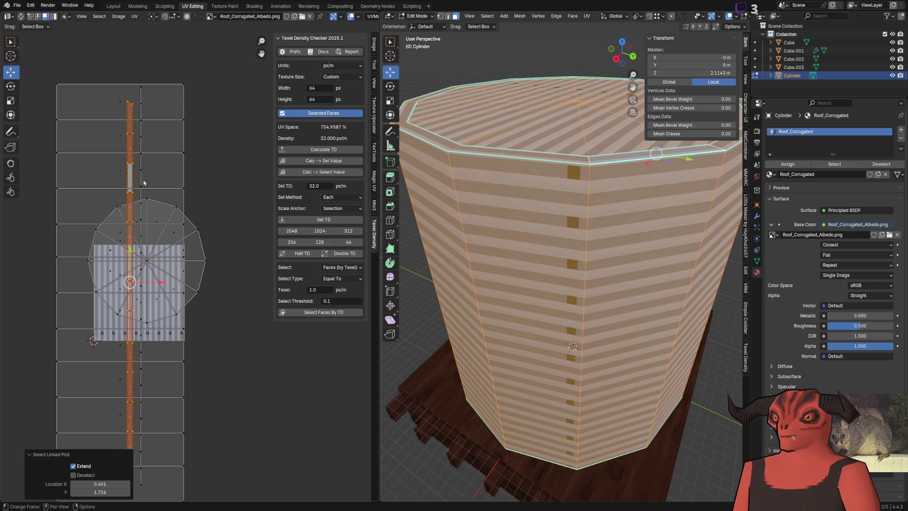
pyautogui.scroll(5, 522, 141)
pyautogui.scroll(-3, 521, 141)
pyautogui.scroll(6, 211, 194)
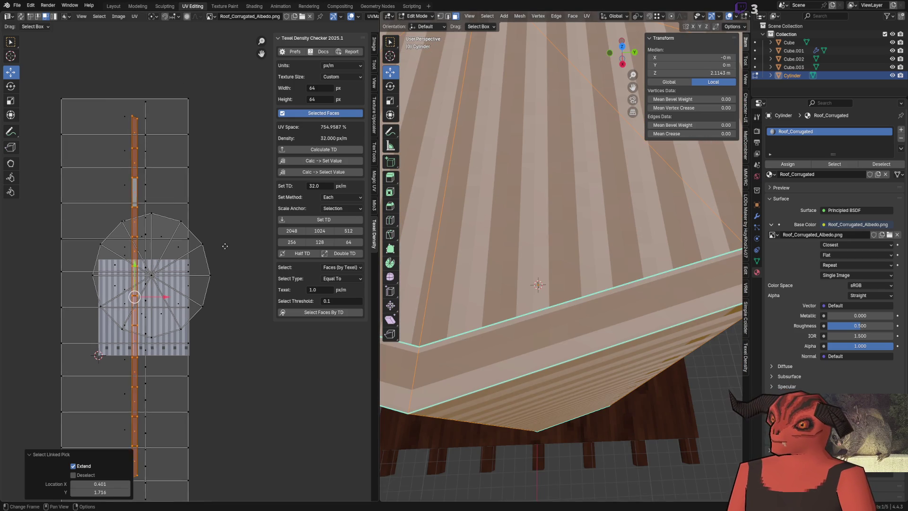
pyautogui.scroll(2, 212, 194)
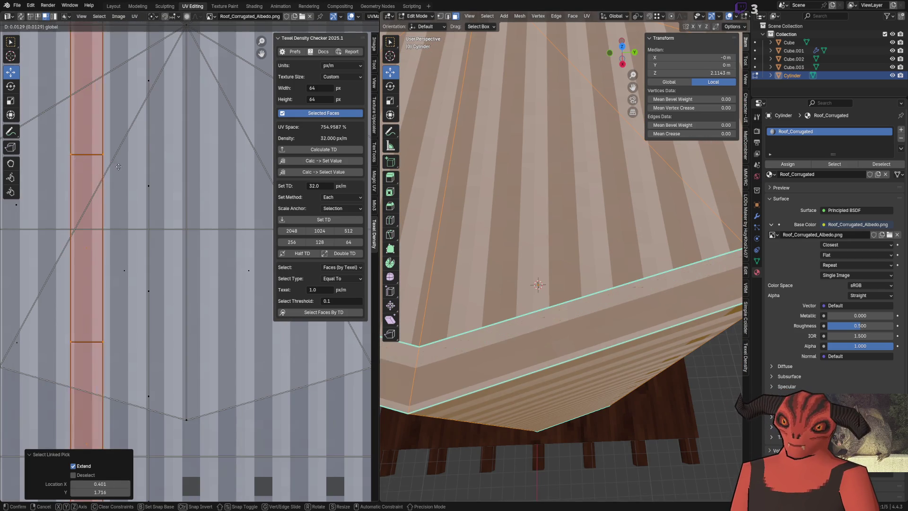
pyautogui.press('g')
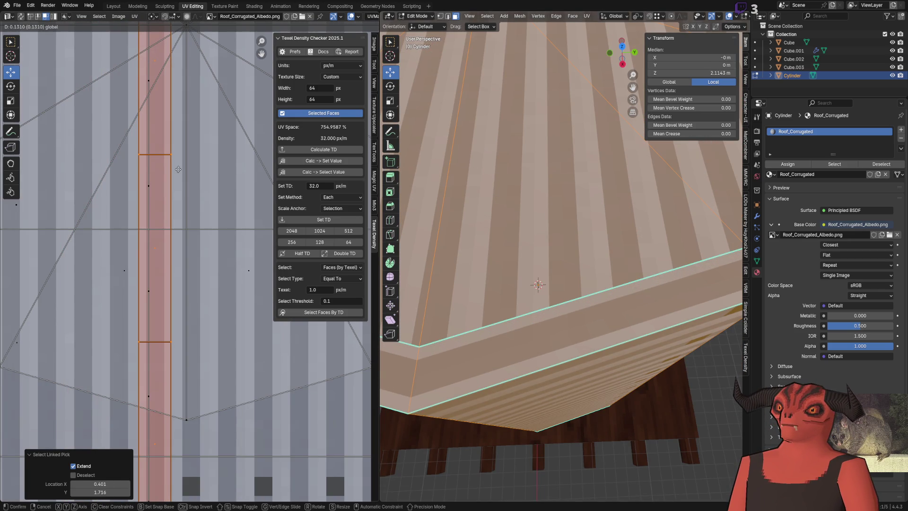
pyautogui.click(178, 169)
pyautogui.hotkey('shift', 's')
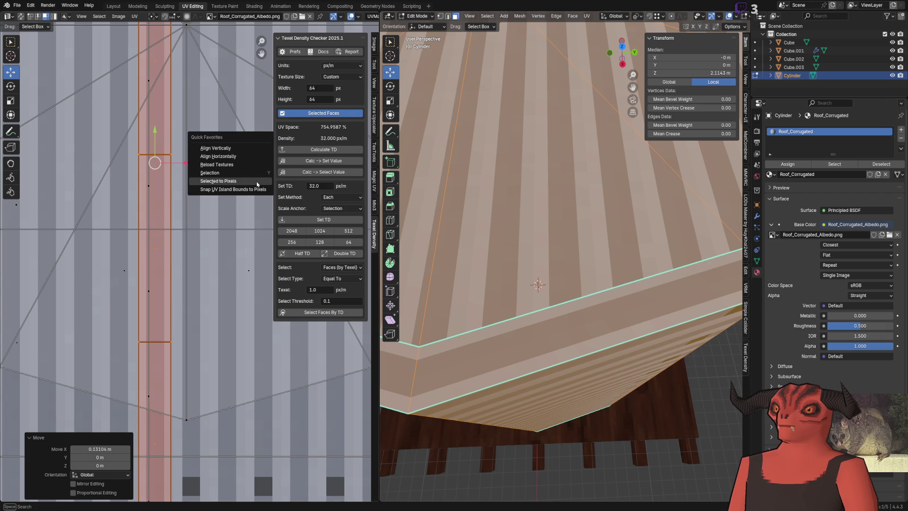
pyautogui.click(257, 184)
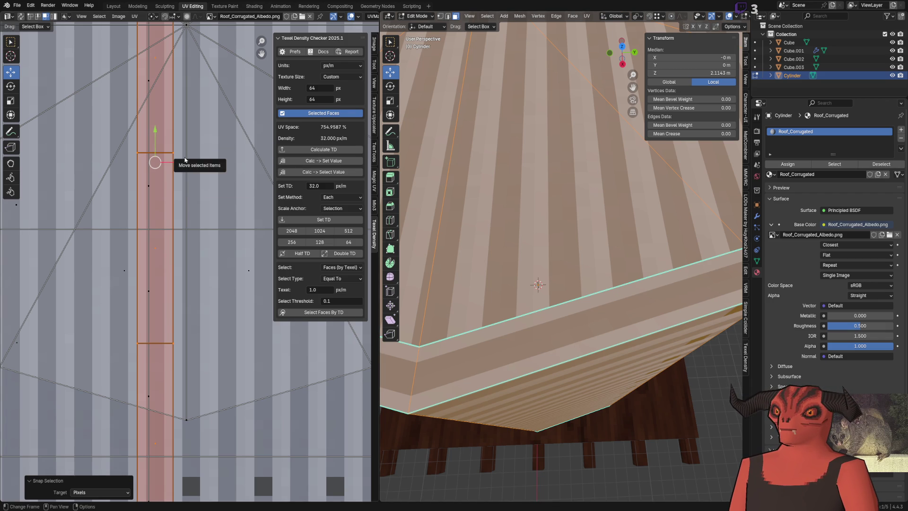
# Step: Check the tank's corrugations and nudge the rim UV island slightly right
pyautogui.scroll(2, 163, 214)
pyautogui.press('Tab')
pyautogui.press('KP_Decimal')
pyautogui.scroll(5, 605, 284)
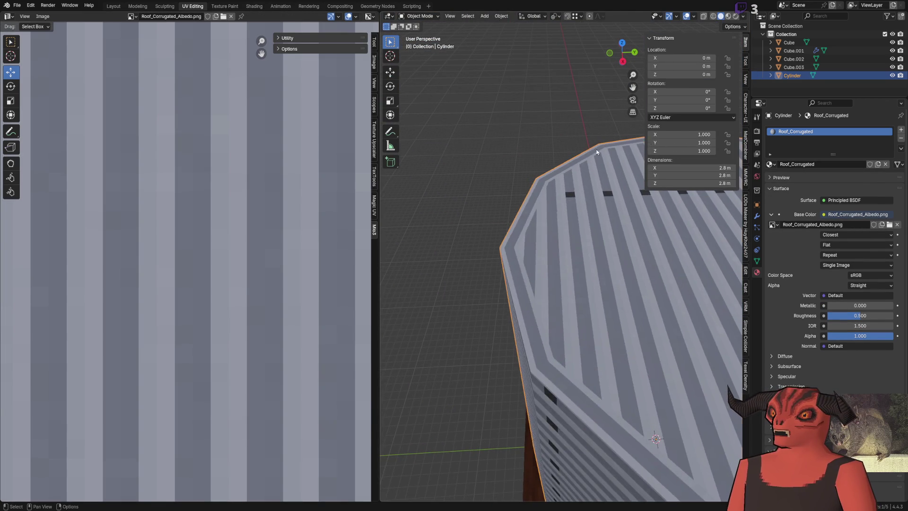
pyautogui.press('Tab')
pyautogui.moveTo(172, 143); pyautogui.dragTo(198, 142)
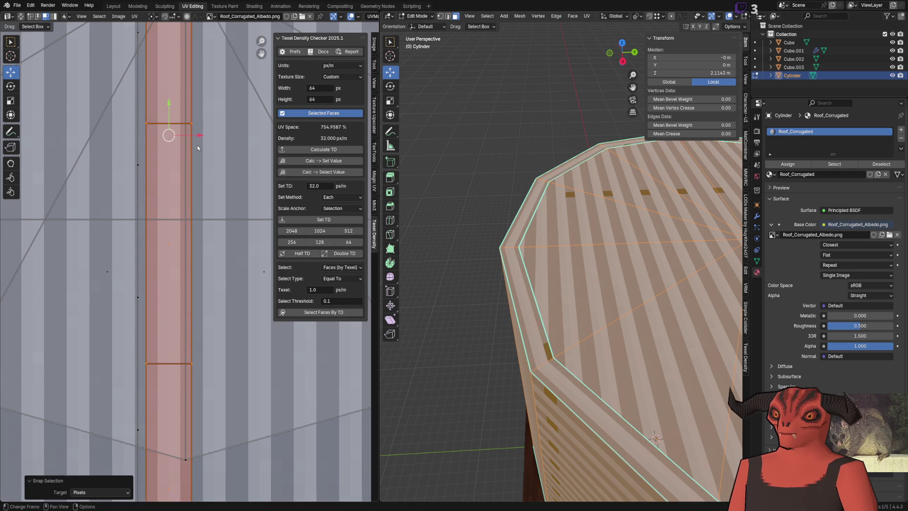
pyautogui.press('Tab')
pyautogui.scroll(-5, 603, 286)
# Step: Orbit around the tank to inspect its texture, then go to the Layout workspace and Godot
pyautogui.click(489, 228)
pyautogui.moveTo(489, 228)
pyautogui.mouseDown()
pyautogui.moveTo(556, 203)
pyautogui.moveTo(523, 202)
pyautogui.moveTo(475, 229)
pyautogui.moveTo(493, 260)
pyautogui.mouseUp()
pyautogui.scroll(8, 492, 260)
pyautogui.scroll(-8, 490, 226)
pyautogui.scroll(6, 499, 278)
pyautogui.moveTo(498, 278)
pyautogui.mouseDown()
pyautogui.moveTo(597, 291)
pyautogui.moveTo(496, 318)
pyautogui.moveTo(508, 336)
pyautogui.moveTo(473, 255)
pyautogui.moveTo(586, 262)
pyautogui.mouseUp()
pyautogui.scroll(-5, 586, 261)
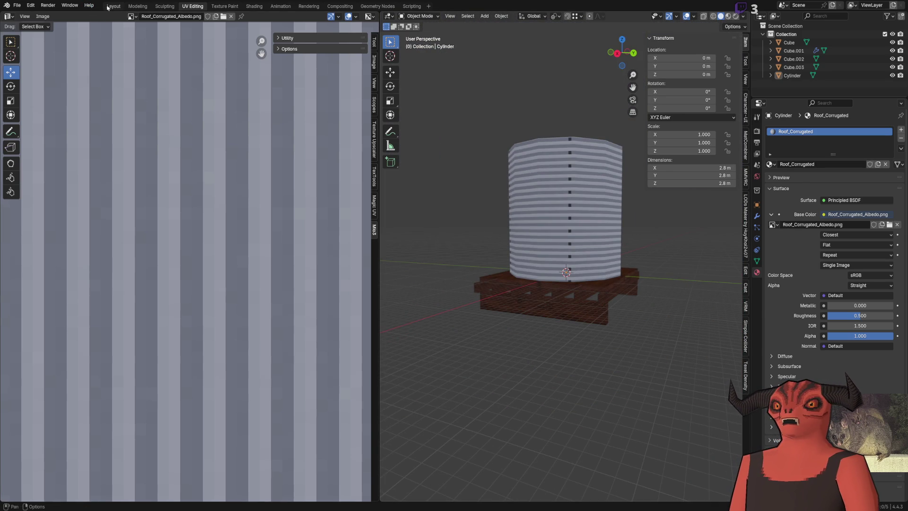
pyautogui.click(113, 6)
pyautogui.hotkey('alt', 'Tab')
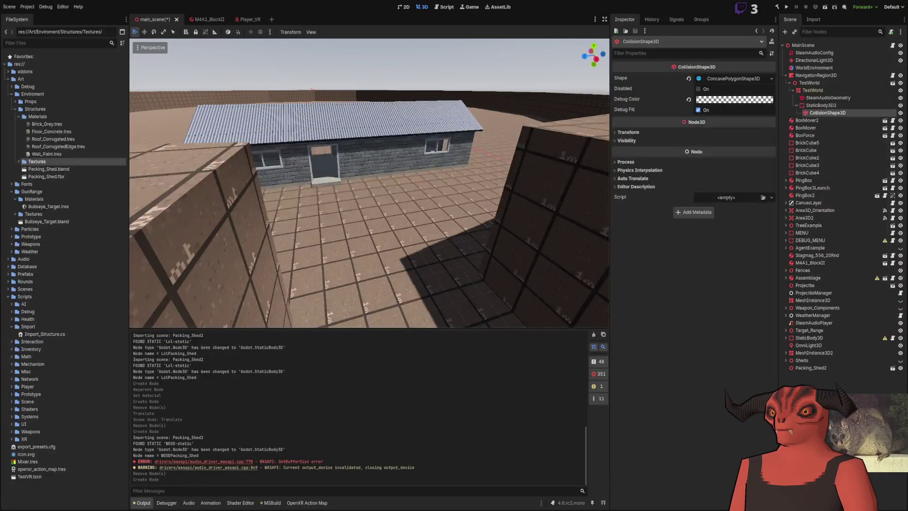
# Step: Close the Wood_Oak_Outside_h.png tab in Photoshop, keeping the water-tower photos, and return to Godot
pyautogui.hotkey('alt', 'Tab')
pyautogui.click(150, 32)
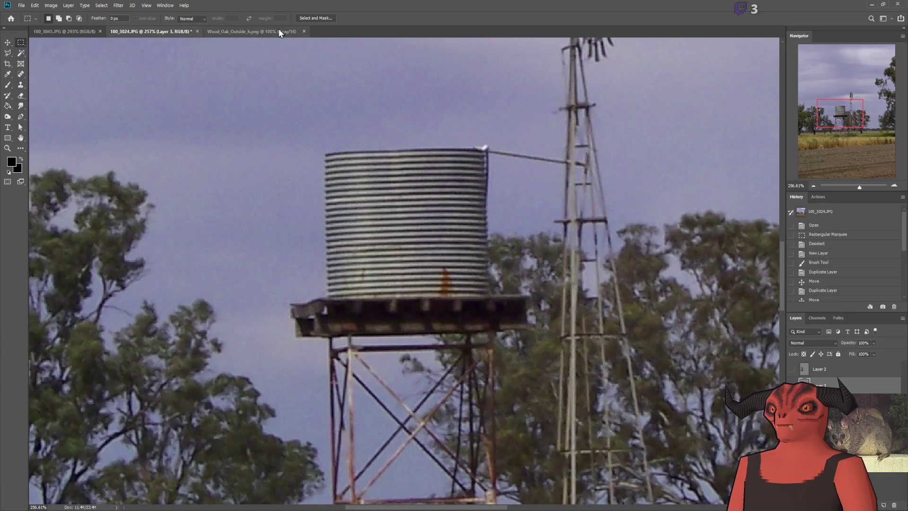
pyautogui.click(310, 33)
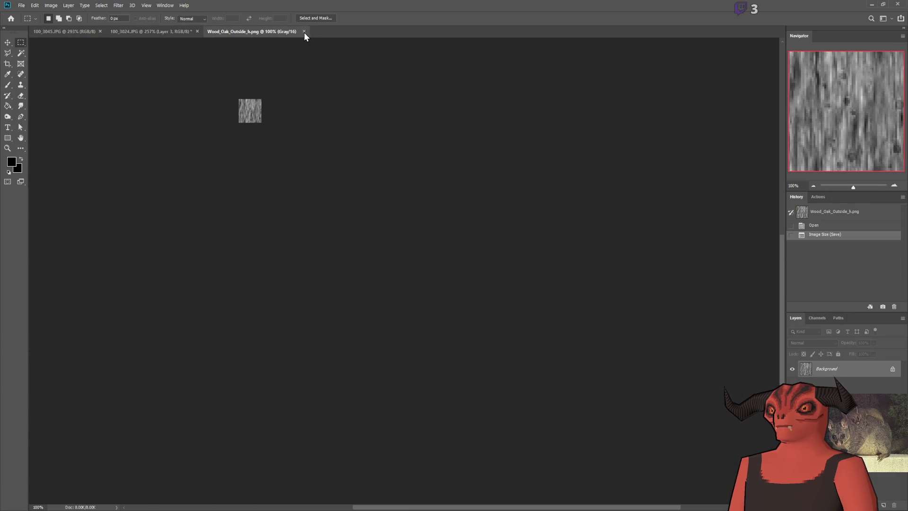
pyautogui.click(304, 32)
pyautogui.scroll(-3, 407, 207)
pyautogui.scroll(6, 434, 214)
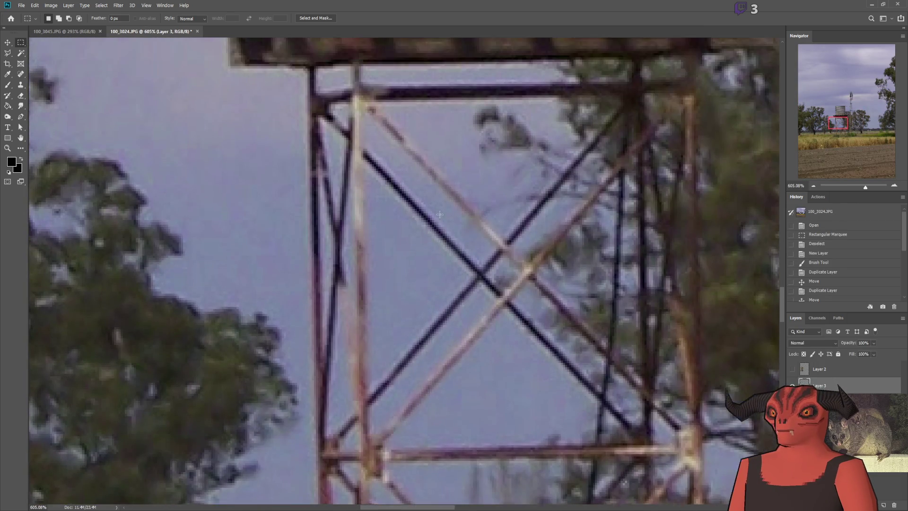
pyautogui.scroll(-2, 434, 213)
pyautogui.hotkey('alt', 'Tab')
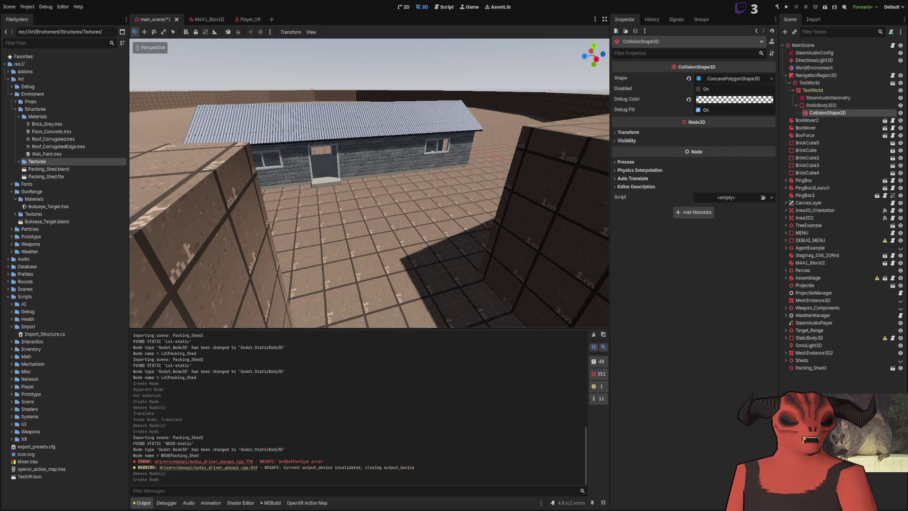
# Step: Fly to the chain-link fence, select it, and inspect Fence_ChainLinkSection.blend and metalLoop.png
pyautogui.press('w')
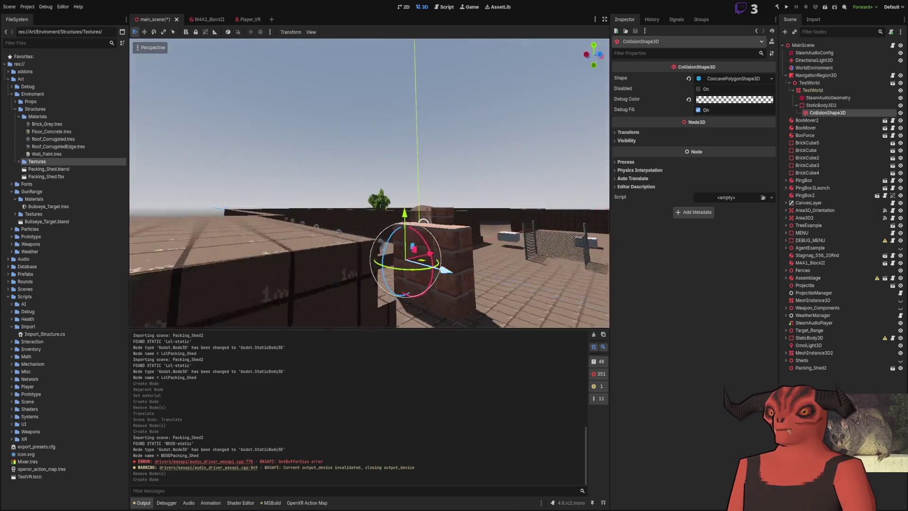
pyautogui.scroll(-10, 424, 148)
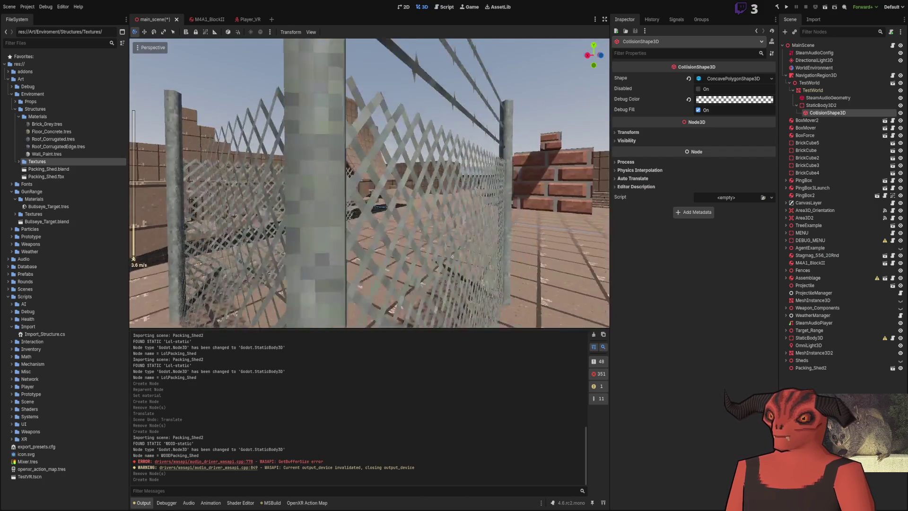
pyautogui.click(414, 142)
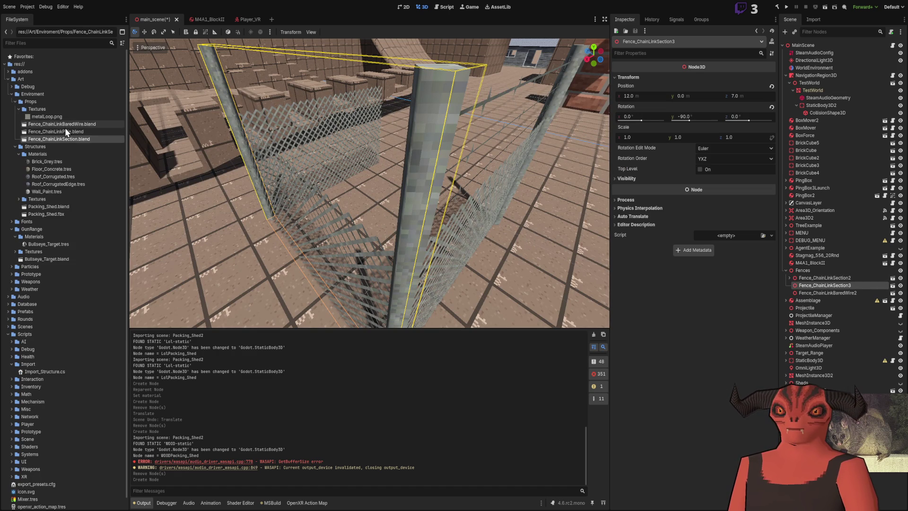
pyautogui.click(49, 138)
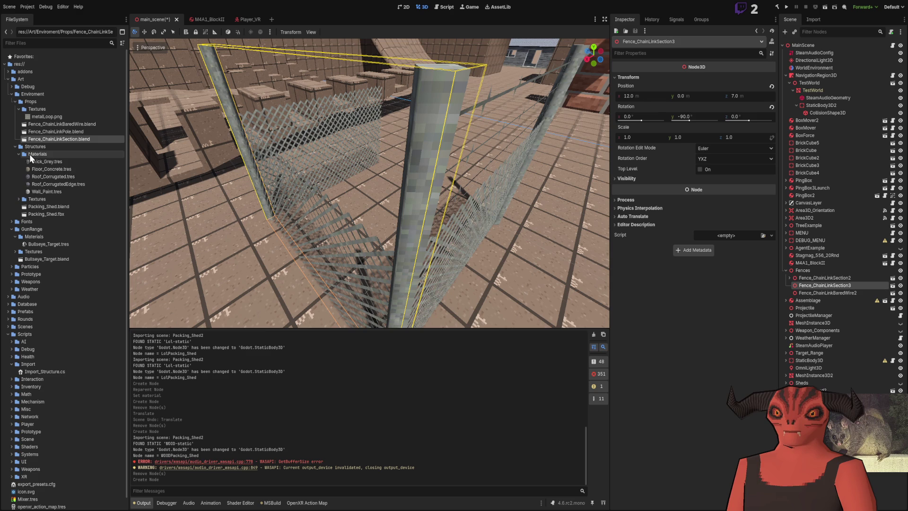
pyautogui.click(64, 119)
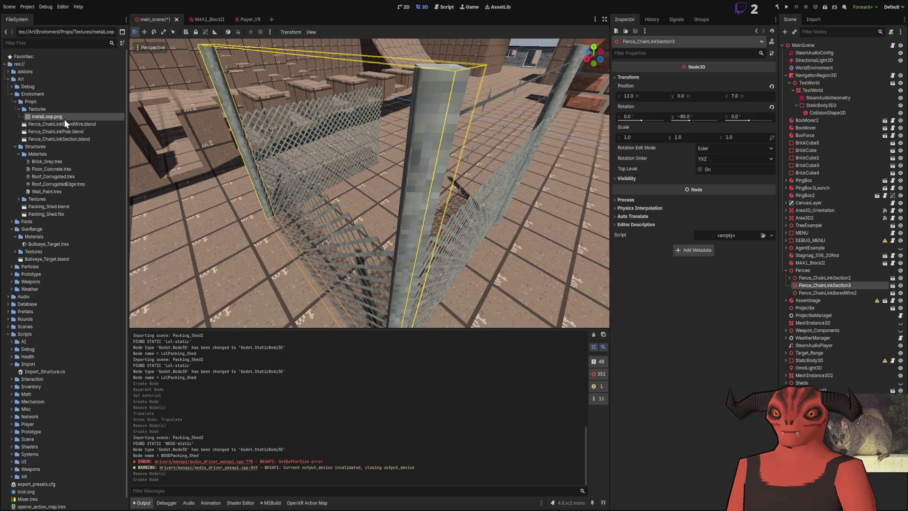
# Step: Reselect Fence_ChainLinkSection.blend and the fence, then lower the camera toward the ramp
pyautogui.click(48, 139)
pyautogui.click(411, 177)
pyautogui.click(410, 179)
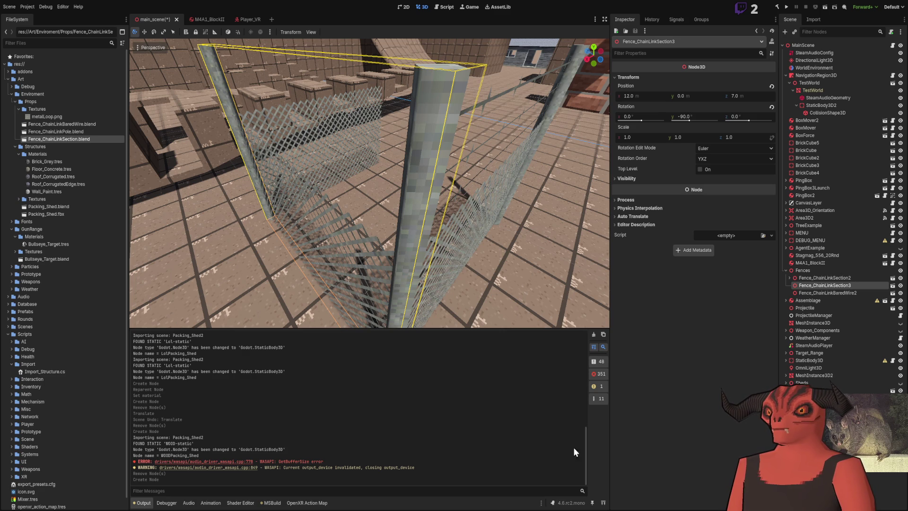
pyautogui.moveTo(421, 234)
pyautogui.mouseDown()
pyautogui.moveTo(395, 208)
pyautogui.moveTo(461, 189)
pyautogui.moveTo(426, 204)
pyautogui.moveTo(378, 184)
pyautogui.moveTo(359, 194)
pyautogui.moveTo(378, 185)
pyautogui.mouseUp()
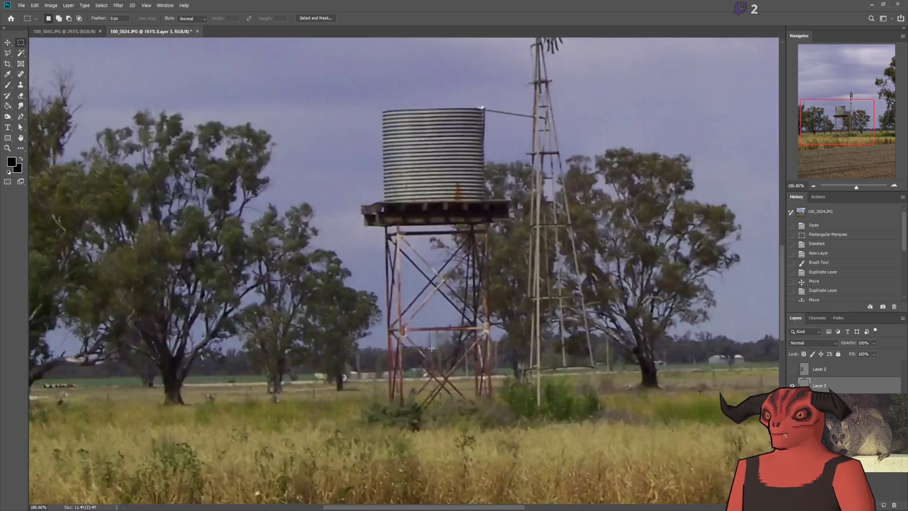
pyautogui.scroll(-5, 189, 84)
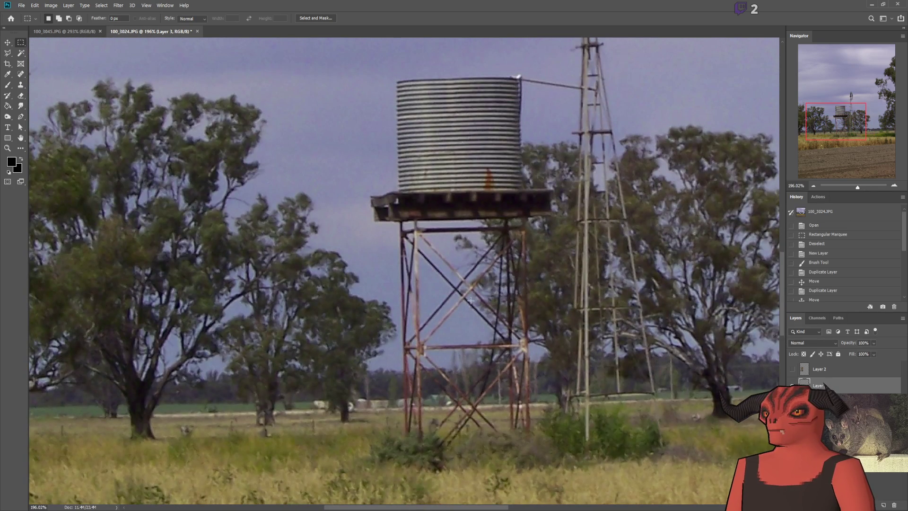
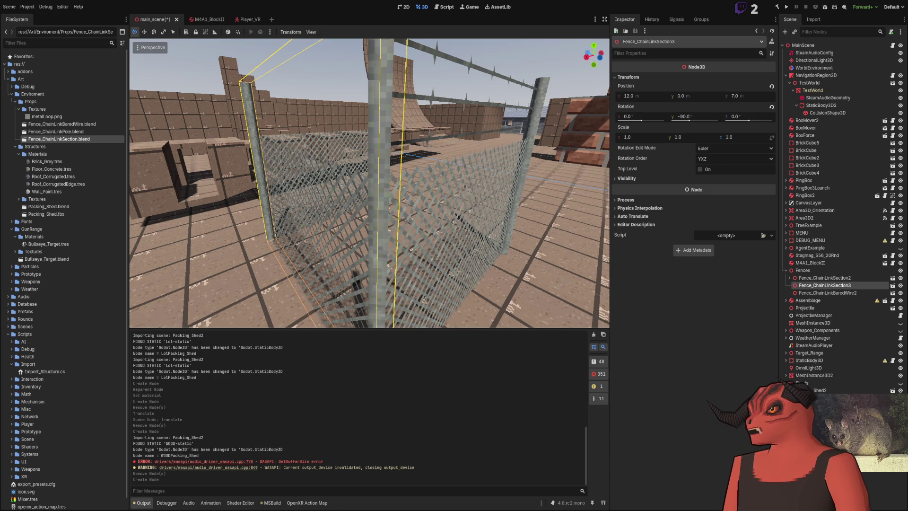
# Step: Deselect the fence and pick metalLoop.png under Props > Textures to open it in Photoshop
pyautogui.click(398, 123)
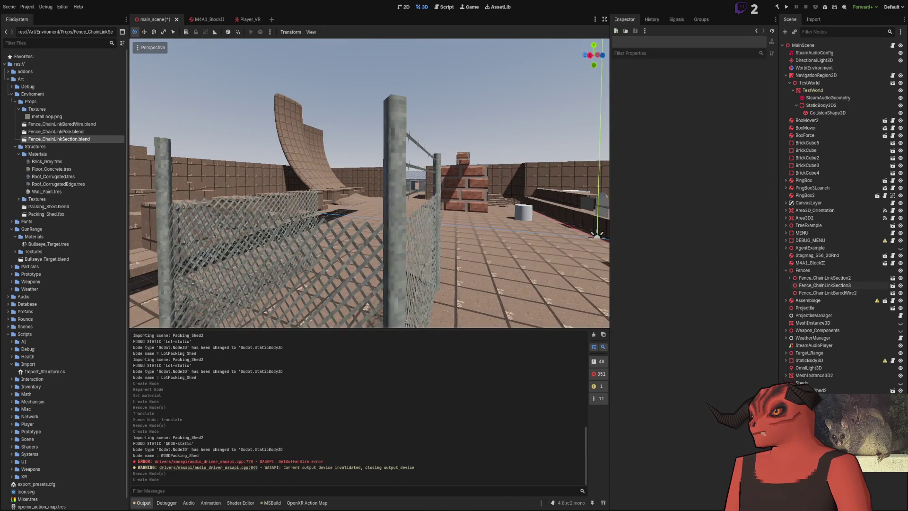
pyautogui.click(41, 112)
pyautogui.click(25, 119)
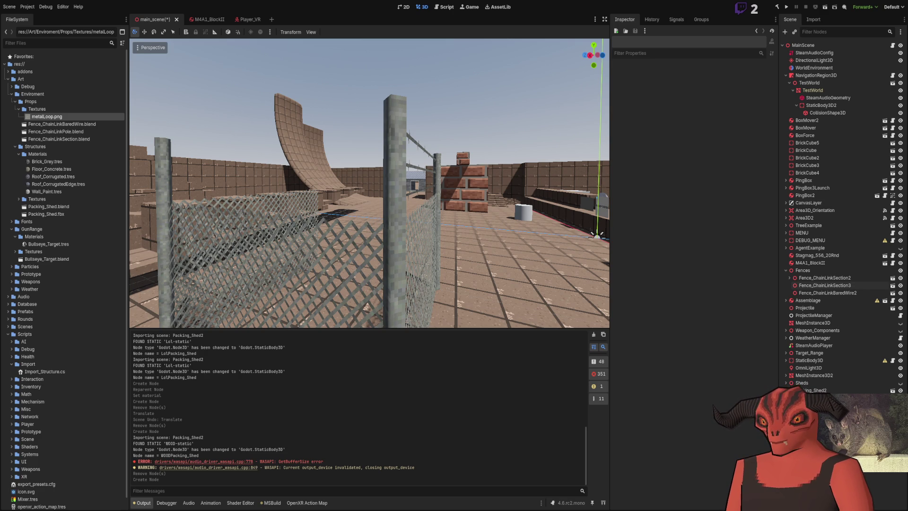
pyautogui.scroll(10, 389, 246)
pyautogui.scroll(-3, 388, 263)
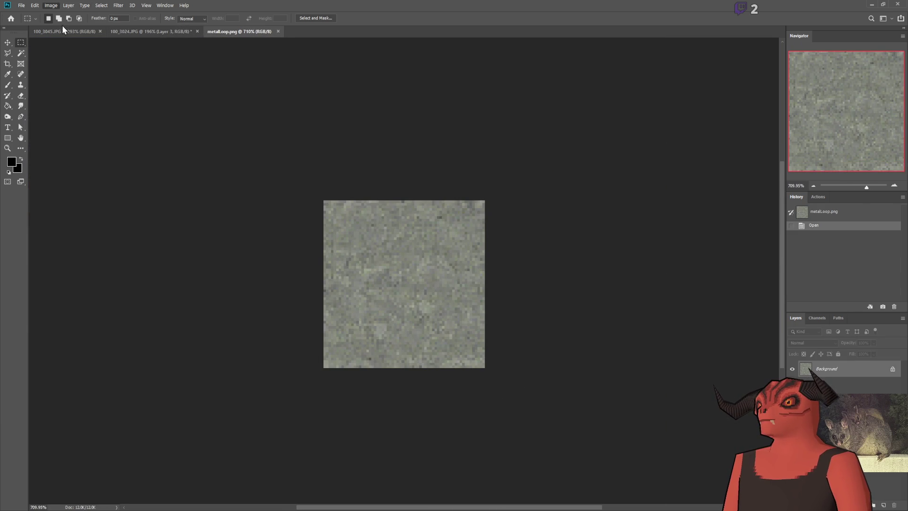
# Step: Neutralise metalLoop.png to grey with Hue/Saturation, then fly back to the Godot fence and ramp
pyautogui.press('i')
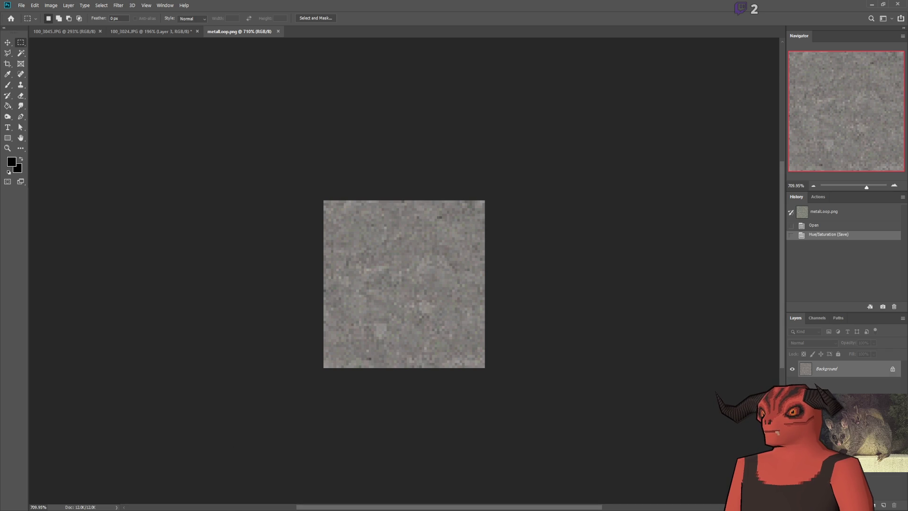
pyautogui.hotkey('alt', 'Tab')
pyautogui.press('s')
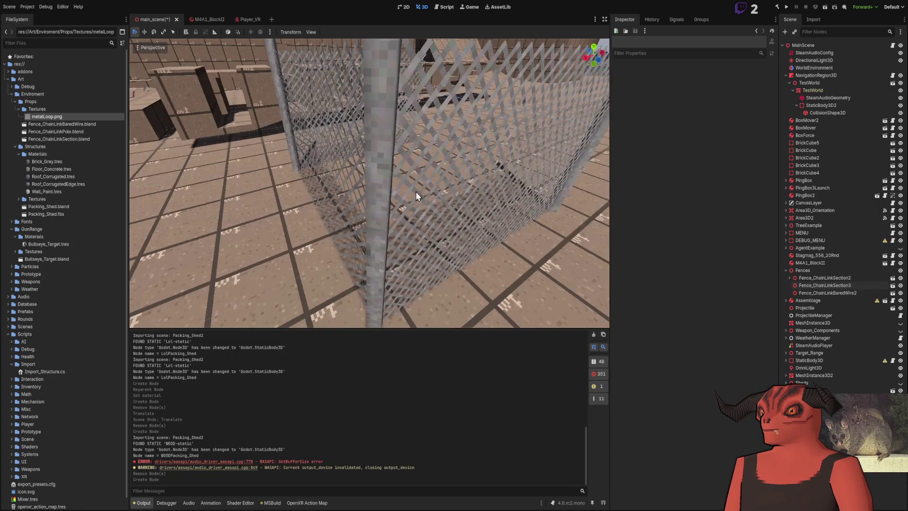
# Step: Fly under, above and close to the retextured fence posts, then return to Photoshop
pyautogui.press('w')
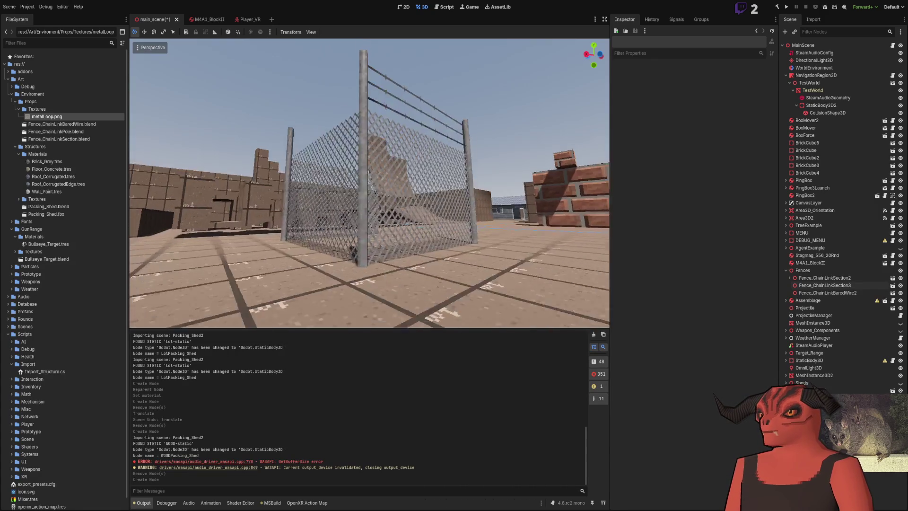
pyautogui.press('s')
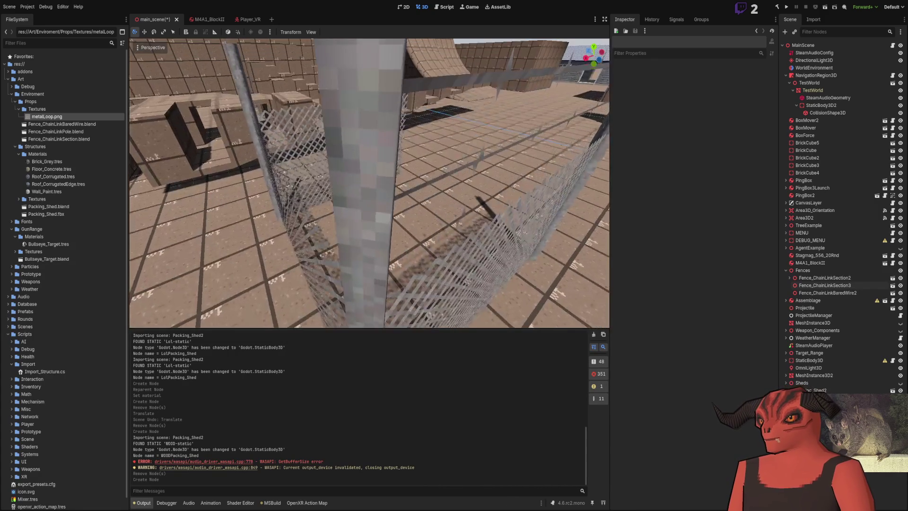
pyautogui.press('w')
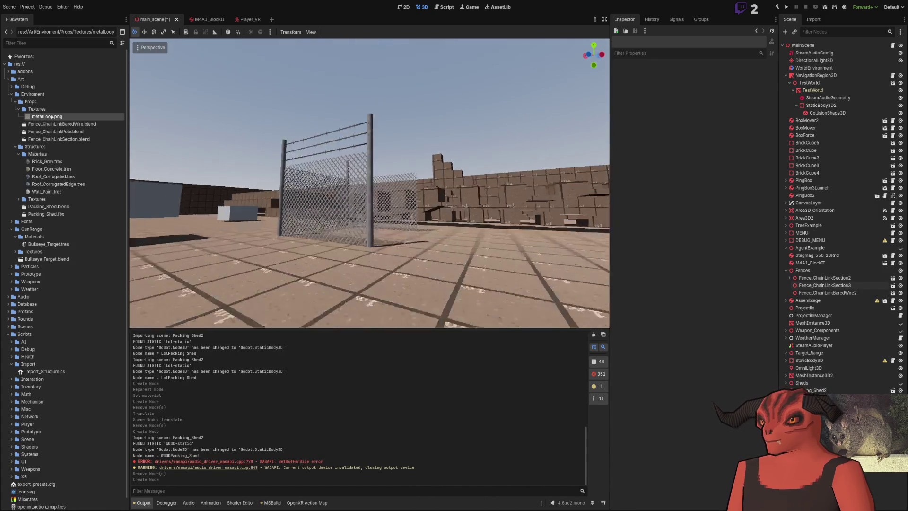
pyautogui.hotkey('alt', 'Tab')
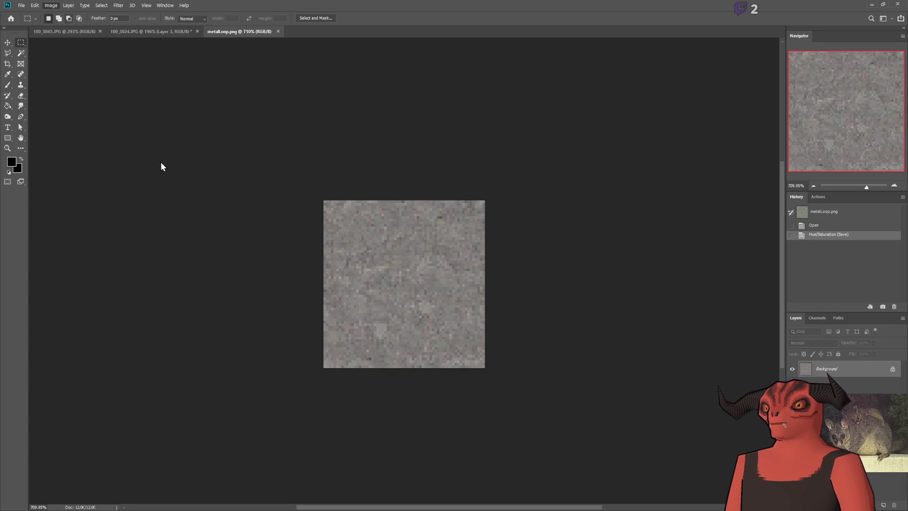
# Step: Commit another Hue/Saturation tweak to metalLoop.png and save it
pyautogui.press('i')
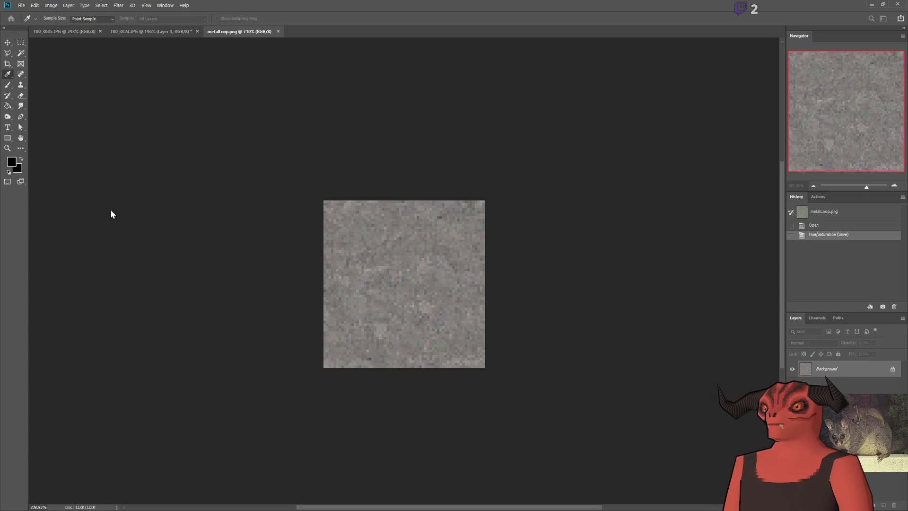
pyautogui.press('Return')
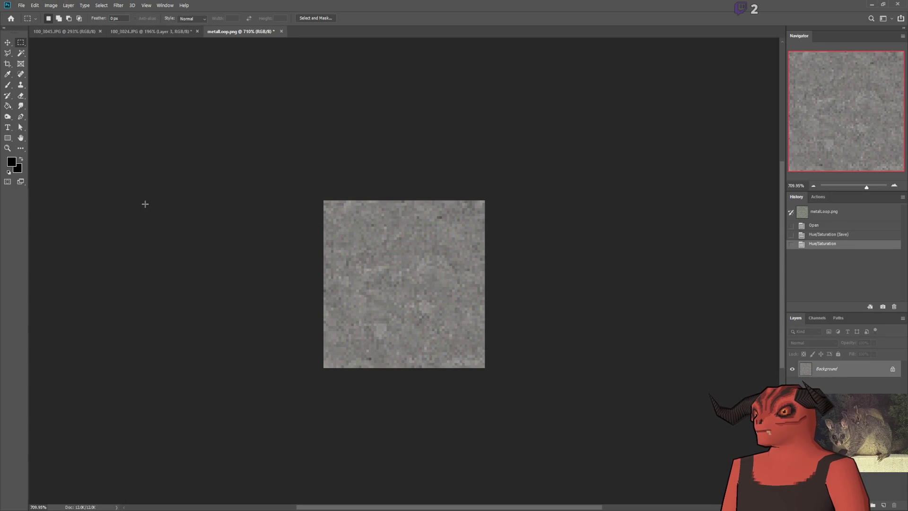
pyautogui.hotkey('ctrl', 's')
# Step: Back in Godot, raise the camera to look down on the fence and shed
pyautogui.hotkey('alt', 'Tab')
pyautogui.moveTo(369, 184)
pyautogui.mouseDown()
pyautogui.moveTo(369, 242)
pyautogui.moveTo(369, 185)
pyautogui.moveTo(369, 208)
pyautogui.mouseUp()
pyautogui.scroll(2, 240, 231)
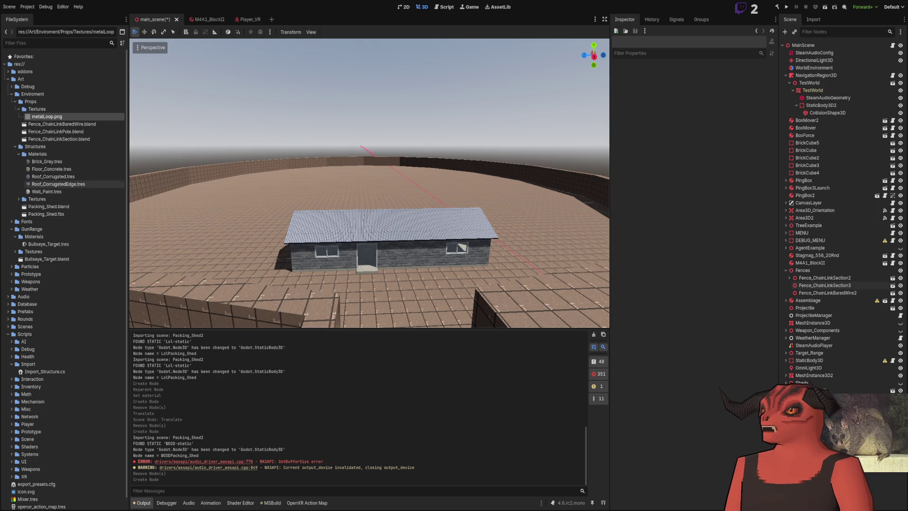
# Step: Select Roof_Corrugated.tres and view Metal_Corrugated_Albedo.png's channels in Photoshop
pyautogui.scroll(-1, 64, 171)
pyautogui.click(64, 165)
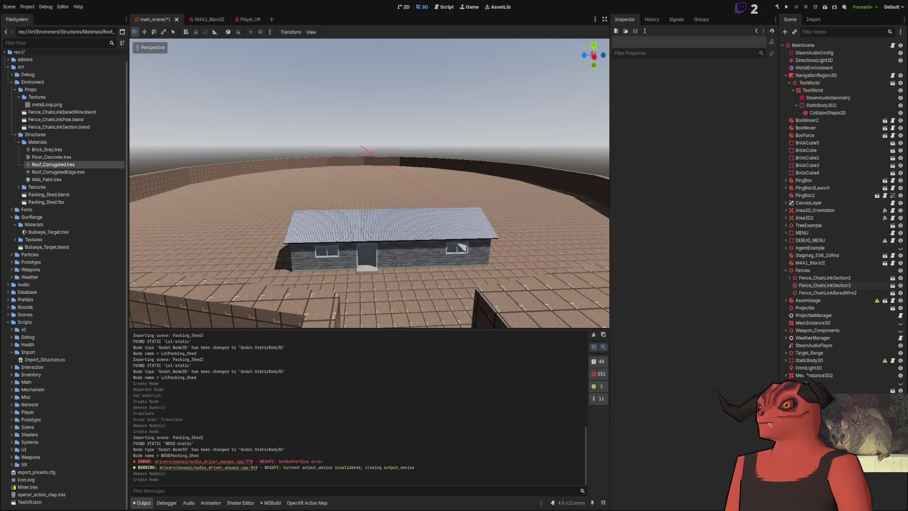
pyautogui.hotkey('alt', 'Tab')
pyautogui.click(817, 317)
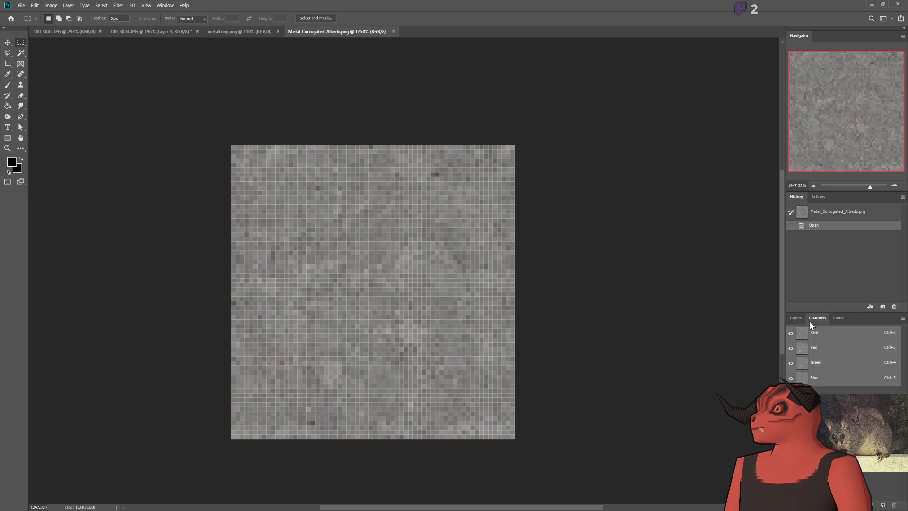
# Step: Inspect the texture's Red, Green and Blue channels one by one
pyautogui.click(818, 348)
pyautogui.scroll(-5, 378, 211)
pyautogui.scroll(3, 174, 130)
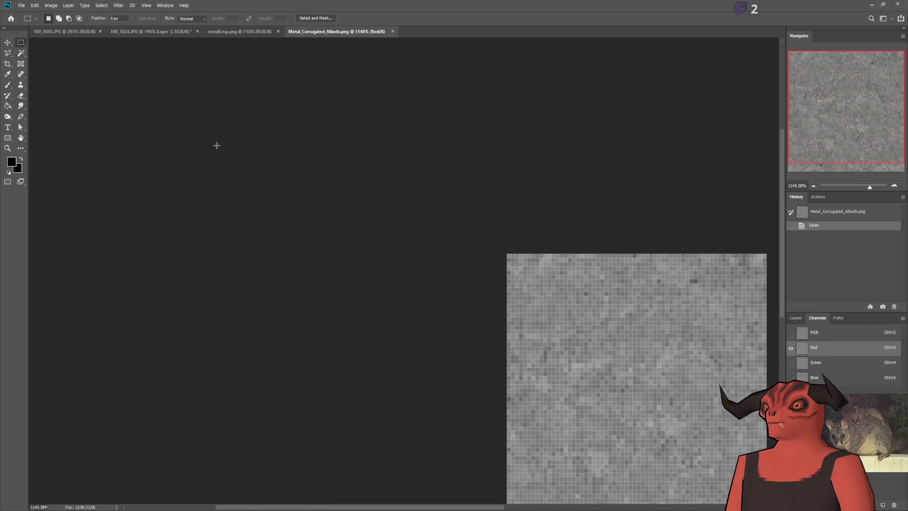
pyautogui.click(845, 364)
pyautogui.click(844, 377)
pyautogui.click(845, 362)
pyautogui.click(820, 349)
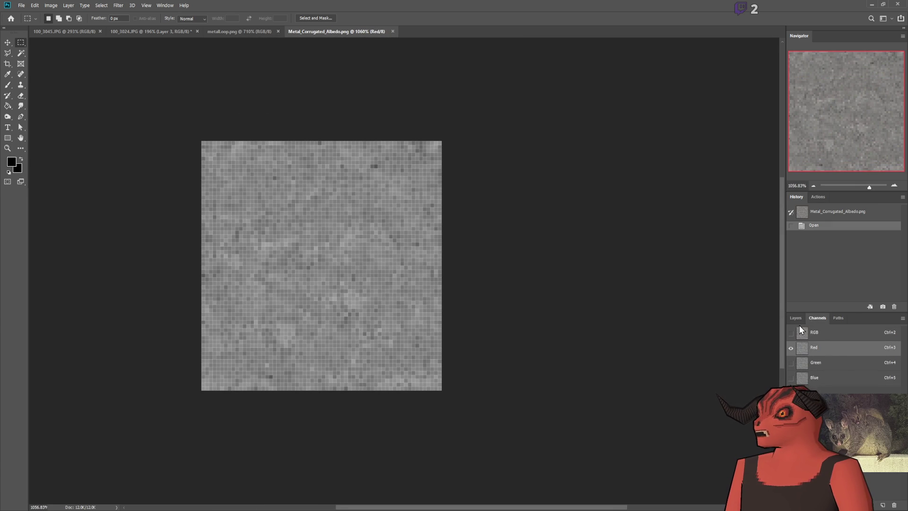
pyautogui.click(796, 318)
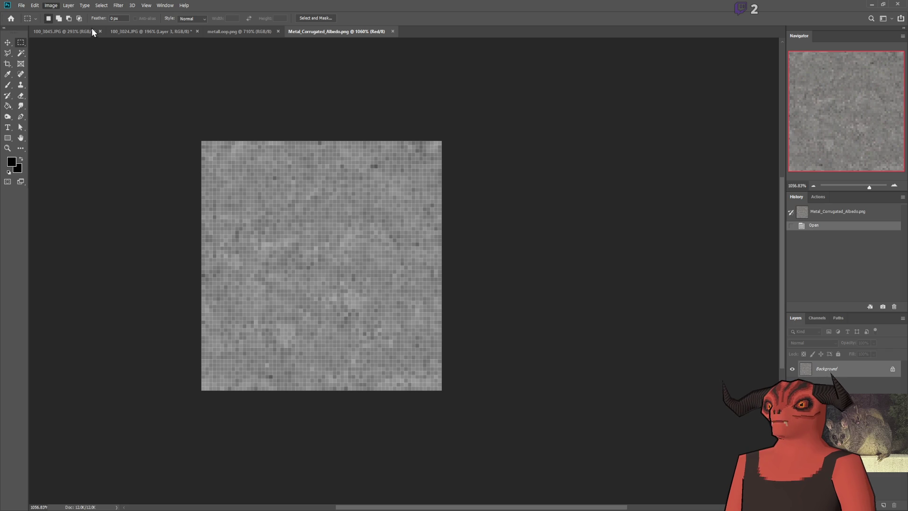
# Step: Unlock the Background into an editable layer and desaturate the texture to grey
pyautogui.click(849, 370)
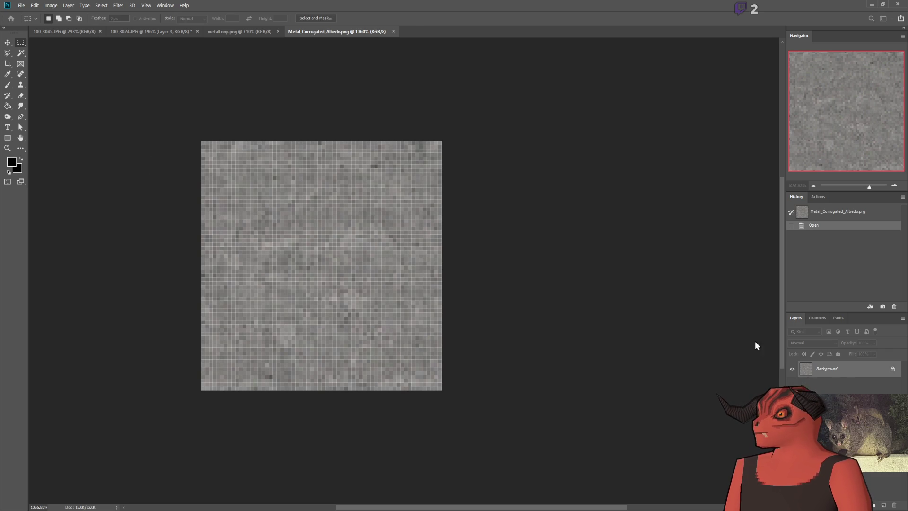
pyautogui.doubleClick(848, 370)
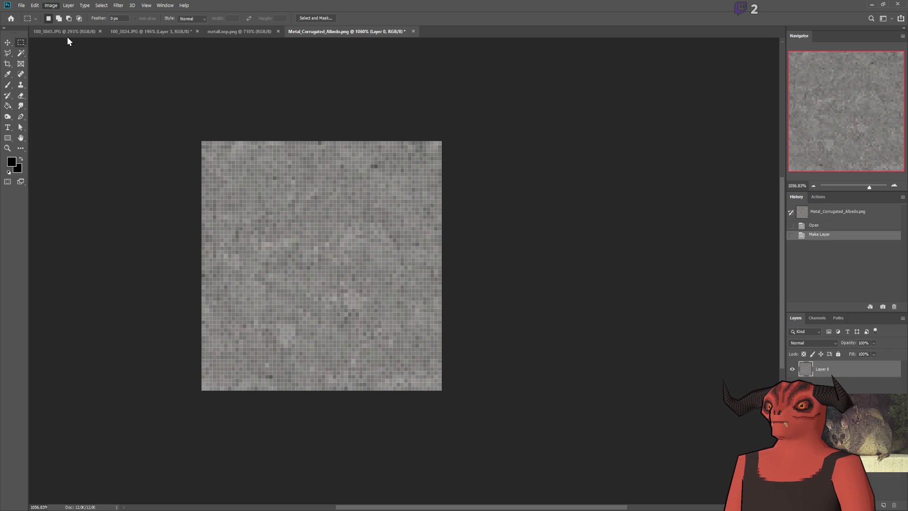
pyautogui.scroll(1, 119, 347)
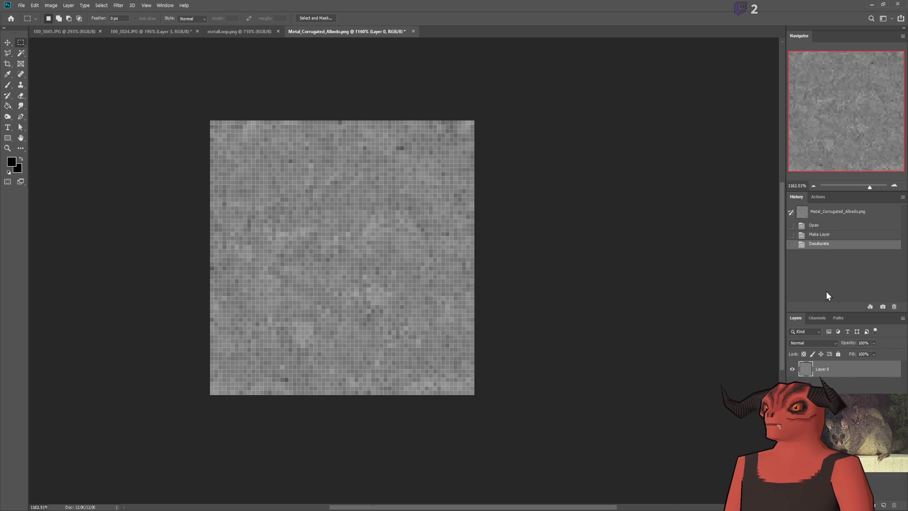
pyautogui.click(817, 318)
# Step: Fill the Red channel entirely with white using the brush, then select the Blue channel
pyautogui.click(820, 348)
pyautogui.hscroll(-3, 214, 171)
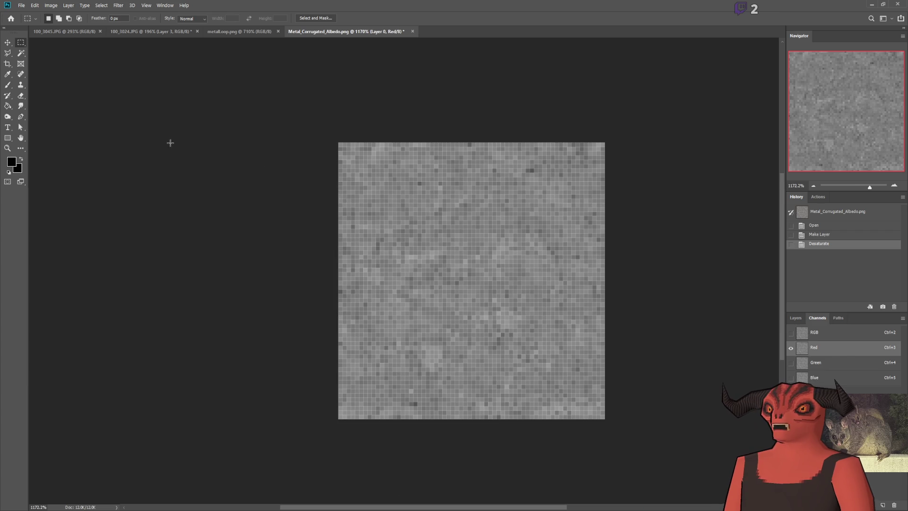
pyautogui.click(5, 87)
pyautogui.click(8, 172)
pyautogui.click(21, 159)
pyautogui.hotkey('alt', 'BackSpace')
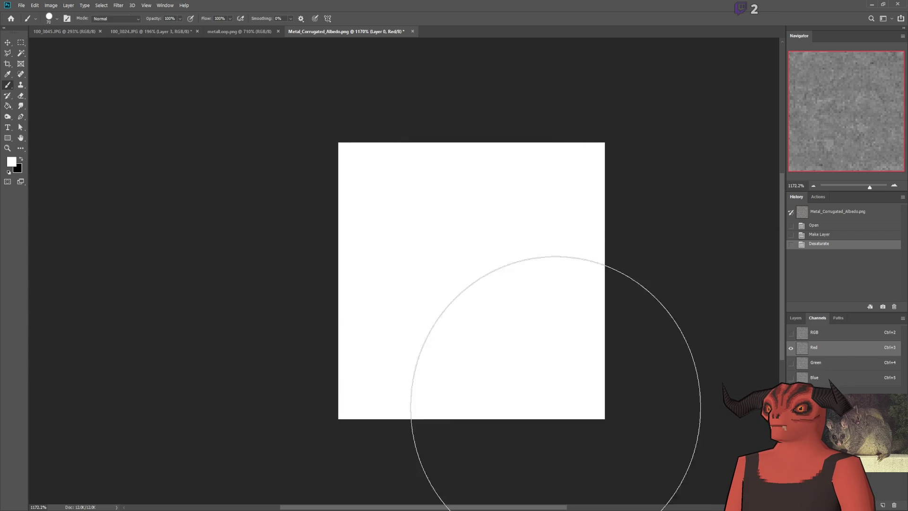
pyautogui.click(471, 409)
pyautogui.click(814, 377)
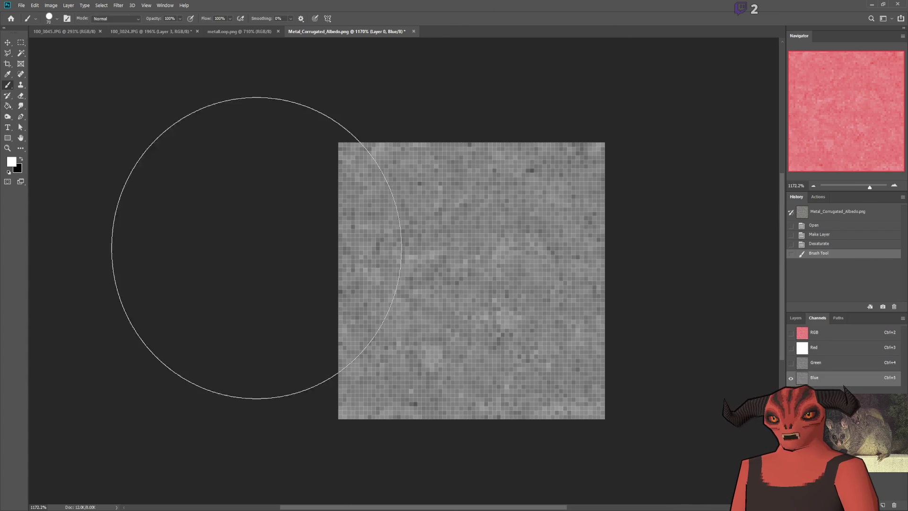
pyautogui.press('i')
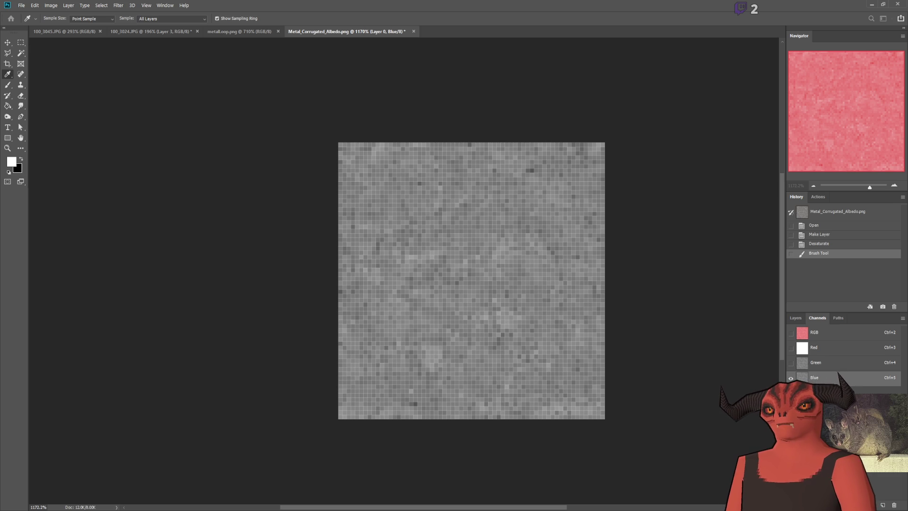
pyautogui.hotkey('alt', 'Tab')
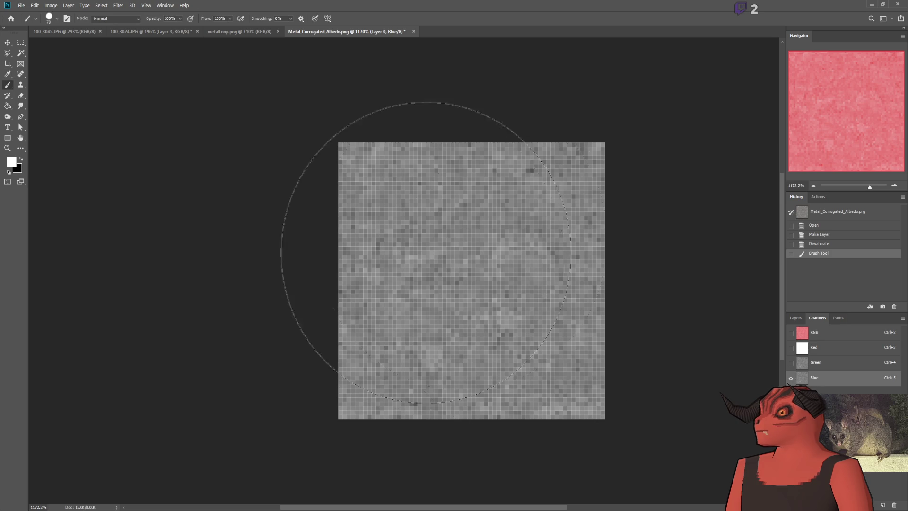
# Step: Undo the stray brush stroke and apply Levels to push the Blue channel nearly white
pyautogui.moveTo(450, 274); pyautogui.dragTo(405, 237)
pyautogui.hotkey('ctrl', 'z')
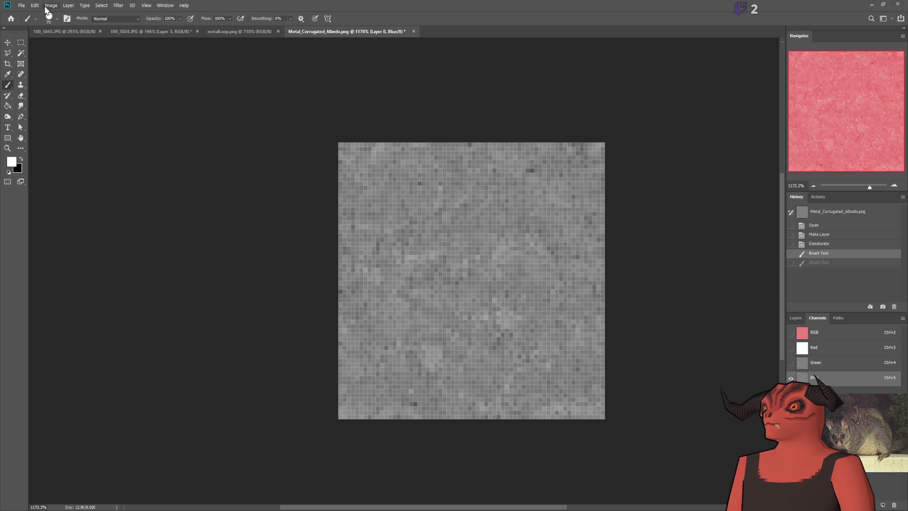
pyautogui.press('i')
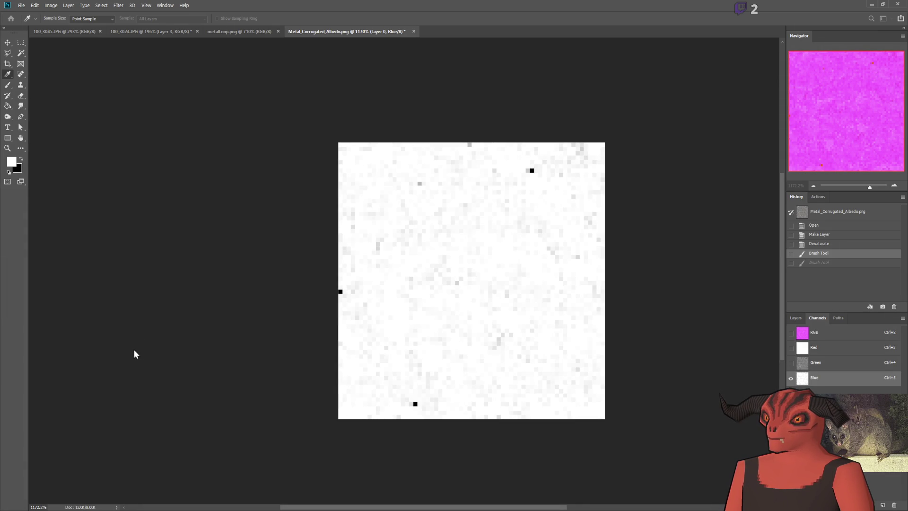
pyautogui.press('Return')
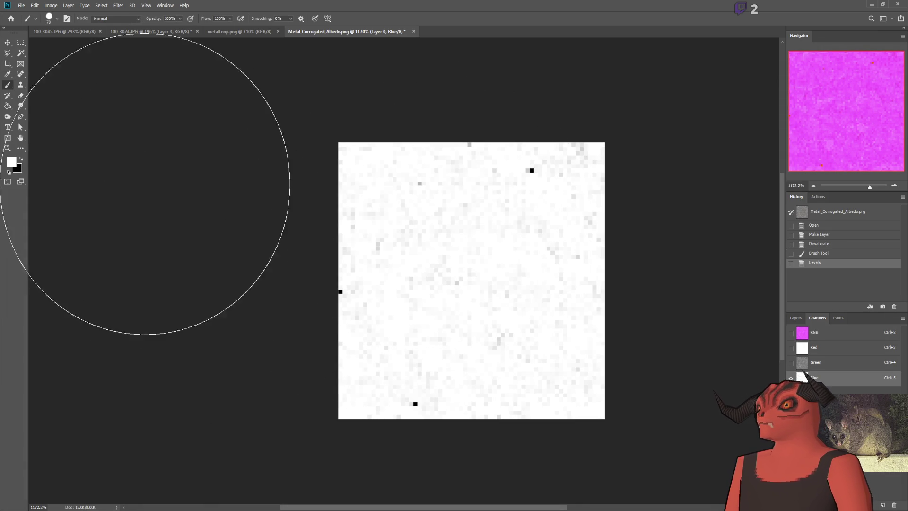
# Step: Select the Green channel and switch back to Godot
pyautogui.click(21, 42)
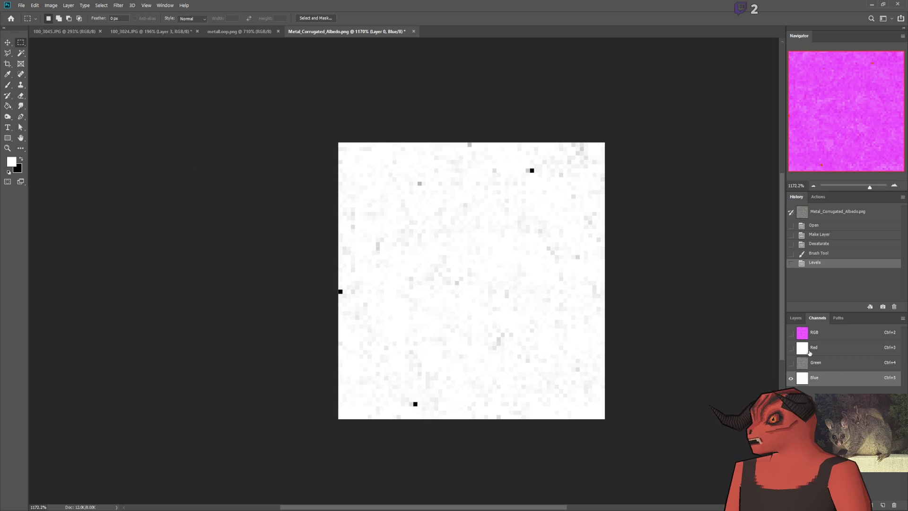
pyautogui.click(804, 364)
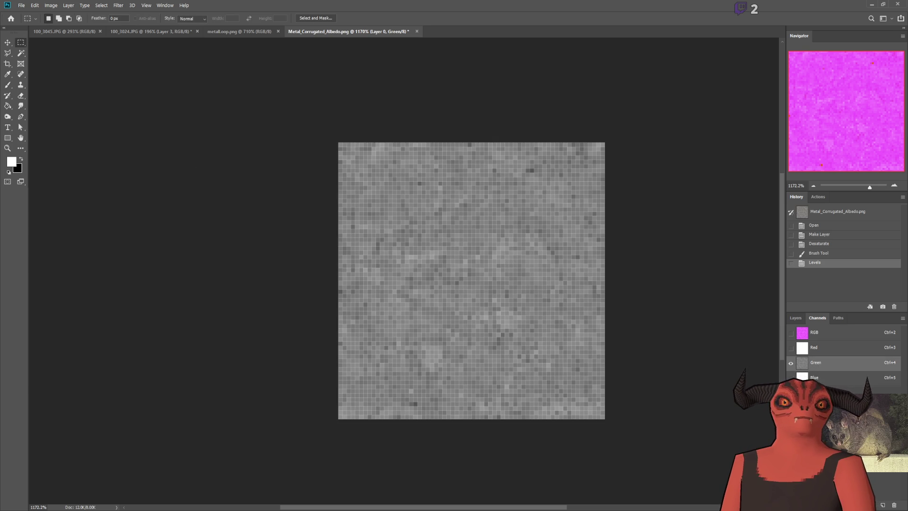
pyautogui.hotkey('alt', 'Tab')
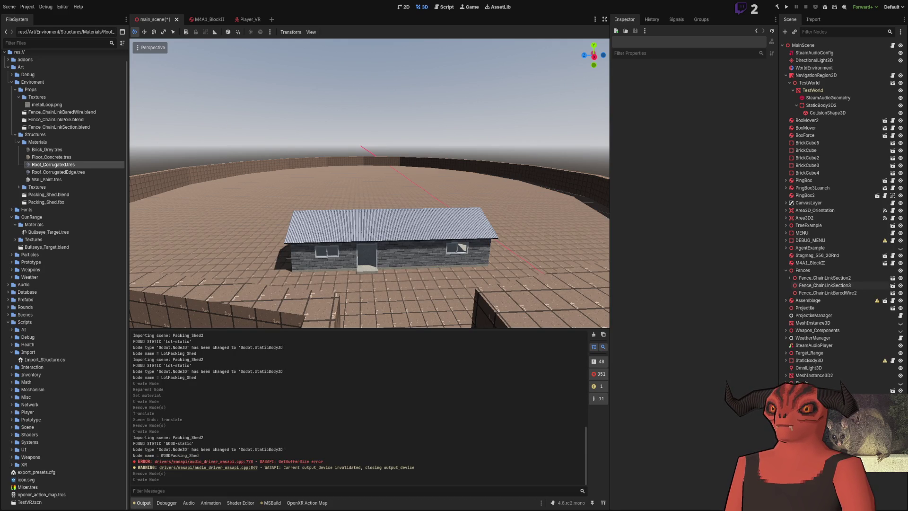
# Step: Invert and compare, then apply a Levels darkening to the Green channel
pyautogui.hotkey('alt', 'Tab')
pyautogui.hotkey('ctrl', 'i')
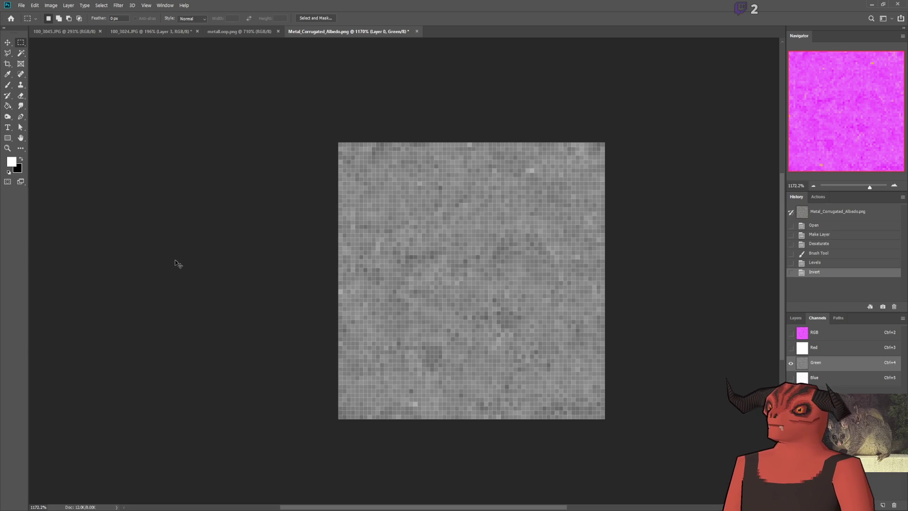
pyautogui.hotkey('ctrl', 'z')
pyautogui.hotkey('ctrl', 'shift', 'z')
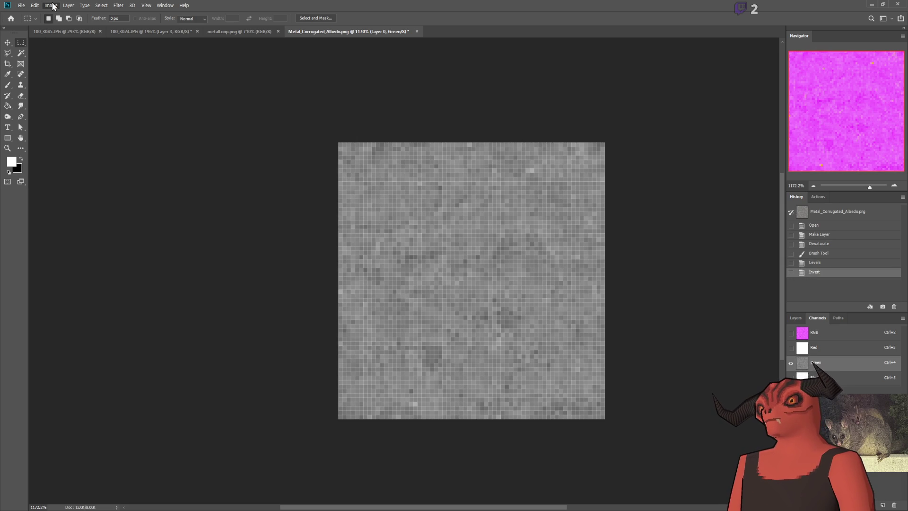
pyautogui.press('i')
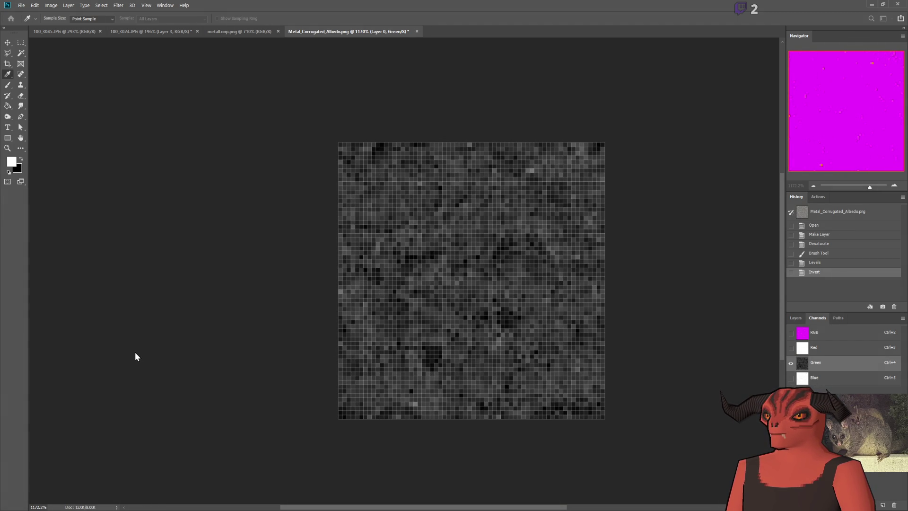
pyautogui.press('Return')
# Step: Make the combined RGB channel active and return to the Layers list
pyautogui.click(791, 332)
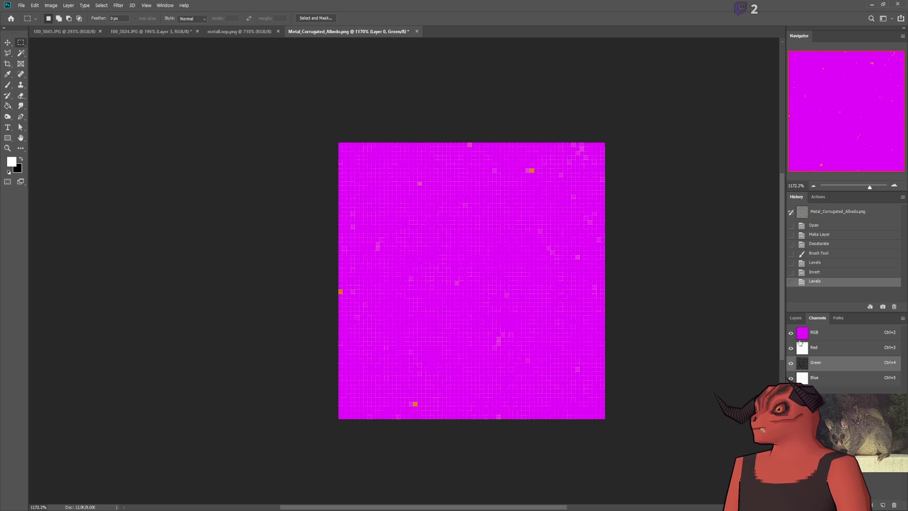
pyautogui.click(796, 318)
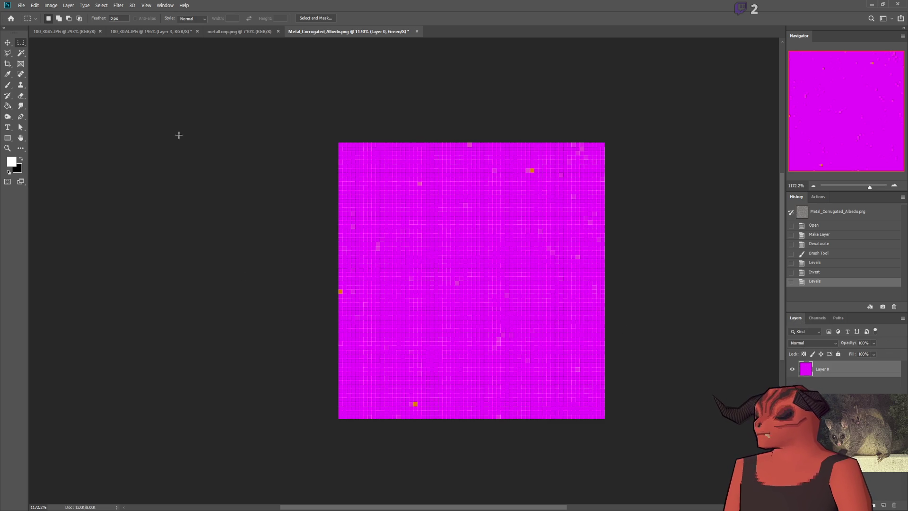
pyautogui.click(821, 318)
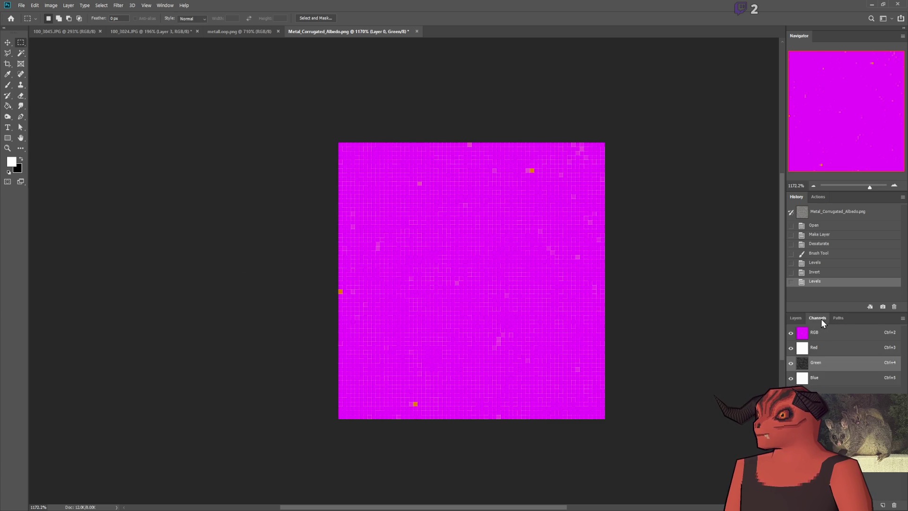
pyautogui.click(802, 332)
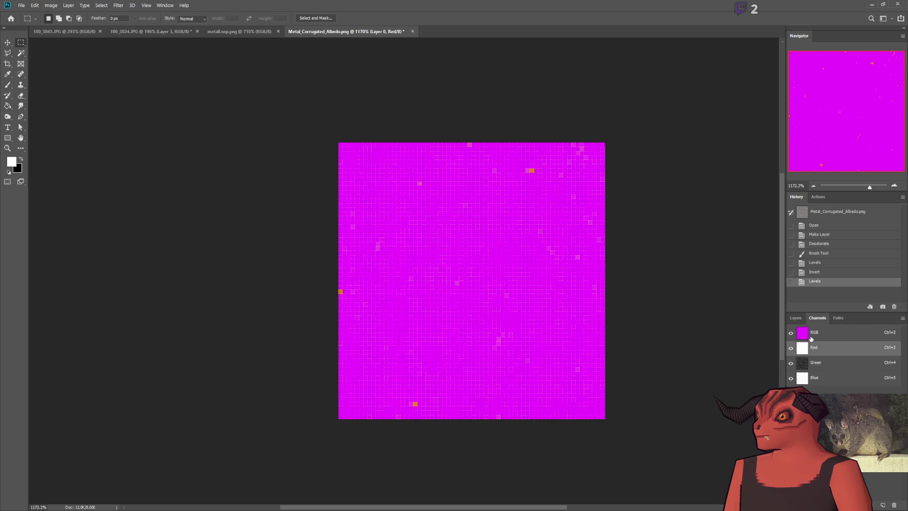
pyautogui.click(791, 319)
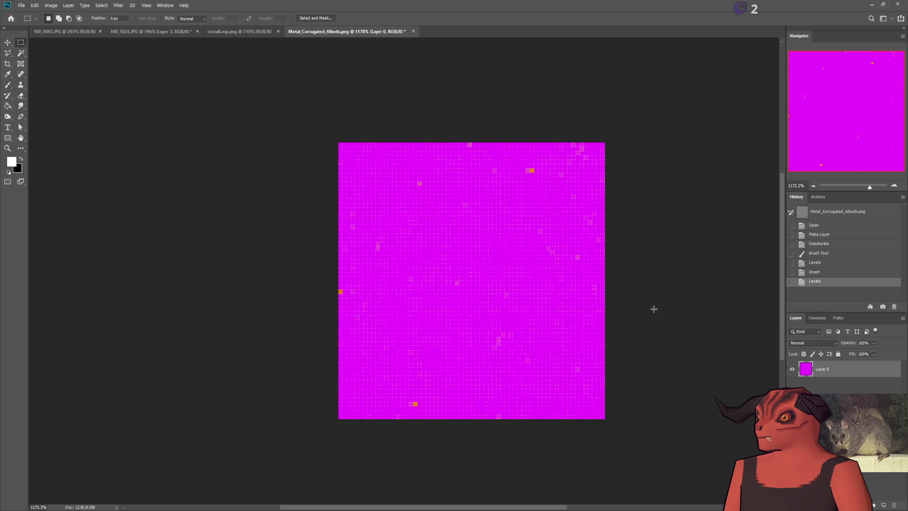
pyautogui.scroll(-5, 657, 303)
pyautogui.scroll(3, 582, 288)
pyautogui.scroll(-2, 466, 256)
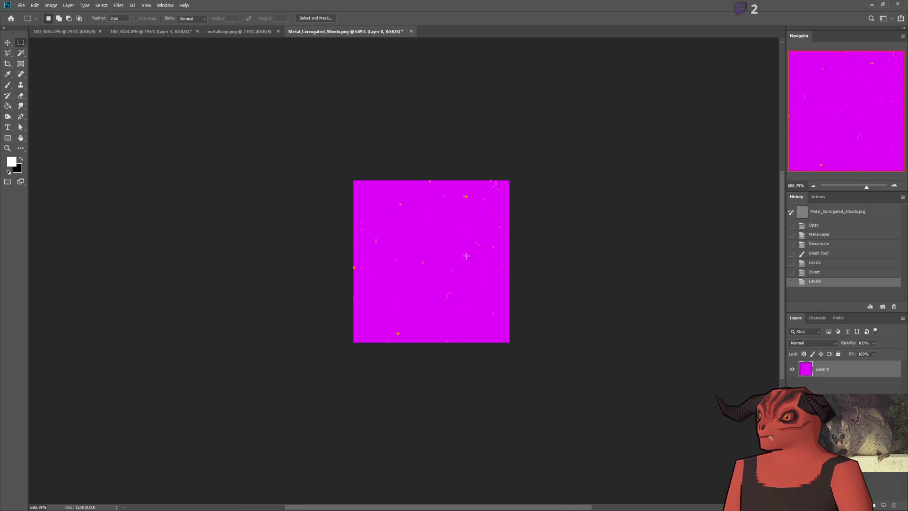
pyautogui.scroll(3, 458, 254)
pyautogui.click(817, 318)
pyautogui.click(796, 317)
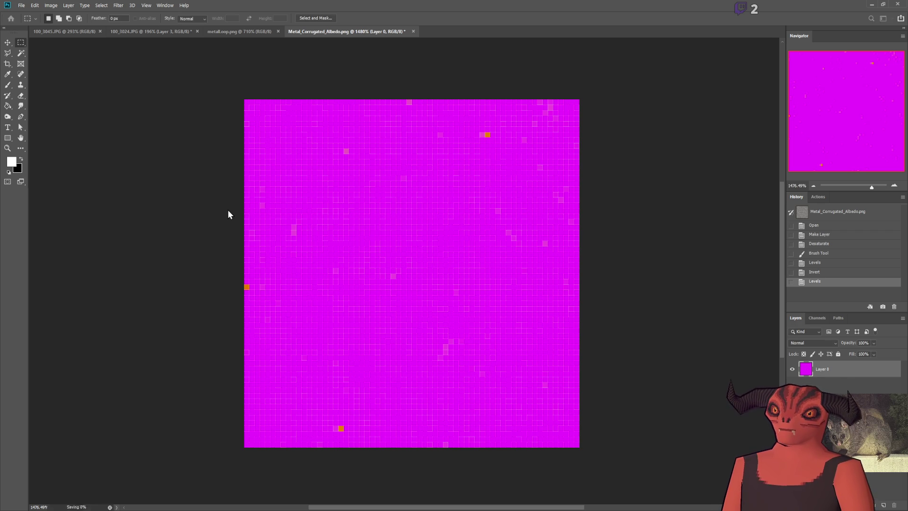
# Step: Switch to the Blender water-tower model and select the pallet's front board
pyautogui.hotkey('alt', 'Tab')
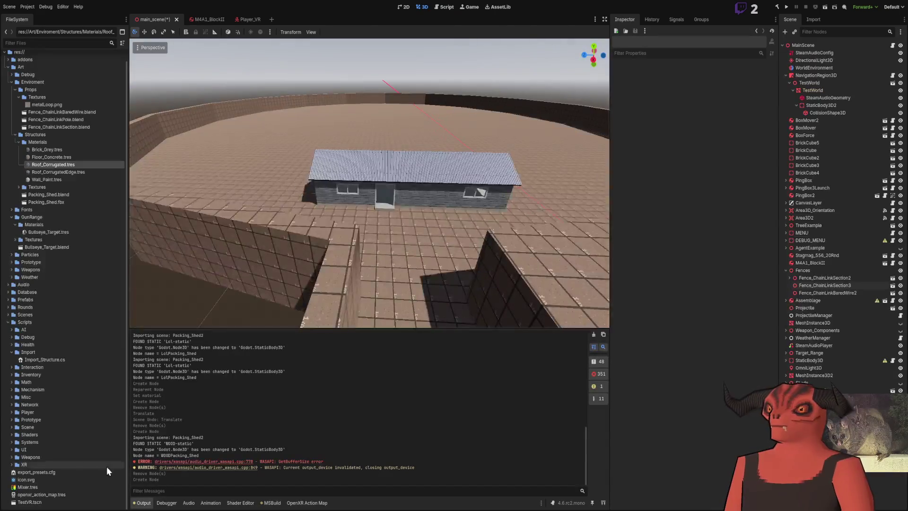
pyautogui.hotkey('alt', 'Tab')
pyautogui.scroll(5, 425, 267)
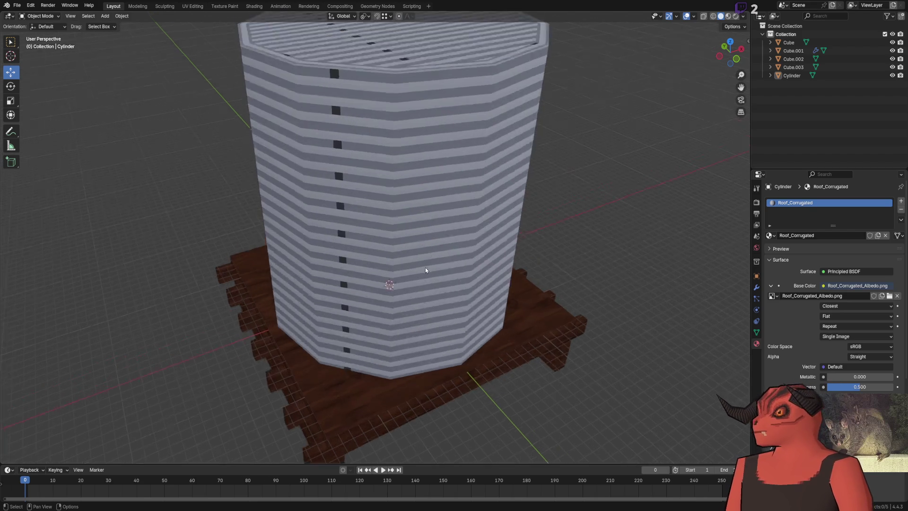
pyautogui.scroll(-6, 408, 156)
pyautogui.scroll(5, 389, 220)
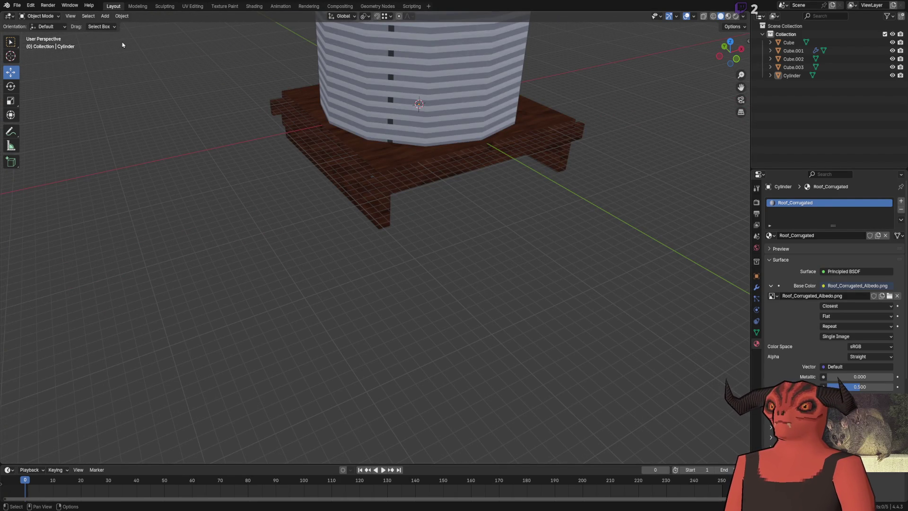
pyautogui.click(378, 211)
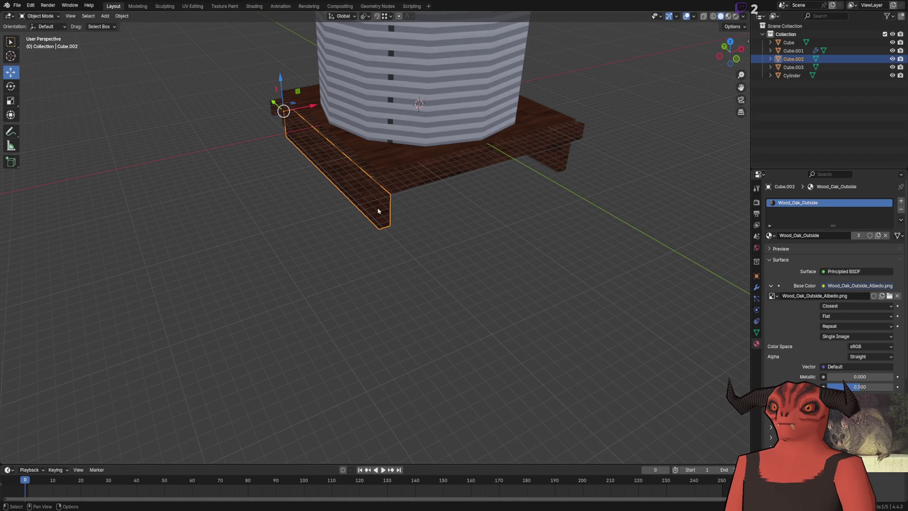
# Step: Duplicate the pallet board and move the copy vertically into place
pyautogui.hotkey('shift', 'd')
pyautogui.press('z')
pyautogui.click(378, 255)
pyautogui.press('Tab')
pyautogui.press('KP_Decimal')
pyautogui.press('Tab')
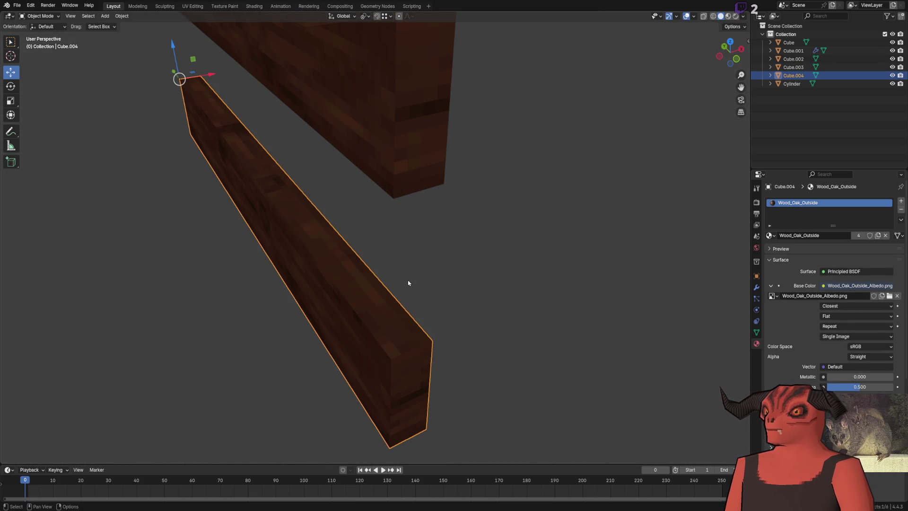
# Step: In Edit Mode, shorten the copied beam by pulling its end face inward
pyautogui.press('Tab')
pyautogui.click(11, 191)
pyautogui.moveTo(379, 190)
pyautogui.mouseDown()
pyautogui.moveTo(314, 199)
pyautogui.moveTo(455, 228)
pyautogui.mouseUp()
pyautogui.click(380, 292)
pyautogui.moveTo(232, 289); pyautogui.dragTo(92, 131)
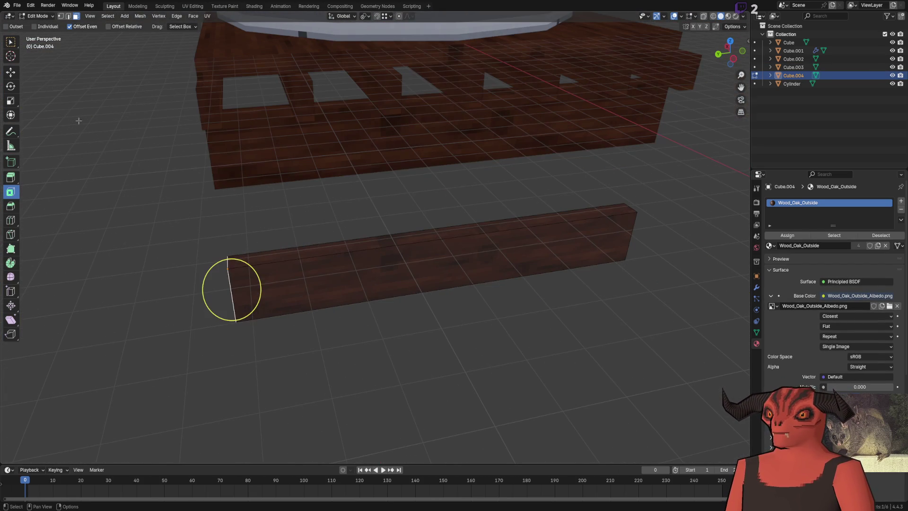
pyautogui.click(11, 72)
pyautogui.moveTo(213, 292)
pyautogui.mouseDown()
pyautogui.moveTo(631, 216)
pyautogui.moveTo(591, 246)
pyautogui.mouseUp()
pyautogui.press('KP_Decimal')
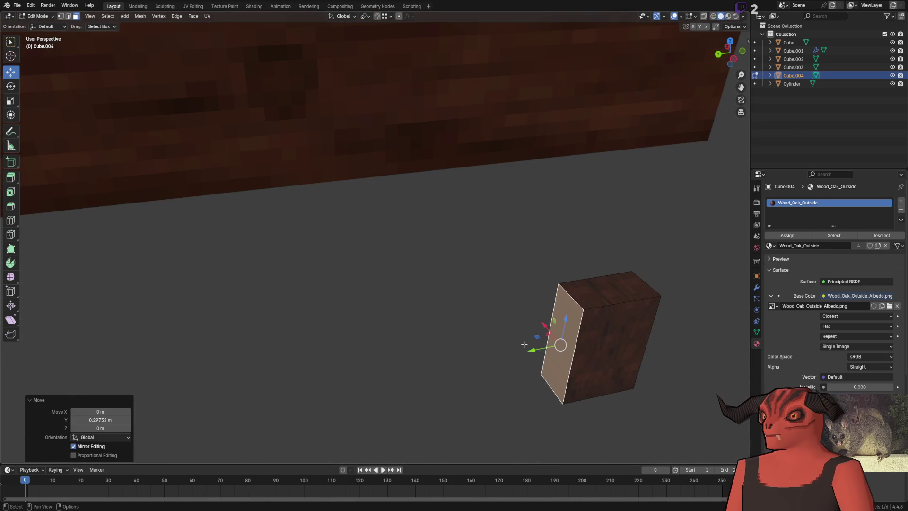
pyautogui.scroll(3, 524, 345)
pyautogui.moveTo(524, 344)
pyautogui.mouseDown()
pyautogui.moveTo(495, 308)
pyautogui.moveTo(300, 317)
pyautogui.moveTo(397, 284)
pyautogui.moveTo(351, 285)
pyautogui.moveTo(560, 247)
pyautogui.mouseUp()
pyautogui.click(574, 199)
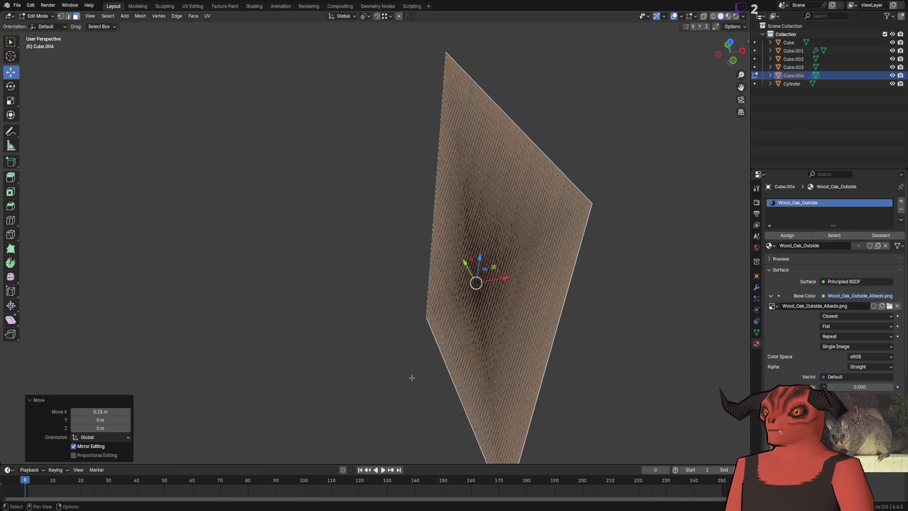
pyautogui.moveTo(243, 298)
pyautogui.mouseDown()
pyautogui.moveTo(233, 298)
pyautogui.moveTo(260, 293)
pyautogui.mouseUp()
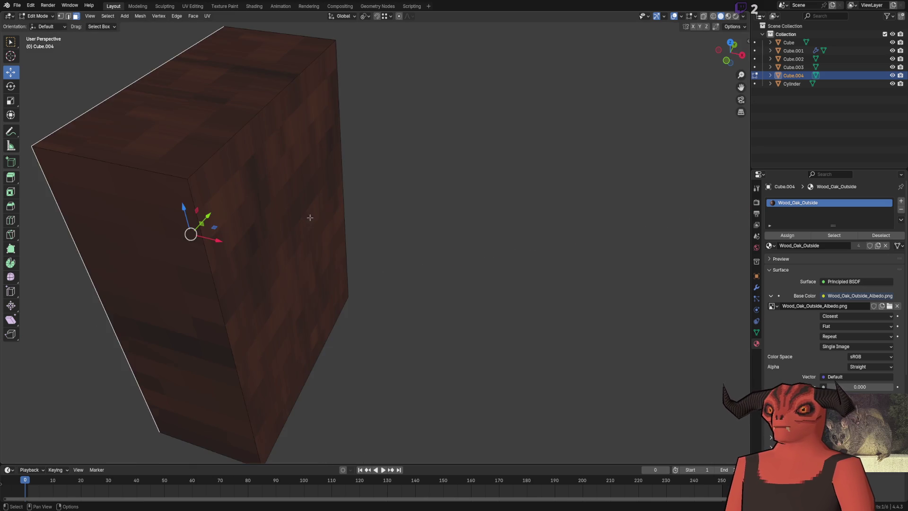
pyautogui.scroll(-3, 310, 218)
# Step: Move the selected end face along X by 0.1 m
pyautogui.press('g')
pyautogui.press('x')
pyautogui.click(330, 258)
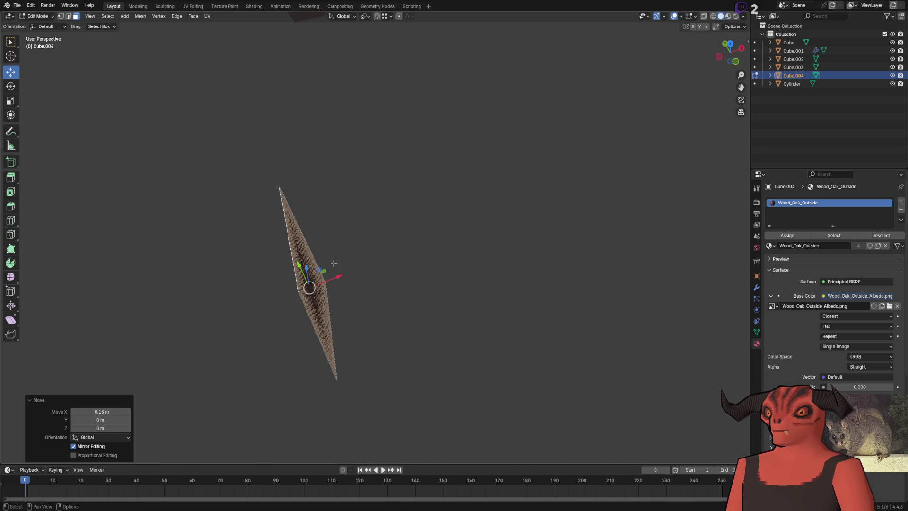
pyautogui.moveTo(101, 412); pyautogui.dragTo(113, 411)
pyautogui.click(113, 411)
pyautogui.write('0.1')
pyautogui.press('Return')
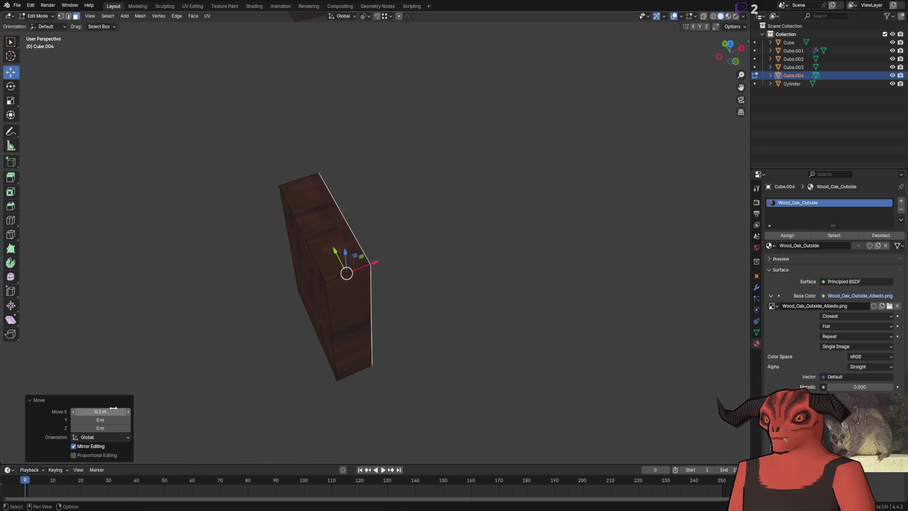
# Step: Move the left face along Y by 0.1 m, forming the thin post, and exit Edit Mode
pyautogui.click(379, 278)
pyautogui.press('g')
pyautogui.press('y')
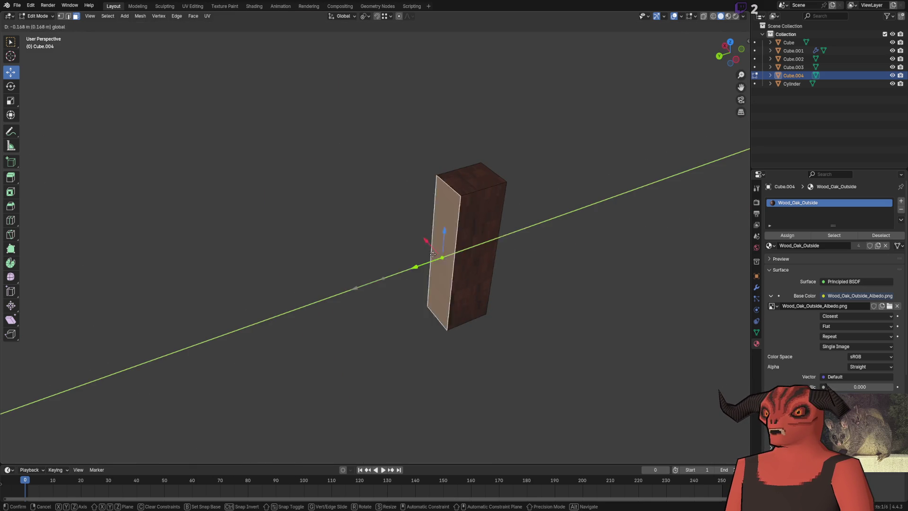
pyautogui.click(415, 260)
pyautogui.click(66, 421)
pyautogui.write('0.1')
pyautogui.press('Return')
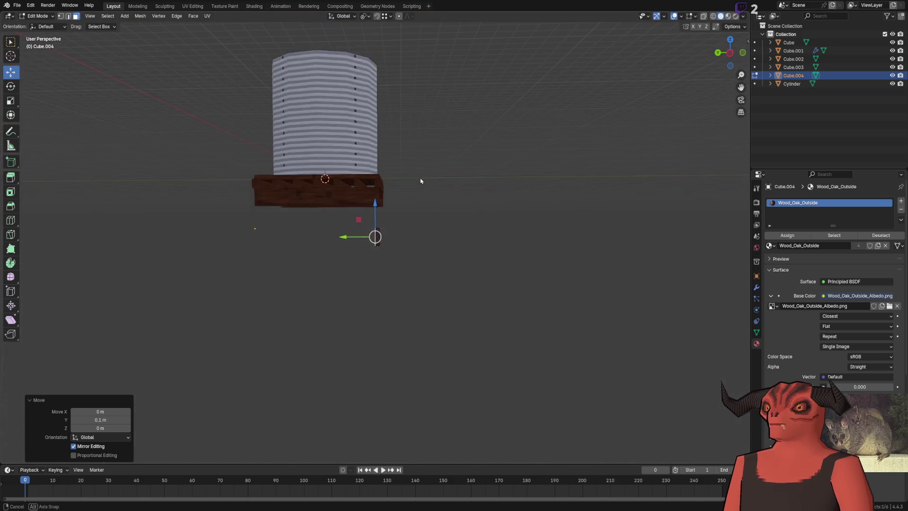
pyautogui.press('KP_Decimal')
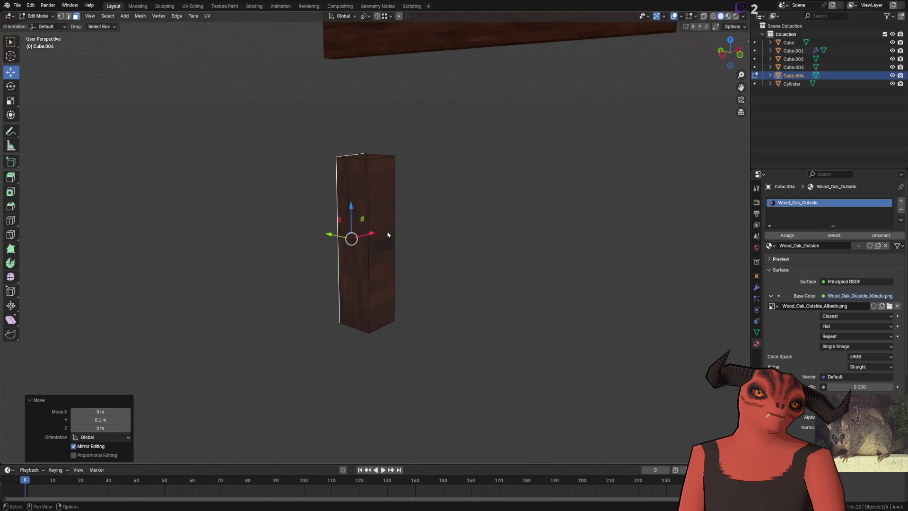
pyautogui.moveTo(429, 171)
pyautogui.mouseDown()
pyautogui.moveTo(458, 235)
pyautogui.moveTo(454, 251)
pyautogui.moveTo(388, 273)
pyautogui.mouseUp()
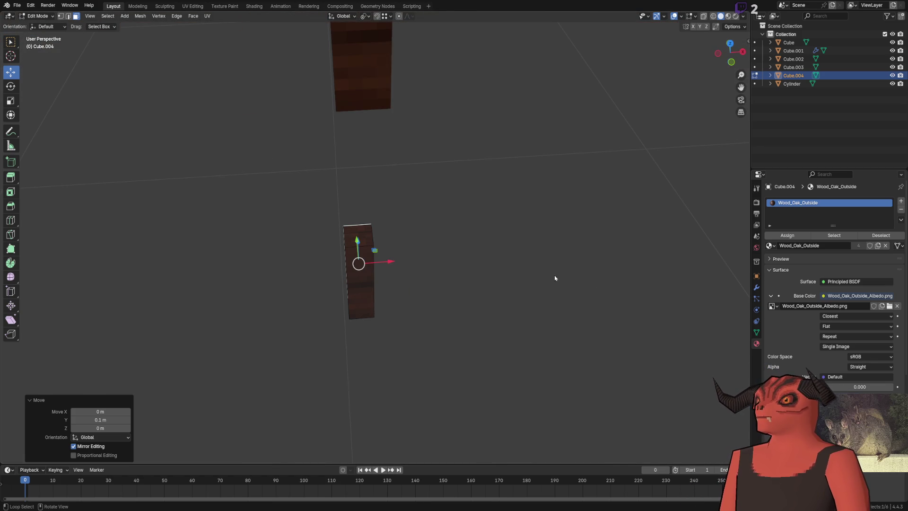
pyautogui.moveTo(587, 278); pyautogui.dragTo(513, 242)
pyautogui.press('Tab')
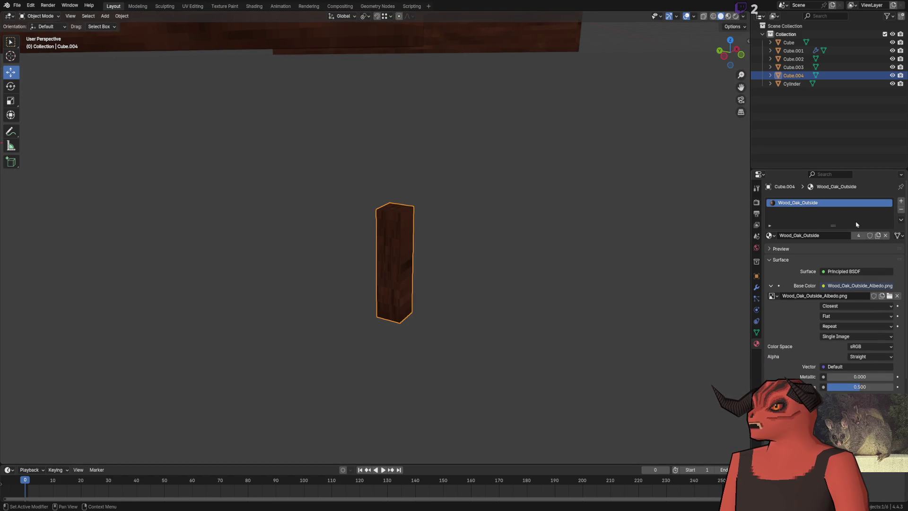
pyautogui.hotkey('alt', 'Tab')
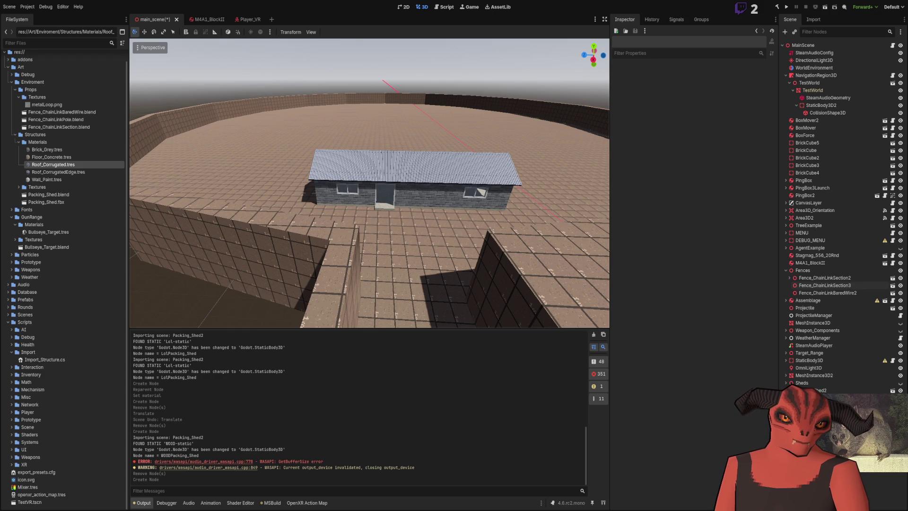
# Step: Set the post's Metal_Corrugated image texture interpolation to Closest
pyautogui.hotkey('alt', 'Tab')
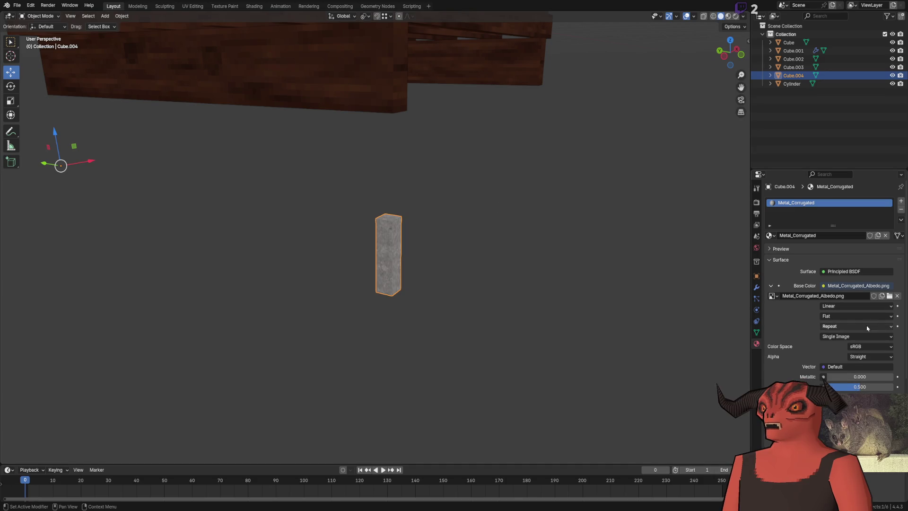
pyautogui.click(856, 306)
pyautogui.click(852, 334)
pyautogui.scroll(5, 452, 239)
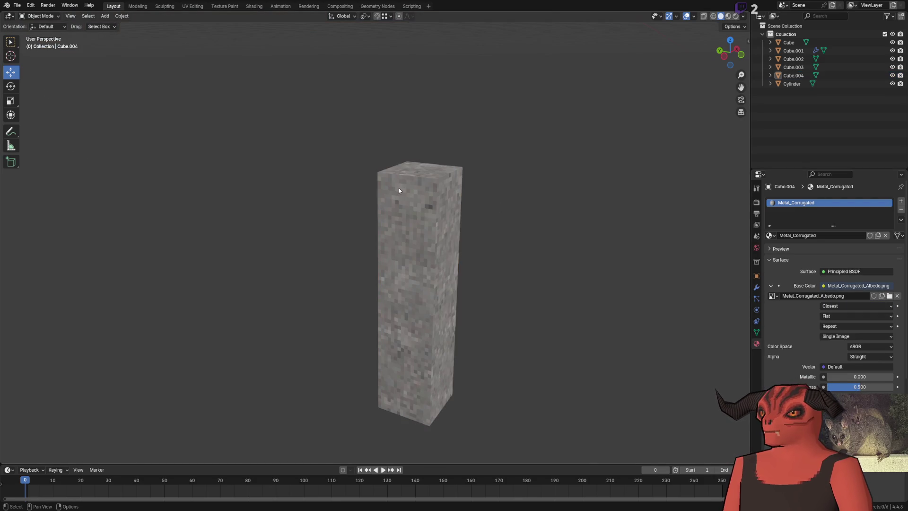
pyautogui.scroll(-6, 453, 239)
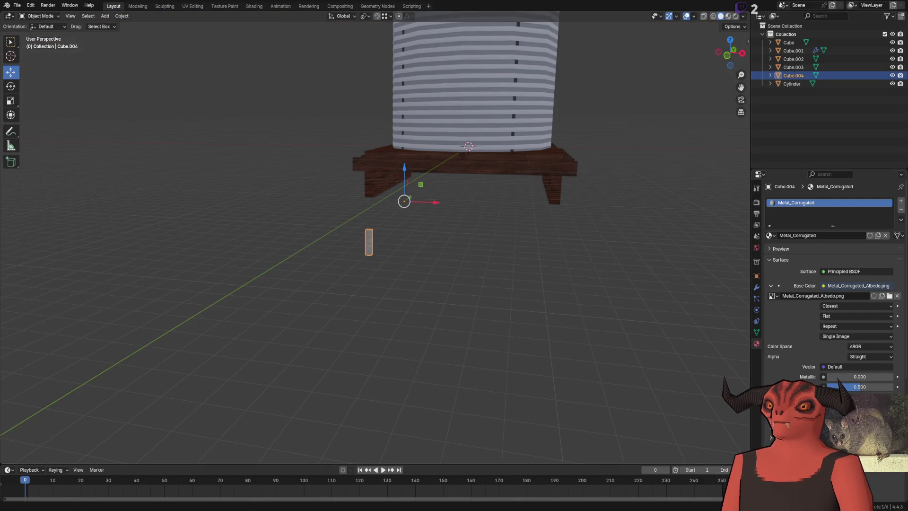
# Step: Bring up the 100_3024.JPG reference photo in Photoshop
pyautogui.hotkey('alt', 'Tab')
pyautogui.click(226, 36)
pyautogui.click(151, 32)
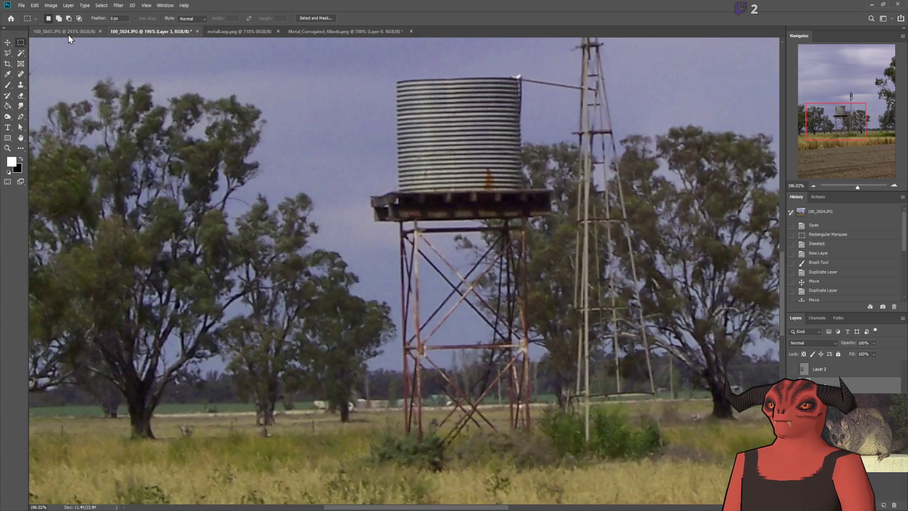
# Step: Draw a marquee around the windmill in the photo, then deselect it
pyautogui.scroll(-3, 713, 278)
pyautogui.scroll(2, 713, 278)
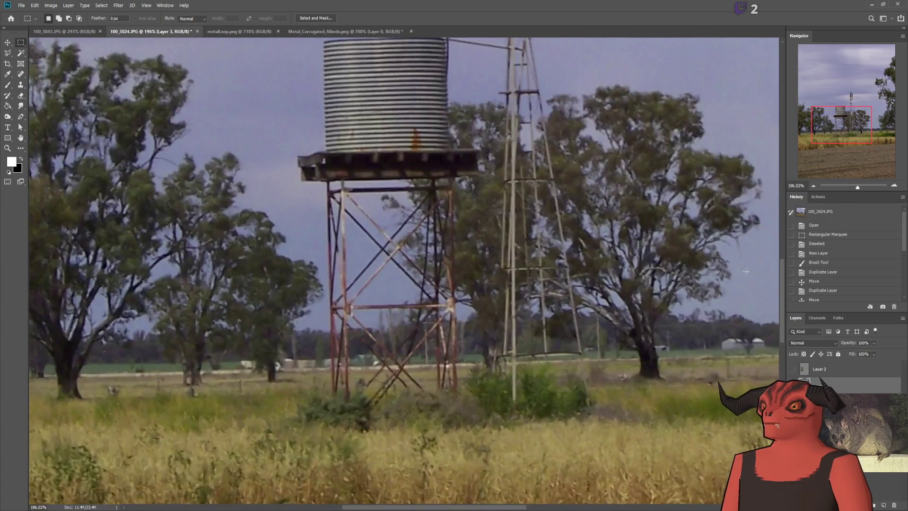
pyautogui.scroll(-1, 534, 242)
pyautogui.scroll(2, 526, 215)
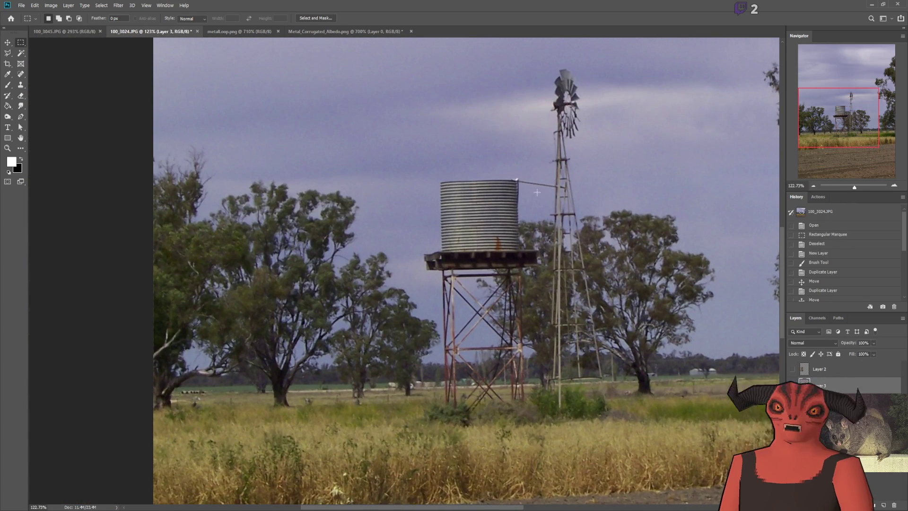
pyautogui.moveTo(546, 69); pyautogui.dragTo(596, 379)
pyautogui.click(336, 208)
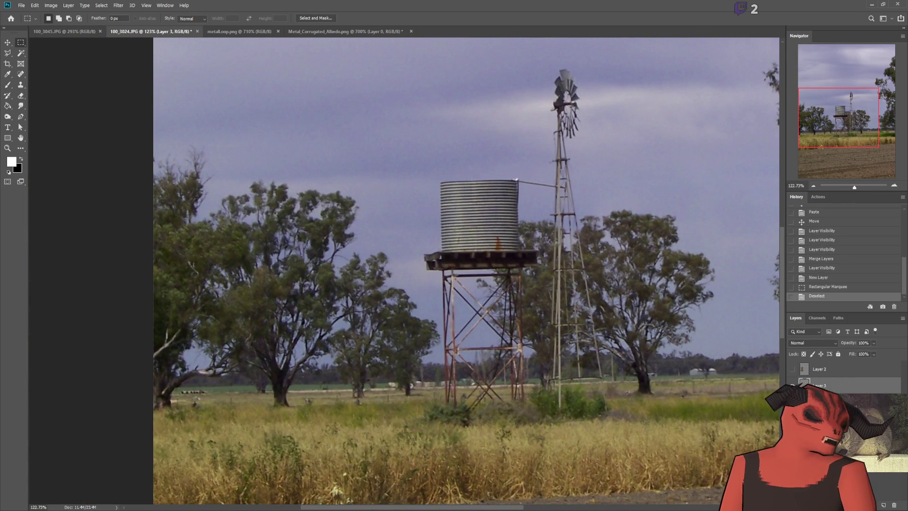
# Step: Create Layer 4 above the 100_3024.JPG photo and sample the paint colour from the sky
pyautogui.hotkey('alt', 'Tab')
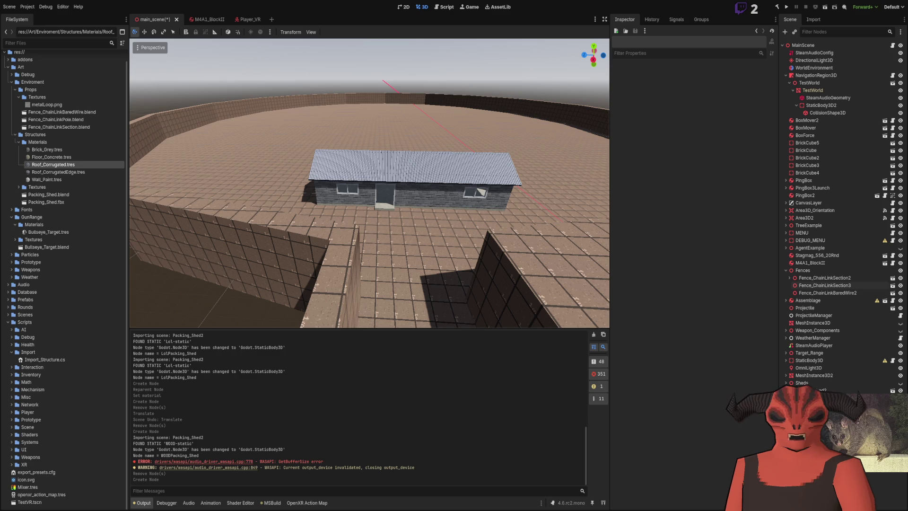
pyautogui.hotkey('alt', 'Tab')
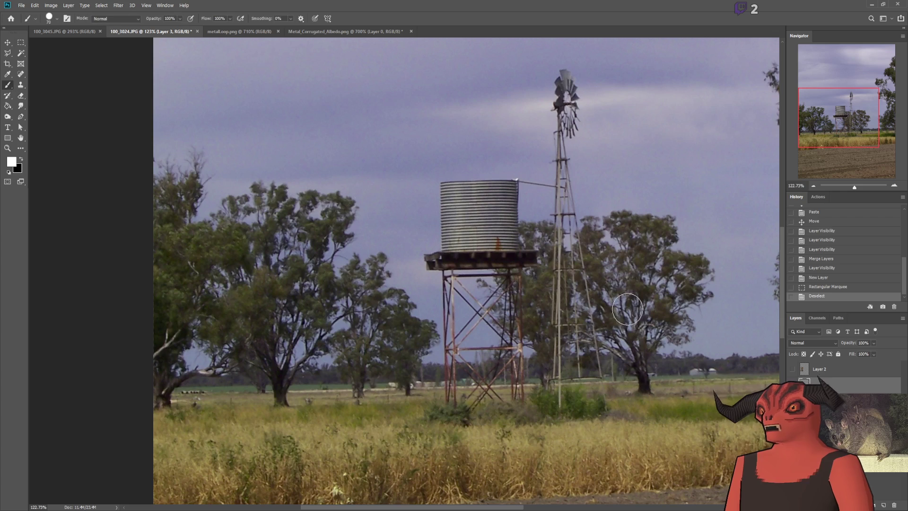
pyautogui.click(883, 505)
pyautogui.press('i')
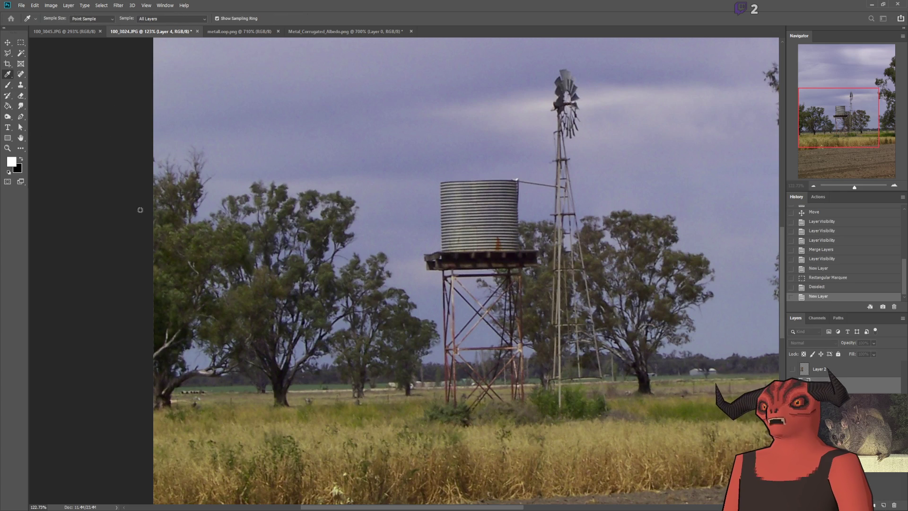
pyautogui.click(138, 260)
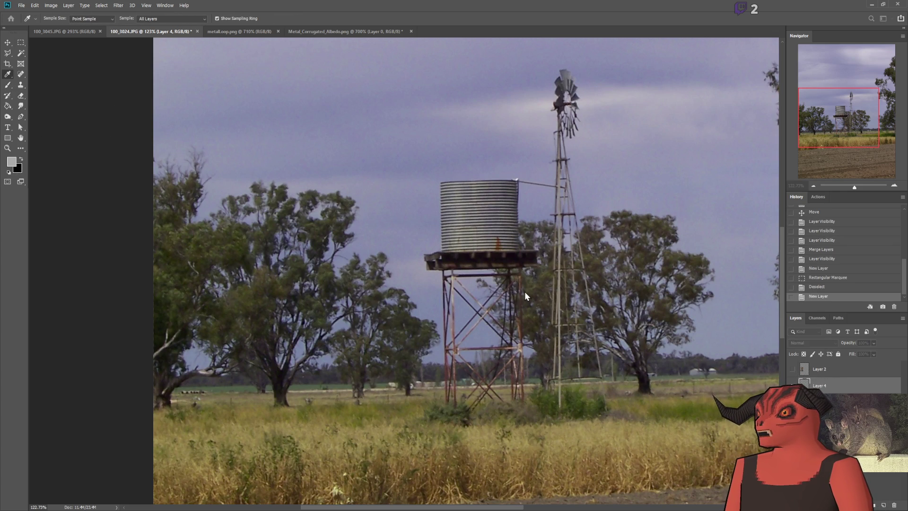
pyautogui.scroll(5, 462, 256)
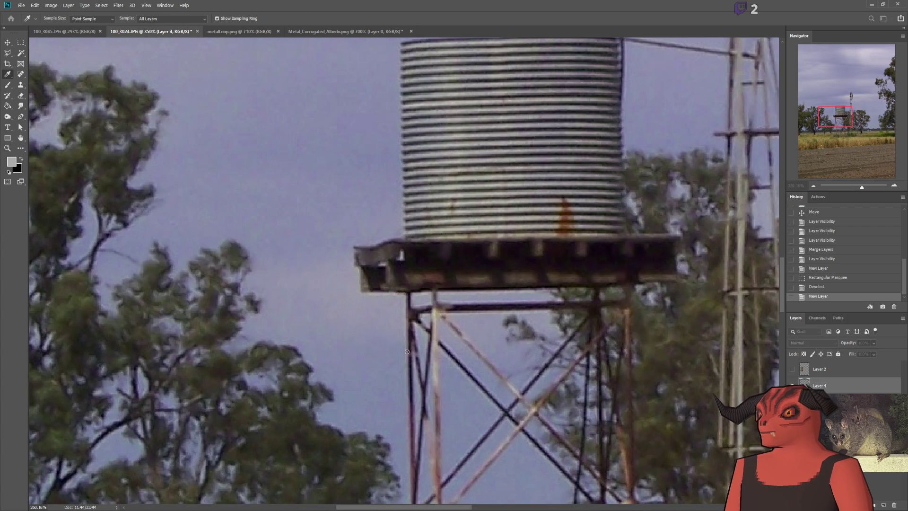
# Step: Paint a straight green line and rotate it upright beside the windmill tower
pyautogui.press('b')
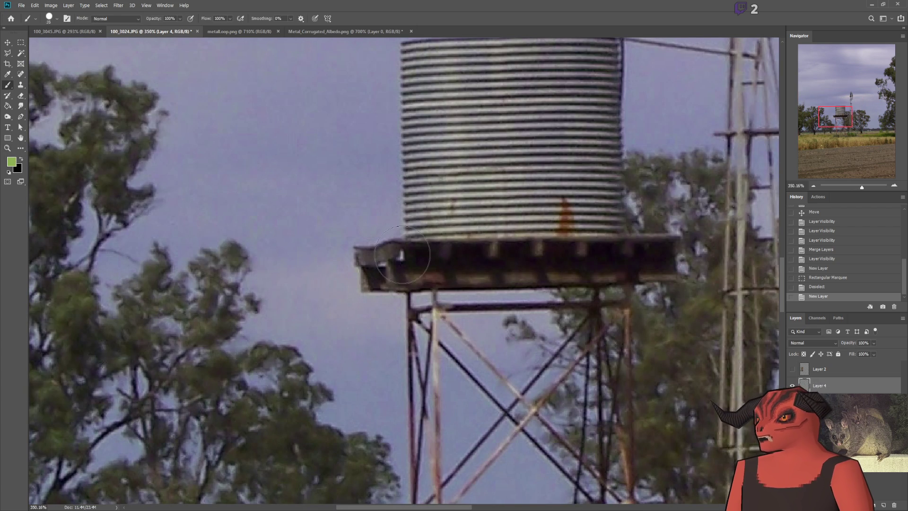
pyautogui.click(397, 248)
pyautogui.keyDown('shift'); pyautogui.click(669, 243); pyautogui.keyUp('shift')
pyautogui.scroll(-4, 560, 272)
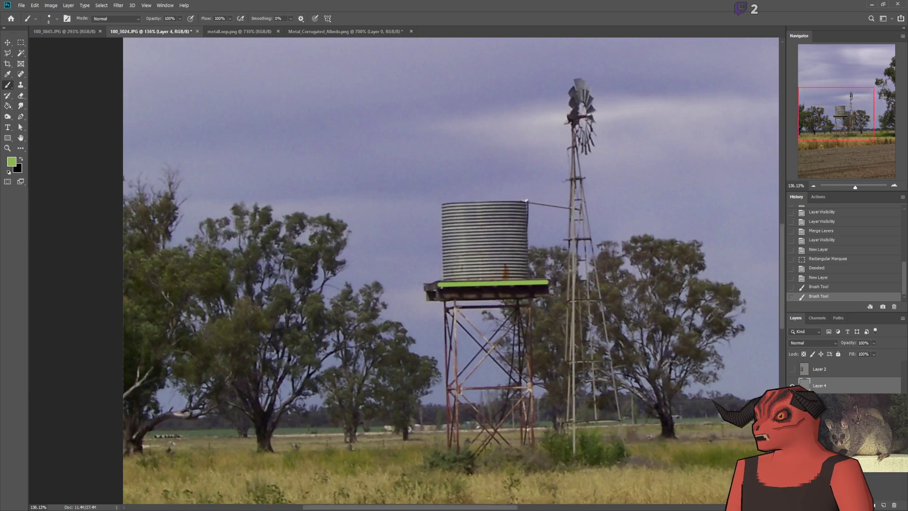
pyautogui.scroll(3, 560, 272)
pyautogui.click(7, 42)
pyautogui.scroll(-3, 360, 265)
pyautogui.moveTo(393, 239)
pyautogui.mouseDown()
pyautogui.moveTo(450, 420)
pyautogui.moveTo(430, 455)
pyautogui.moveTo(382, 495)
pyautogui.moveTo(396, 495)
pyautogui.mouseUp()
pyautogui.hotkey('ctrl', 't')
pyautogui.moveTo(387, 451)
pyautogui.mouseDown()
pyautogui.moveTo(428, 408)
pyautogui.moveTo(420, 403)
pyautogui.mouseUp()
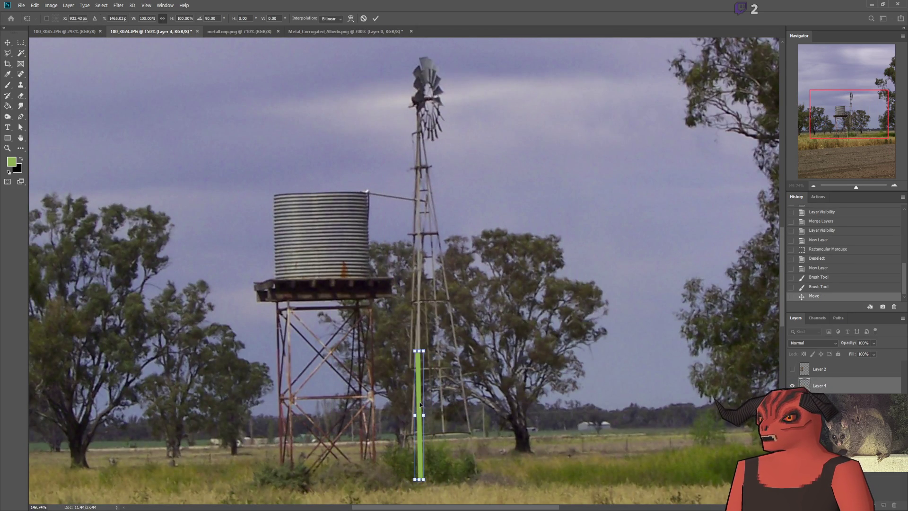
pyautogui.press('Return')
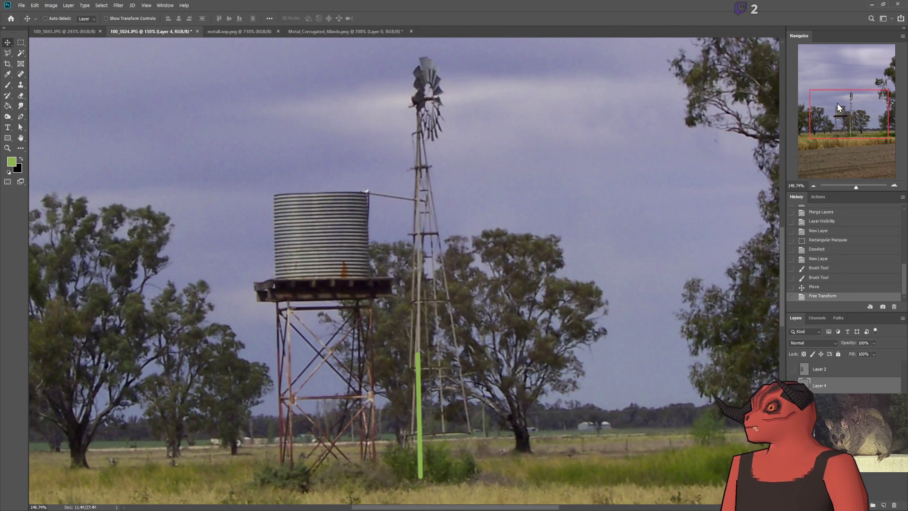
# Step: Duplicate the green bar twice and move the copies up the windmill tower
pyautogui.hotkey('ctrl', 'j')
pyautogui.moveTo(478, 324)
pyautogui.mouseDown()
pyautogui.moveTo(506, 216)
pyautogui.moveTo(474, 201)
pyautogui.moveTo(483, 200)
pyautogui.mouseUp()
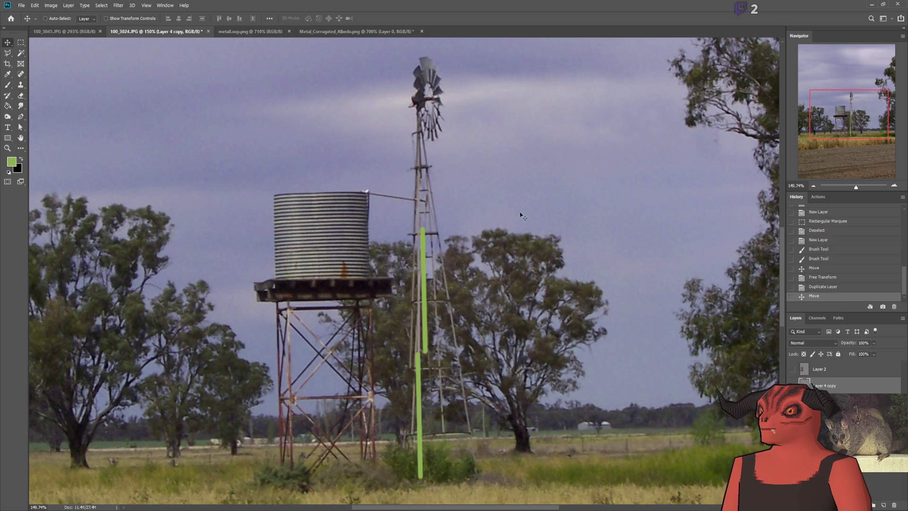
pyautogui.hotkey('ctrl', 'j')
pyautogui.moveTo(601, 261)
pyautogui.mouseDown()
pyautogui.moveTo(552, 108)
pyautogui.moveTo(593, 131)
pyautogui.mouseUp()
pyautogui.scroll(5, 412, 109)
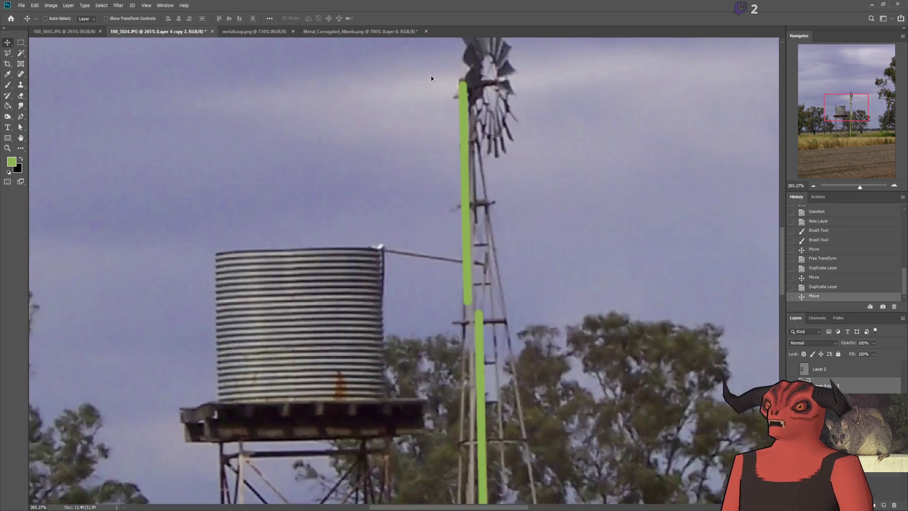
pyautogui.scroll(-3, 459, 300)
pyautogui.scroll(-4, 459, 300)
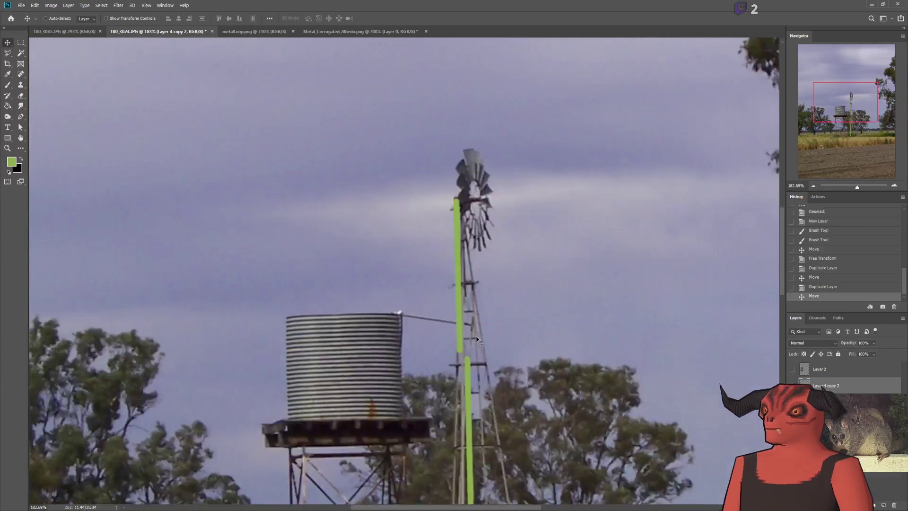
pyautogui.scroll(2, 488, 368)
pyautogui.scroll(-4, 487, 367)
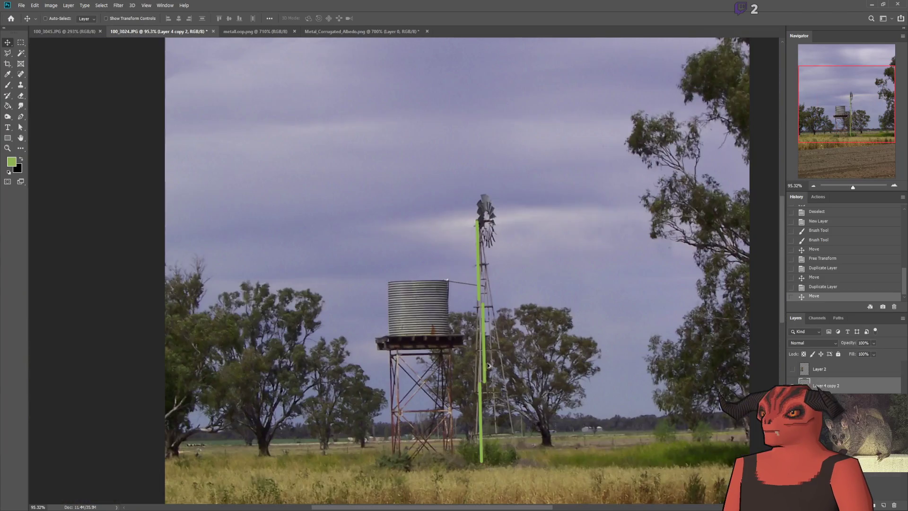
pyautogui.scroll(3, 474, 358)
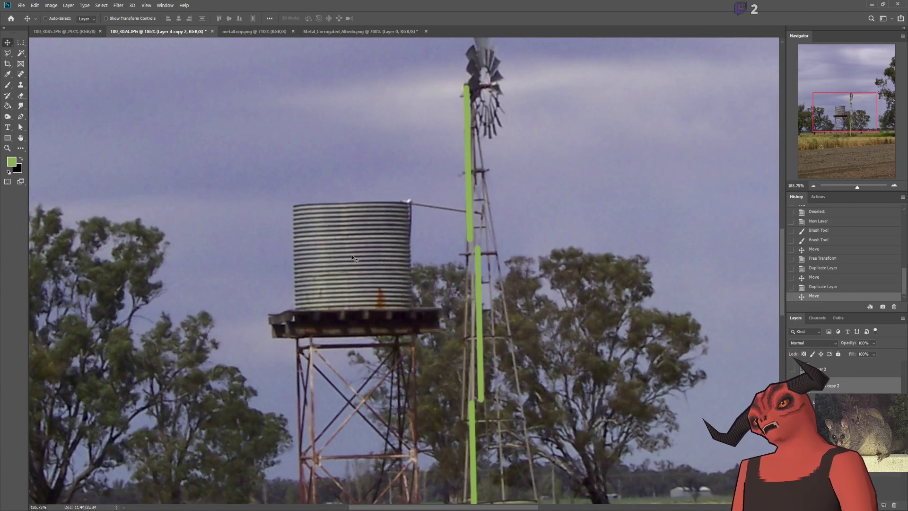
pyautogui.scroll(-3, 358, 265)
pyautogui.scroll(1, 506, 256)
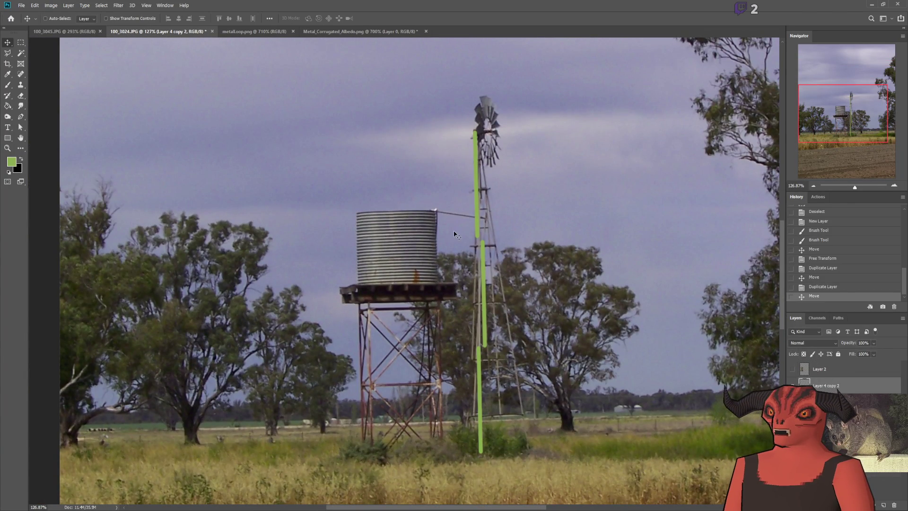
pyautogui.scroll(2, 464, 265)
pyautogui.scroll(-1, 519, 247)
pyautogui.scroll(1, 519, 248)
# Step: Move the top green bar under the tank and stack a copy along the tank-stand leg
pyautogui.moveTo(519, 248)
pyautogui.mouseDown()
pyautogui.moveTo(438, 467)
pyautogui.moveTo(469, 488)
pyautogui.mouseUp()
pyautogui.moveTo(472, 341); pyautogui.dragTo(470, 402)
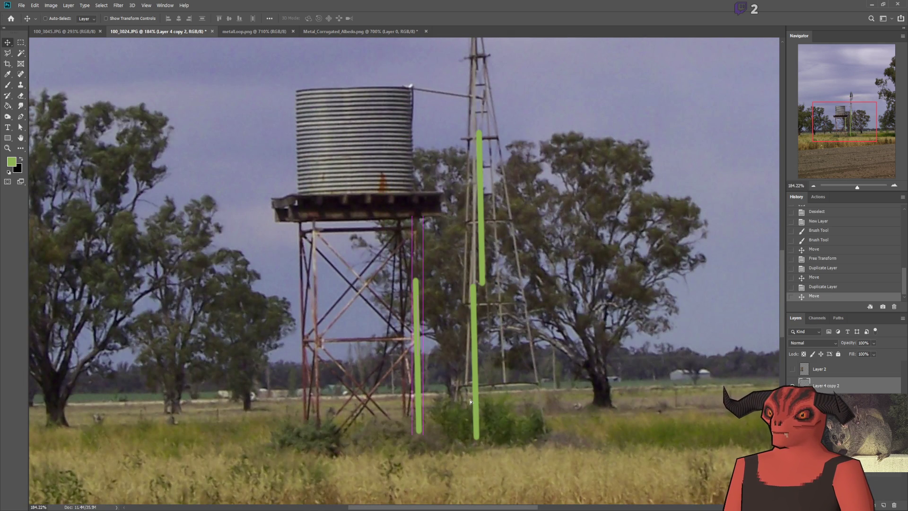
pyautogui.moveTo(442, 354); pyautogui.dragTo(444, 293)
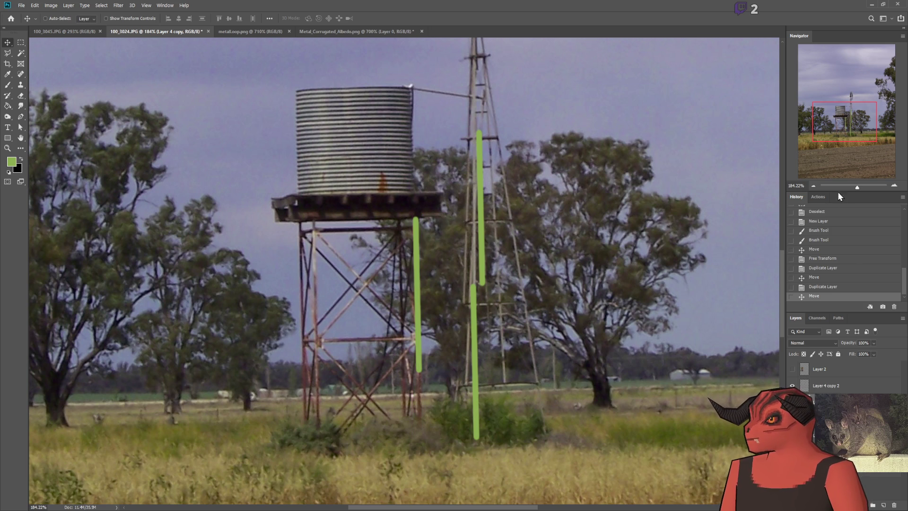
pyautogui.moveTo(397, 267)
pyautogui.mouseDown()
pyautogui.moveTo(447, 274)
pyautogui.moveTo(388, 315)
pyautogui.moveTo(388, 348)
pyautogui.mouseUp()
pyautogui.scroll(3, 411, 336)
pyautogui.scroll(5, 434, 324)
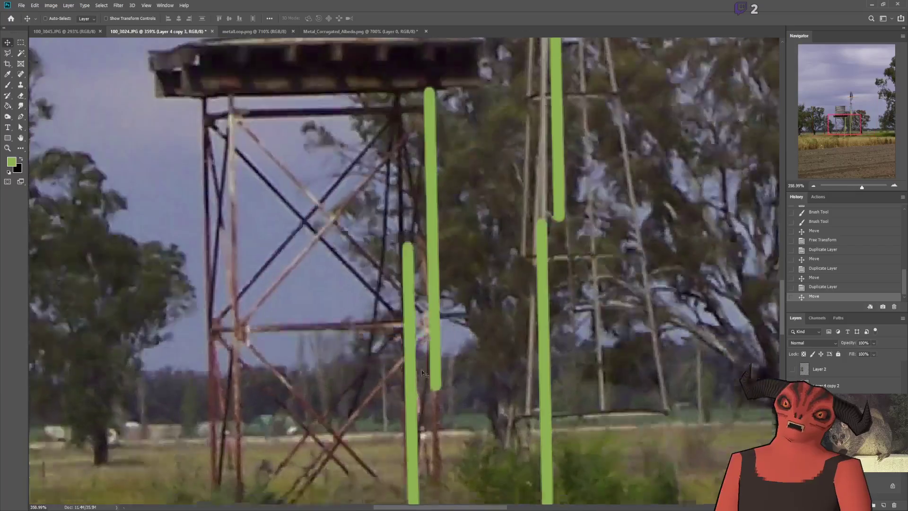
pyautogui.scroll(-3, 434, 324)
pyautogui.scroll(1, 434, 143)
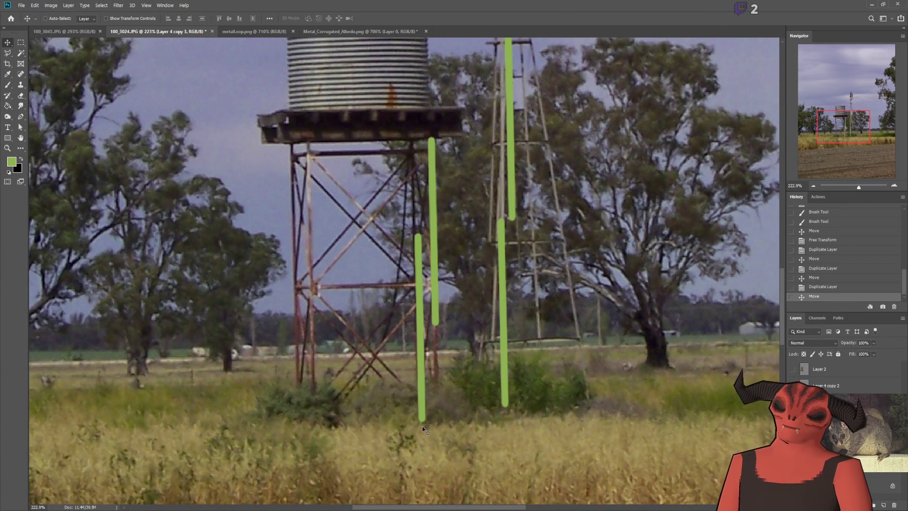
pyautogui.scroll(1, 423, 428)
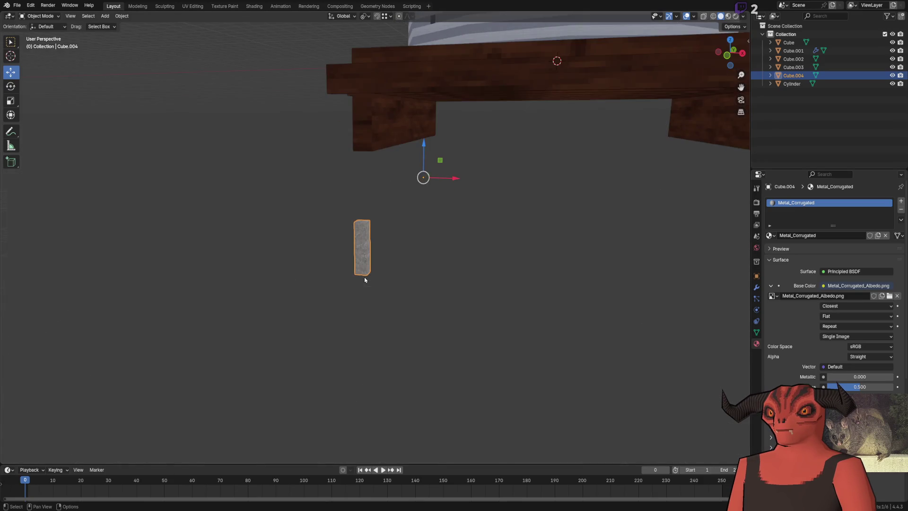
# Step: Measure the pallet width (2.85 m) from the wooden post, then remove the measurement
pyautogui.click(381, 270)
pyautogui.click(371, 259)
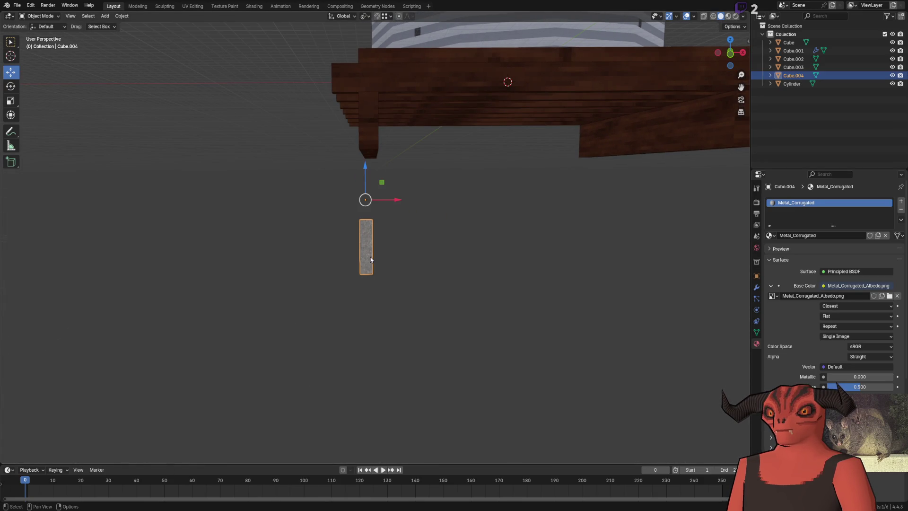
pyautogui.click(372, 153)
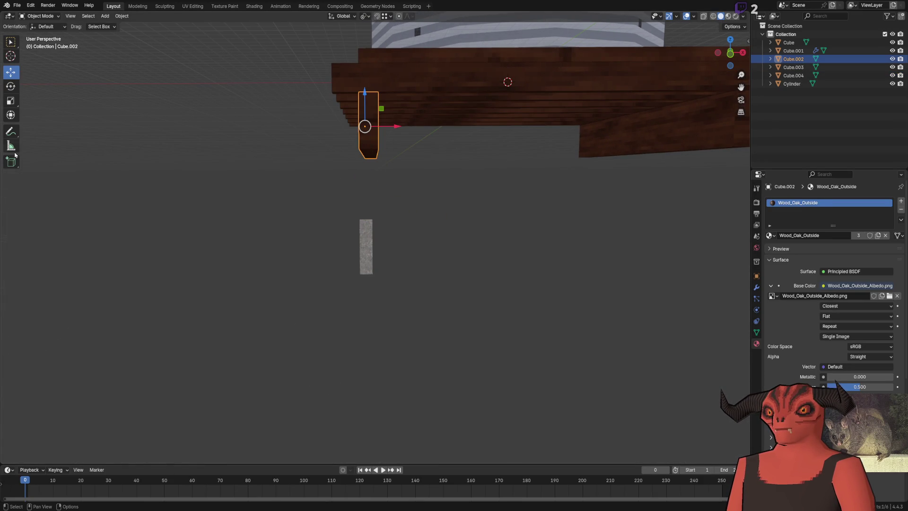
pyautogui.click(11, 145)
pyautogui.scroll(-4, 501, 183)
pyautogui.moveTo(289, 207); pyautogui.dragTo(500, 206)
pyautogui.scroll(2, 416, 263)
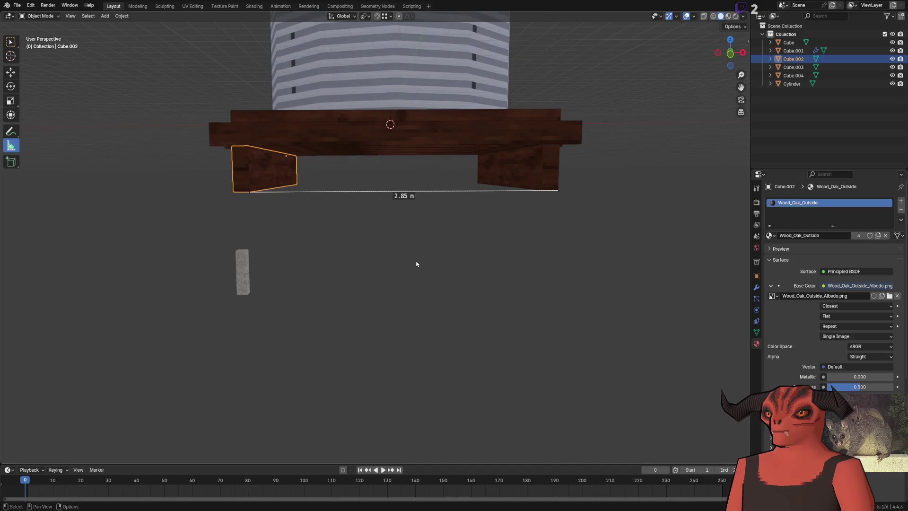
pyautogui.hotkey('ctrl', 'z')
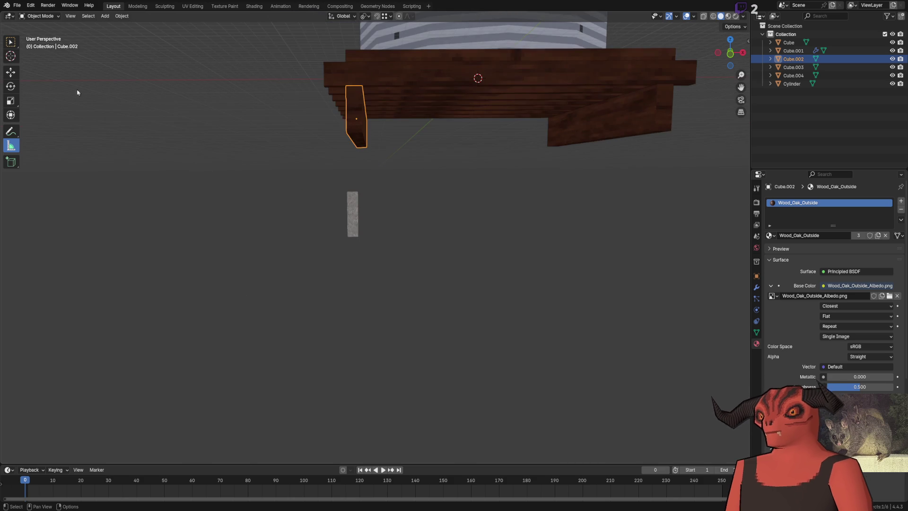
# Step: Select and frame the metal post, then reposition its origin using the transform Affect options
pyautogui.click(11, 74)
pyautogui.click(349, 227)
pyautogui.press('KP_Decimal')
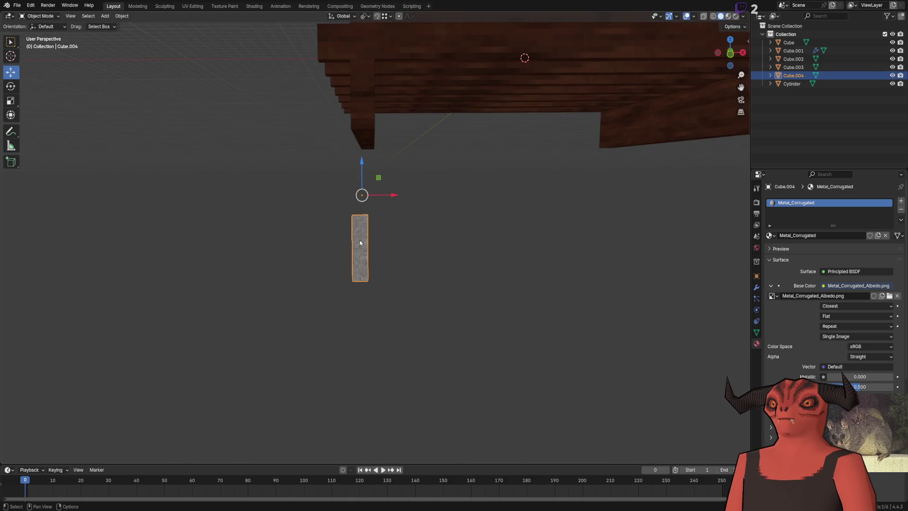
pyautogui.click(733, 27)
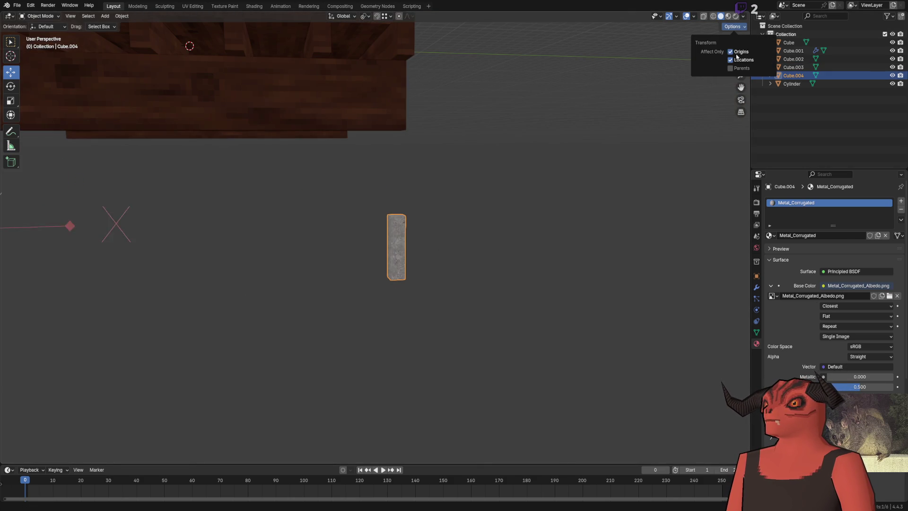
pyautogui.scroll(-5, 278, 210)
pyautogui.moveTo(208, 197); pyautogui.dragTo(379, 230)
pyautogui.click(743, 28)
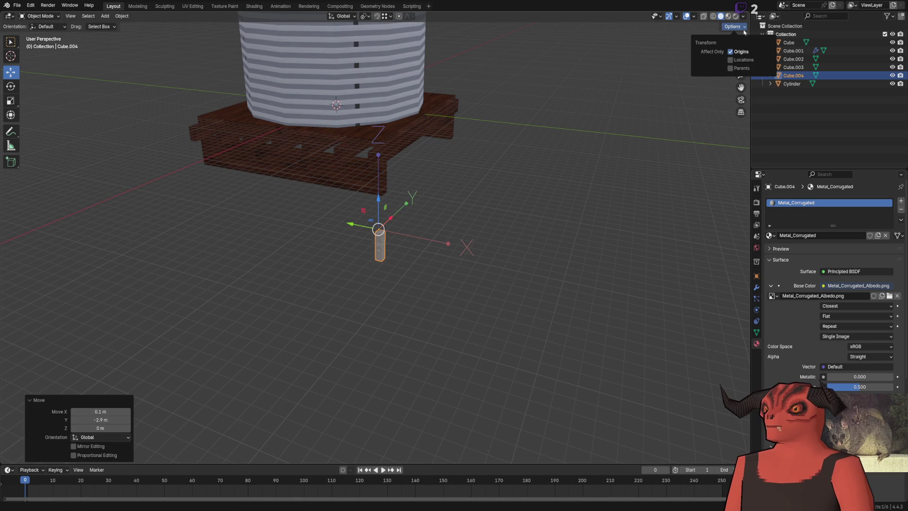
pyautogui.click(730, 52)
# Step: Raise Cube.004 against the pallet and slide it along X to the platform corner
pyautogui.hotkey('alt', 'Tab')
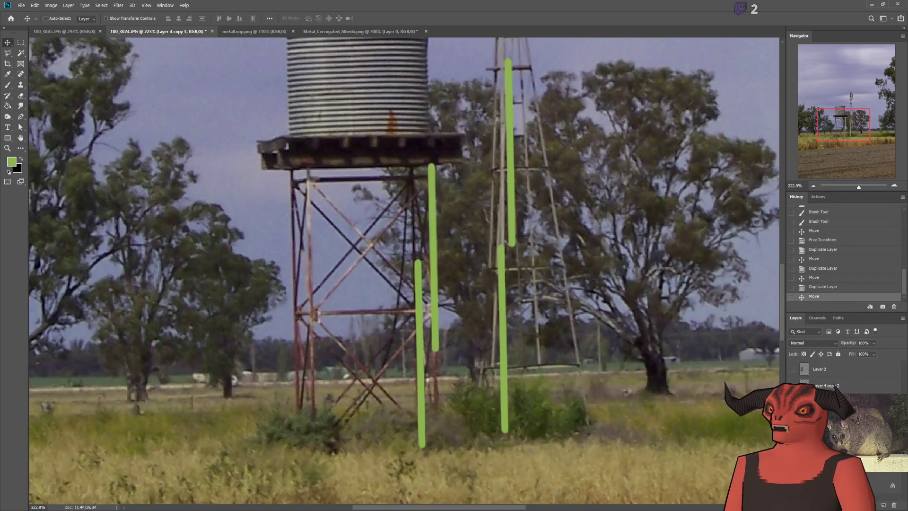
pyautogui.hotkey('alt', 'Tab')
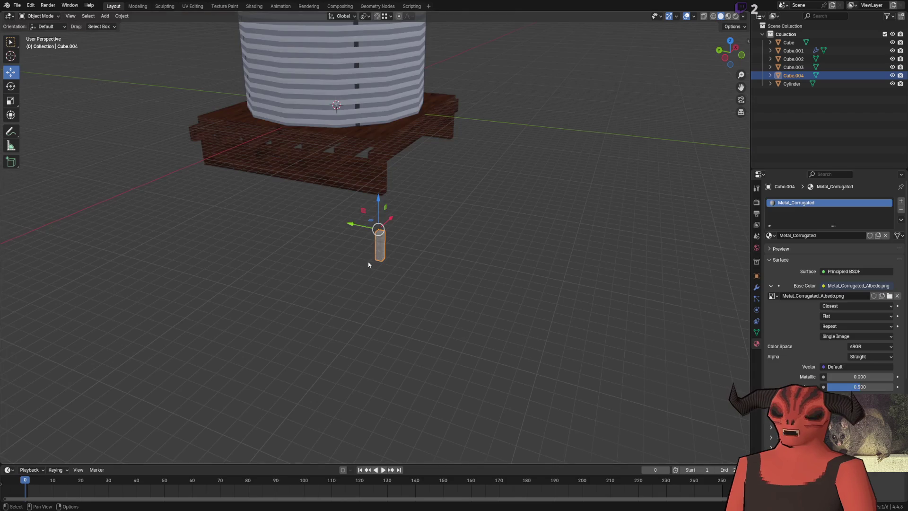
pyautogui.scroll(3, 390, 236)
pyautogui.moveTo(379, 245)
pyautogui.mouseDown()
pyautogui.moveTo(378, 161)
pyautogui.moveTo(416, 264)
pyautogui.moveTo(398, 202)
pyautogui.moveTo(374, 213)
pyautogui.moveTo(284, 156)
pyautogui.mouseUp()
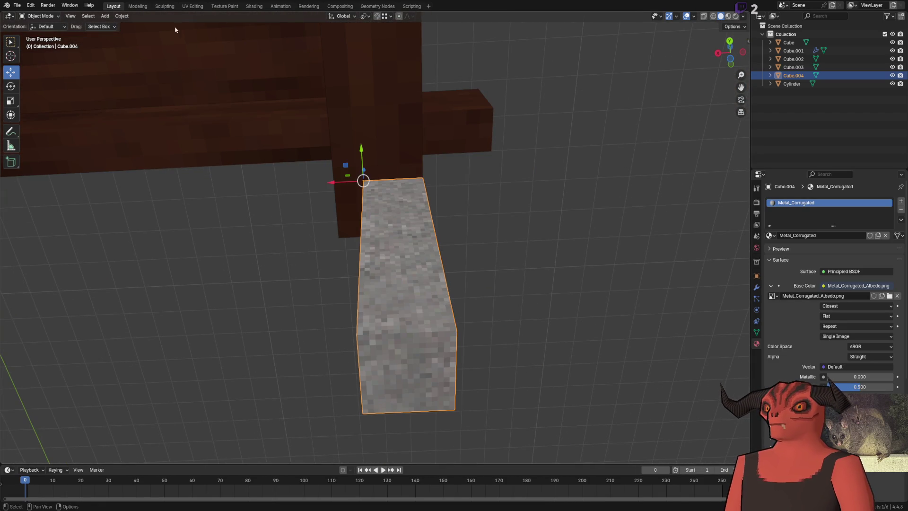
pyautogui.click(364, 16)
pyautogui.click(388, 15)
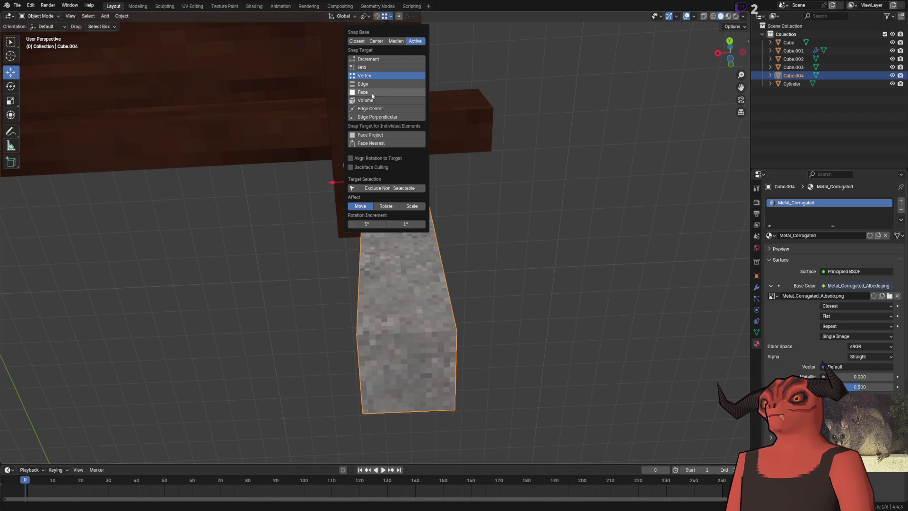
pyautogui.moveTo(361, 182)
pyautogui.mouseDown()
pyautogui.moveTo(407, 179)
pyautogui.moveTo(321, 185)
pyautogui.mouseUp()
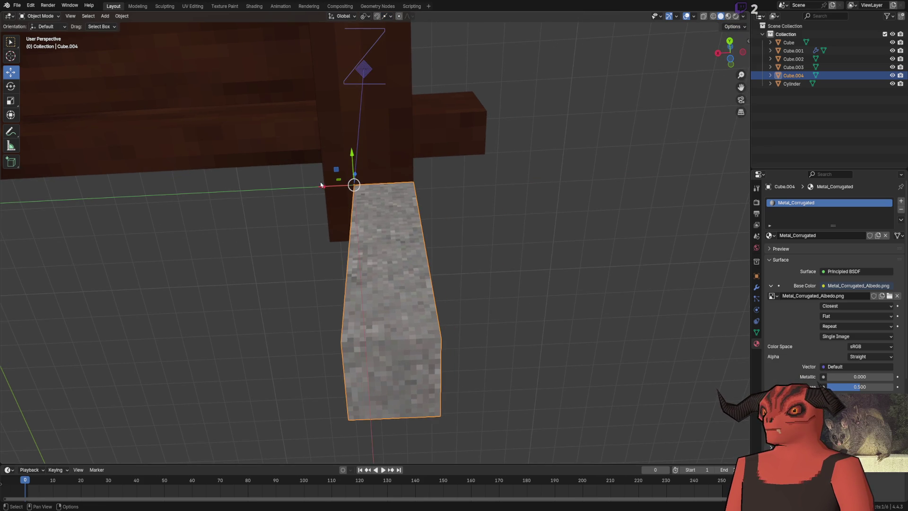
pyautogui.moveTo(382, 191); pyautogui.dragTo(386, 194)
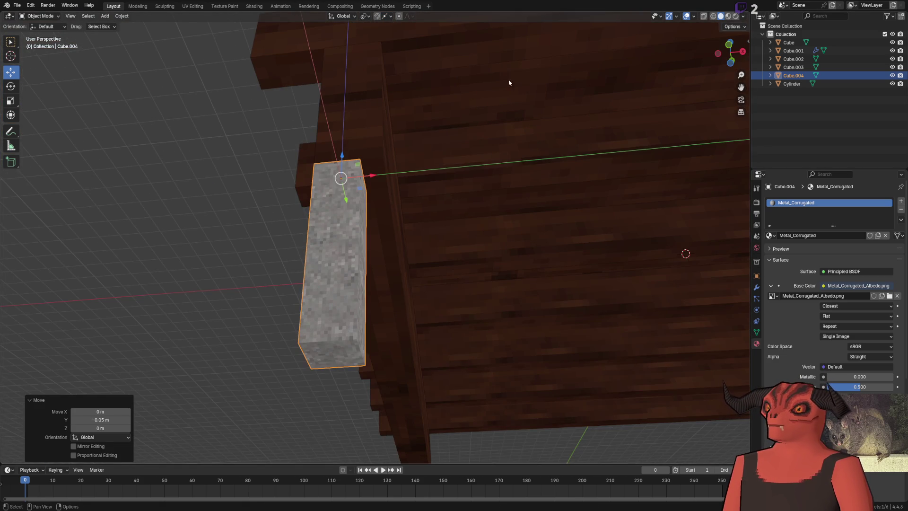
pyautogui.moveTo(646, 51); pyautogui.dragTo(728, 52)
pyautogui.moveTo(509, 115)
pyautogui.mouseDown()
pyautogui.moveTo(378, 183)
pyautogui.moveTo(399, 211)
pyautogui.moveTo(343, 211)
pyautogui.moveTo(350, 212)
pyautogui.mouseUp()
pyautogui.scroll(-5, 271, 323)
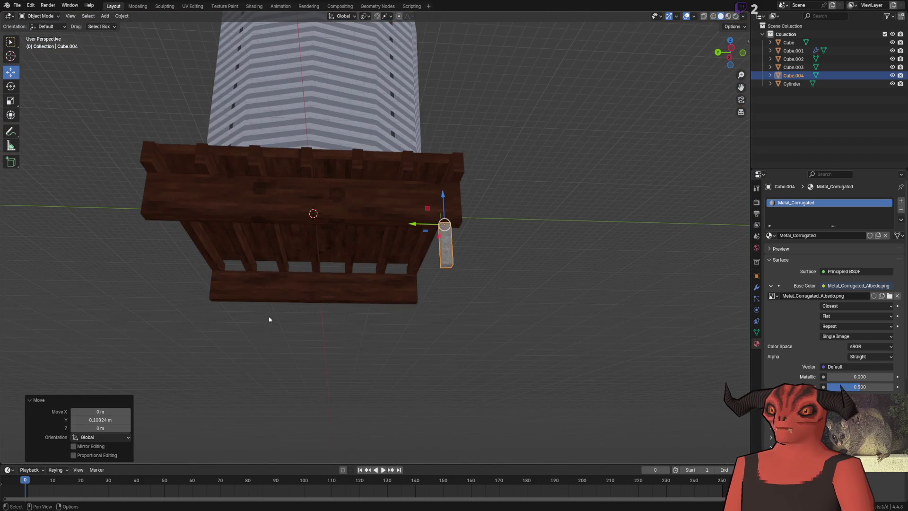
pyautogui.click(271, 323)
pyautogui.click(10, 145)
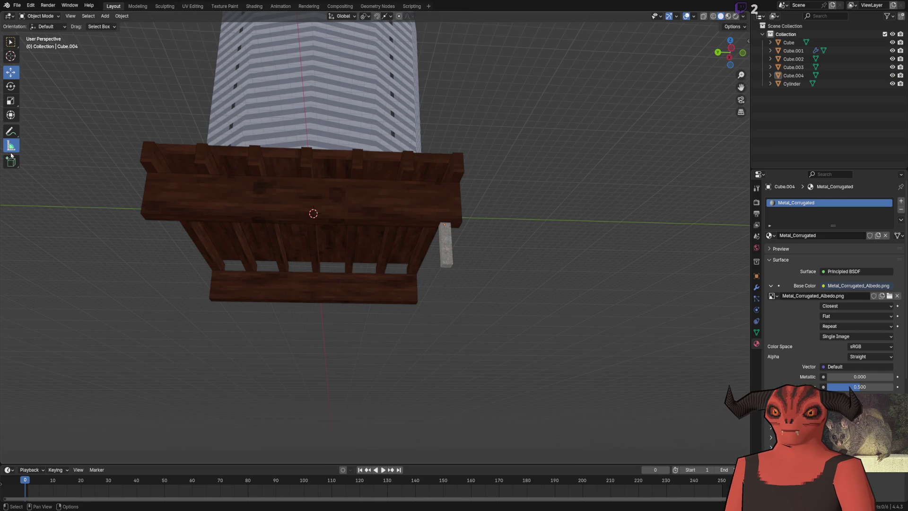
pyautogui.moveTo(141, 214); pyautogui.dragTo(464, 222)
pyautogui.scroll(3, 472, 219)
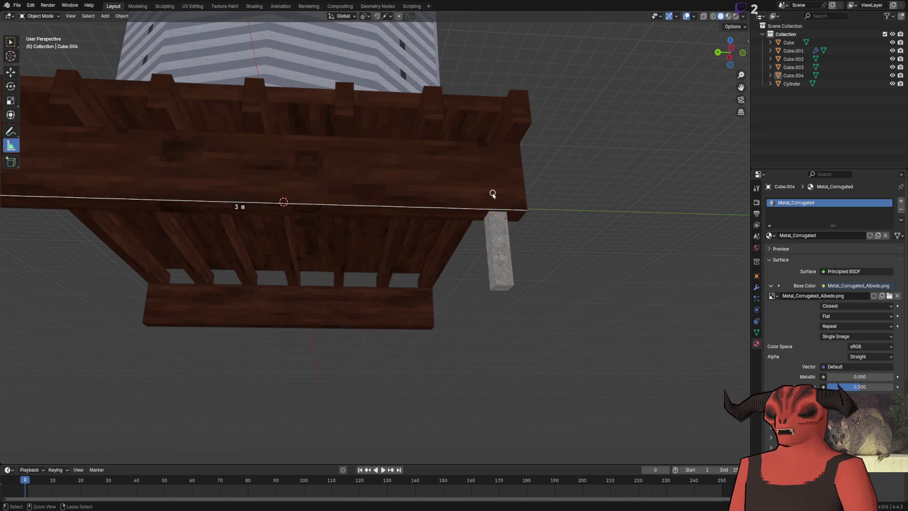
pyautogui.press('Delete')
pyautogui.moveTo(503, 196)
pyautogui.mouseDown()
pyautogui.moveTo(341, 200)
pyautogui.moveTo(731, 123)
pyautogui.moveTo(323, 201)
pyautogui.mouseUp()
pyautogui.press('Escape')
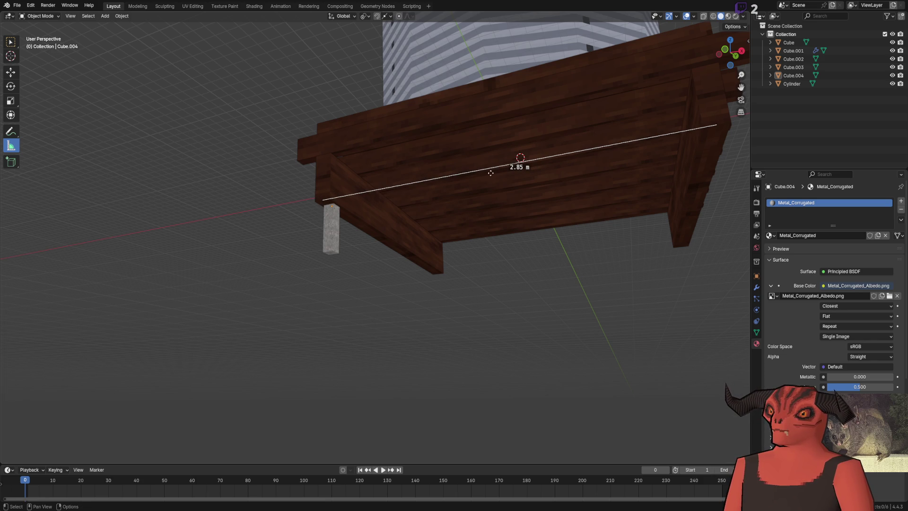
pyautogui.hotkey('alt', 'Tab')
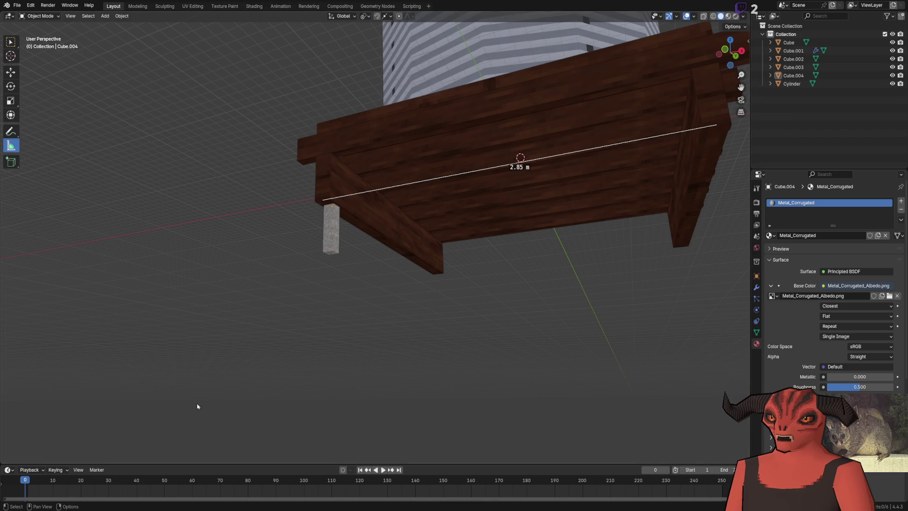
pyautogui.hotkey('ctrl', 'z')
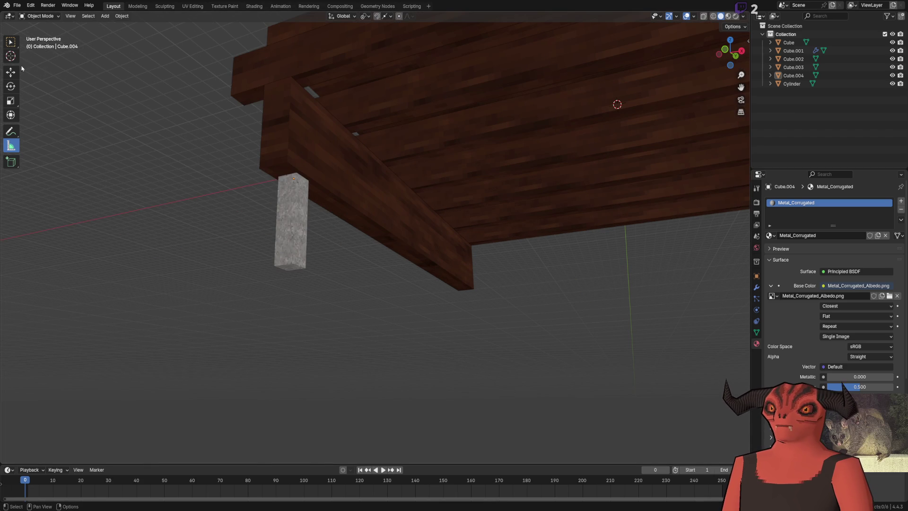
pyautogui.click(10, 72)
pyautogui.click(485, 232)
pyautogui.scroll(3, 410, 222)
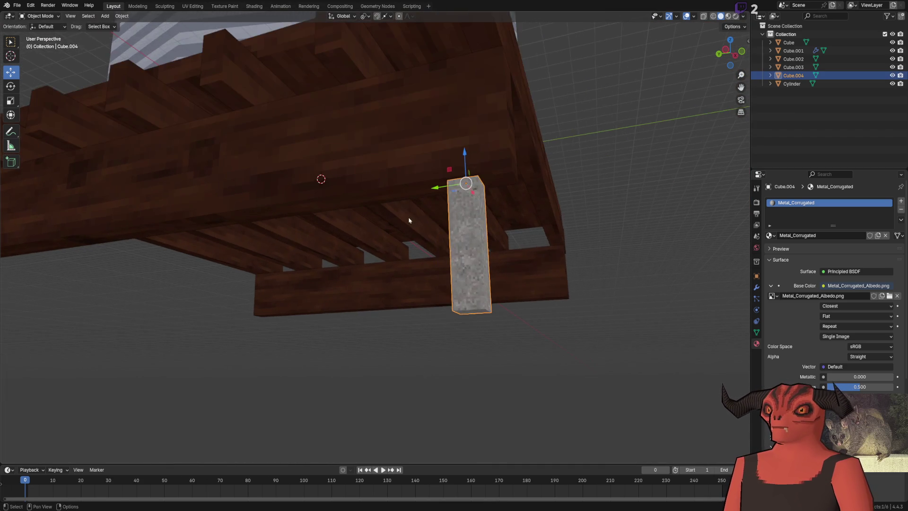
# Step: Shift Cube.004 0.075 m along Y so it sits under the platform edge
pyautogui.moveTo(362, 203)
pyautogui.mouseDown()
pyautogui.moveTo(452, 188)
pyautogui.moveTo(398, 199)
pyautogui.mouseUp()
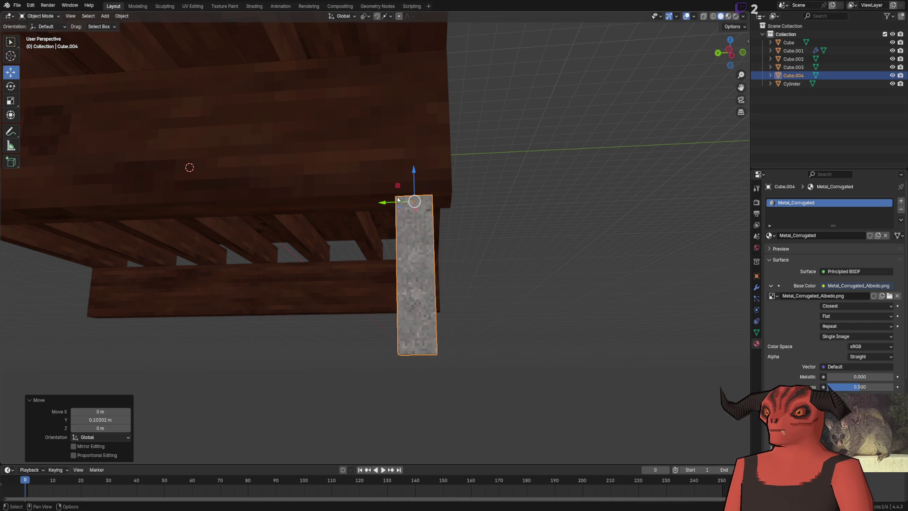
pyautogui.click(110, 420)
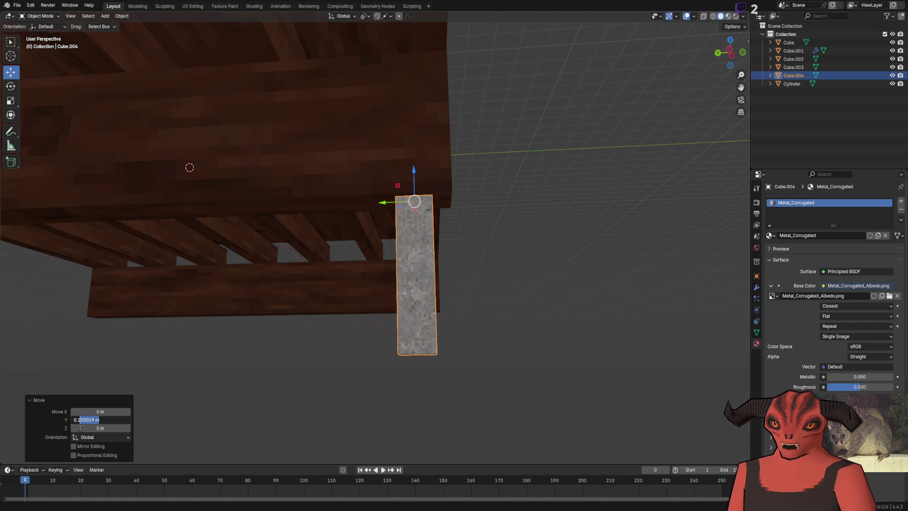
pyautogui.write('5')
pyautogui.press('Return')
pyautogui.moveTo(431, 234)
pyautogui.mouseDown()
pyautogui.moveTo(440, 239)
pyautogui.moveTo(393, 175)
pyautogui.moveTo(398, 286)
pyautogui.moveTo(293, 333)
pyautogui.mouseUp()
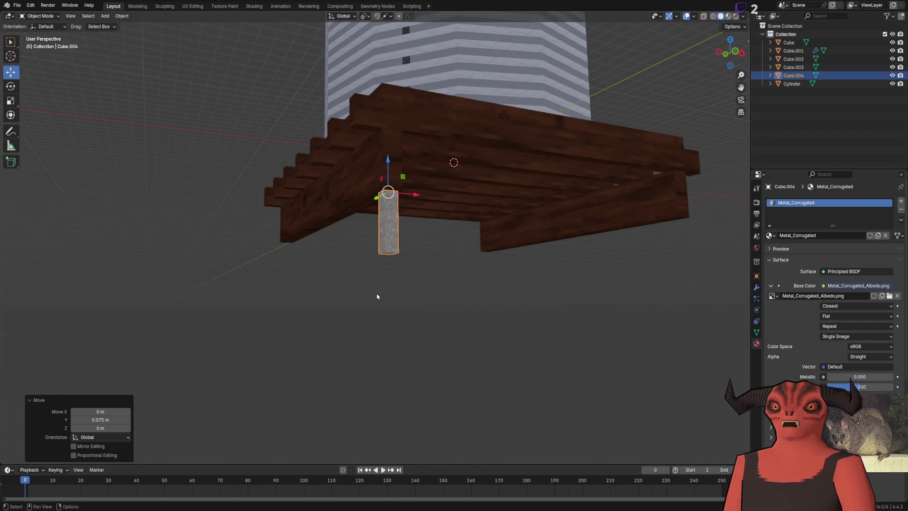
# Step: In Edit Mode, start pulling the post's bottom face downward
pyautogui.press('Tab')
pyautogui.moveTo(390, 239)
pyautogui.mouseDown()
pyautogui.moveTo(389, 194)
pyautogui.moveTo(389, 387)
pyautogui.mouseUp()
pyautogui.click(120, 427)
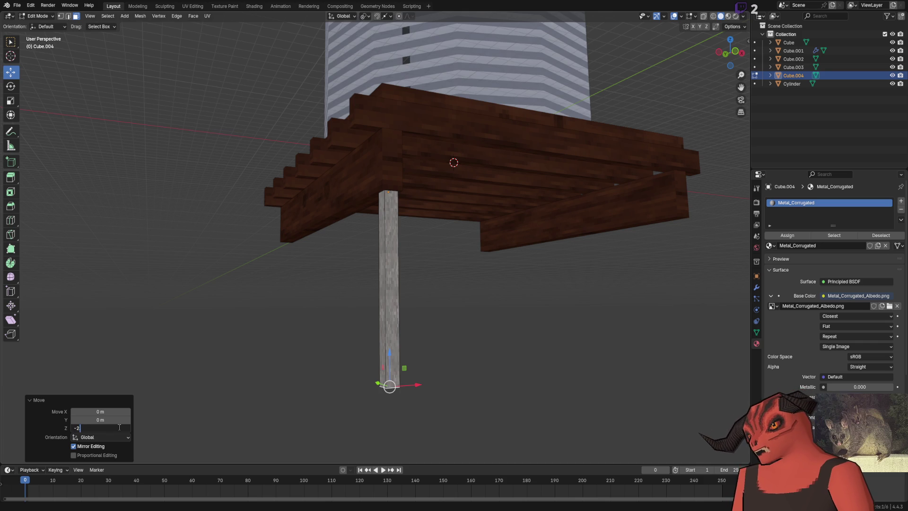
# Step: Extend the post's bottom face 2.85 m downward using the Z distance field
pyautogui.write('8')
pyautogui.press('Return')
pyautogui.click(117, 427)
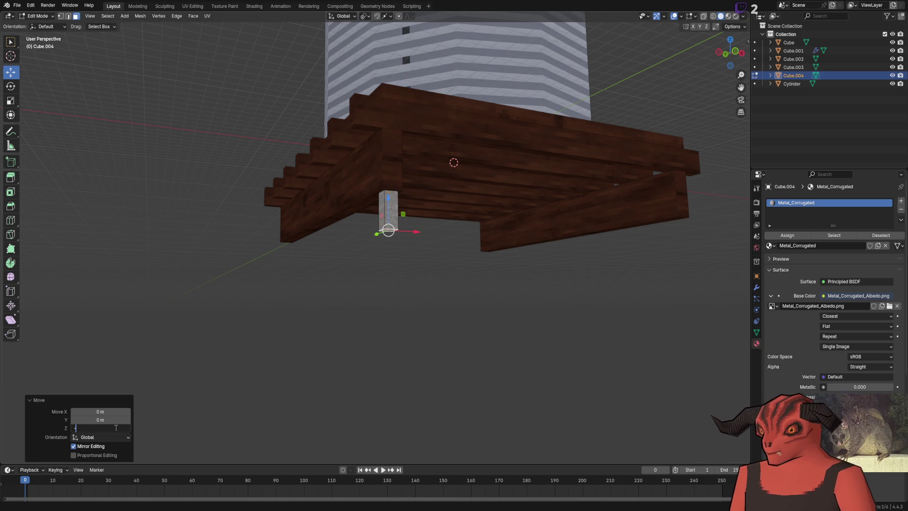
pyautogui.press('Return')
pyautogui.scroll(-5, 249, 440)
pyautogui.scroll(2, 430, 355)
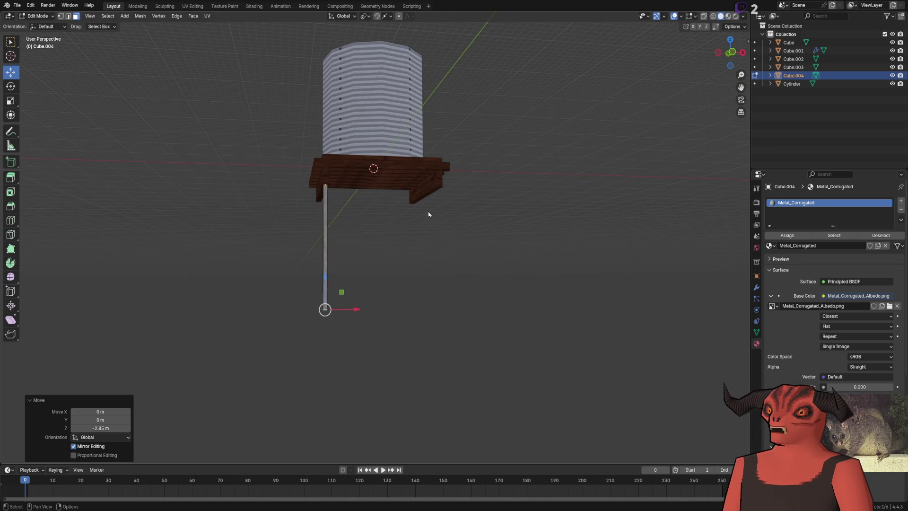
pyautogui.scroll(5, 295, 342)
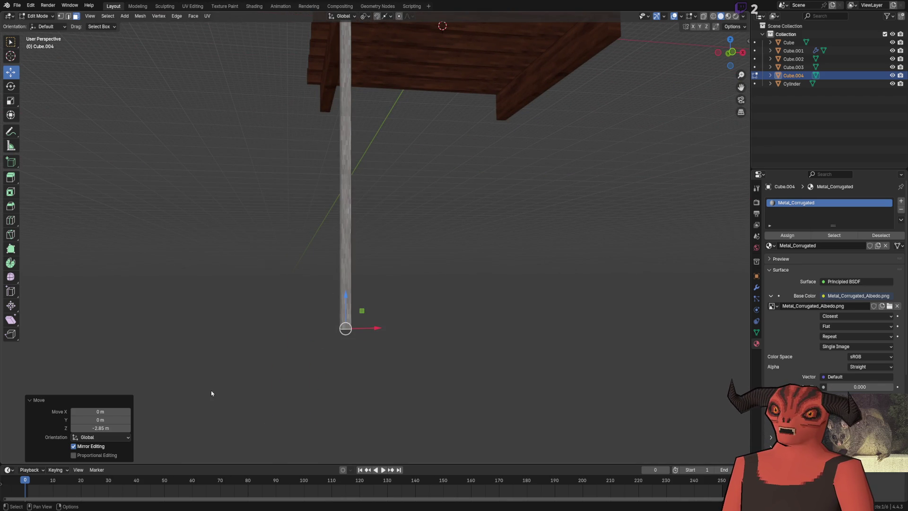
pyautogui.moveTo(329, 291); pyautogui.dragTo(348, 266)
# Step: Try lowering the leg further, then undo back to the 2.85 m full-length leg
pyautogui.moveTo(351, 229); pyautogui.dragTo(350, 247)
pyautogui.click(106, 429)
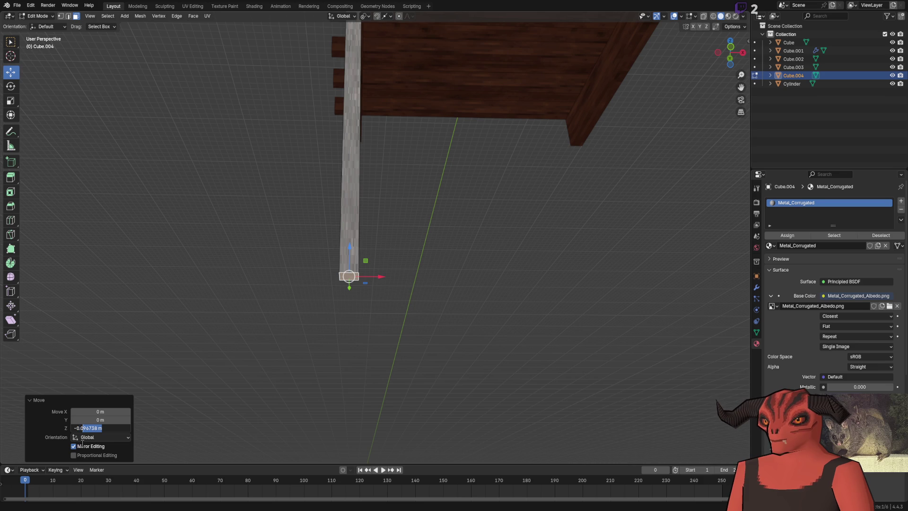
pyautogui.scroll(1, 358, 305)
pyautogui.hotkey('ctrl', 'z')
pyautogui.hotkey('ctrl', 'z')
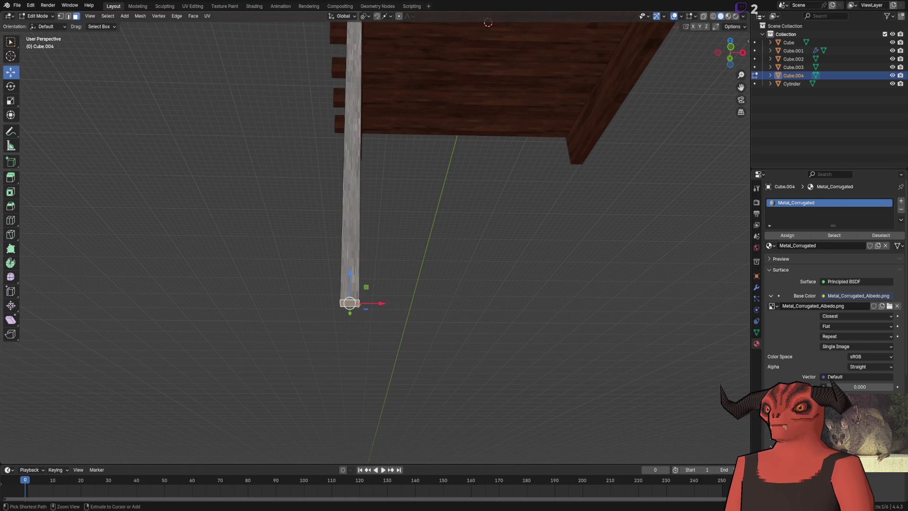
pyautogui.scroll(-2, 358, 305)
pyautogui.hotkey('ctrl', 'z')
pyautogui.hotkey('ctrl', 'z')
pyautogui.hotkey('ctrl', 'z')
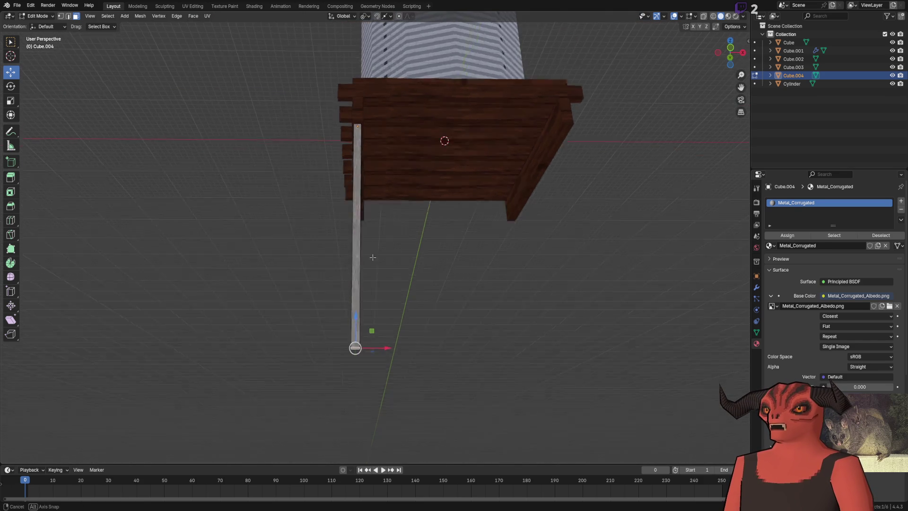
pyautogui.hotkey('ctrl', 'shift', 'z')
pyautogui.hotkey('ctrl', 'z')
pyautogui.hotkey('ctrl', 'shift', 'z')
pyautogui.hotkey('ctrl', 'shift', 'z')
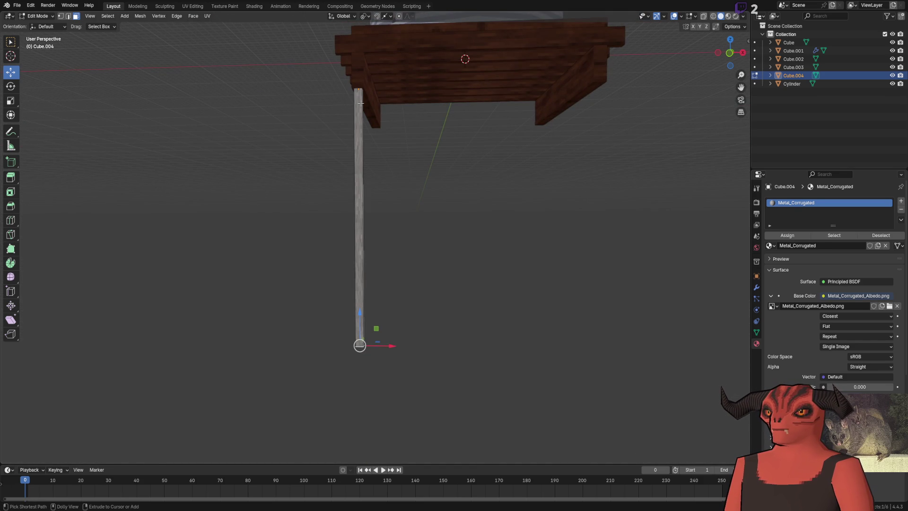
# Step: Test moving the leg's top vertex, undo it, and return to Object Mode
pyautogui.press('1')
pyautogui.click(359, 333)
pyautogui.moveTo(360, 303); pyautogui.dragTo(359, 86)
pyautogui.hotkey('ctrl', 'z')
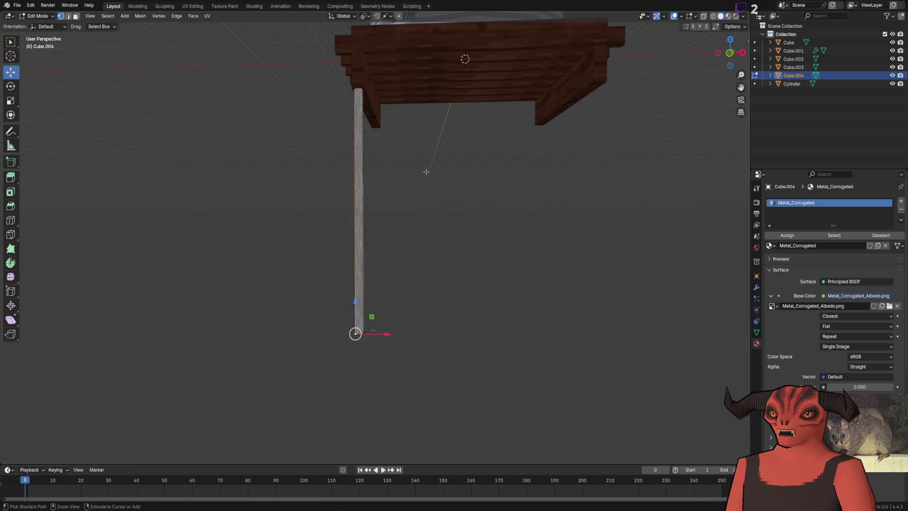
pyautogui.click(11, 86)
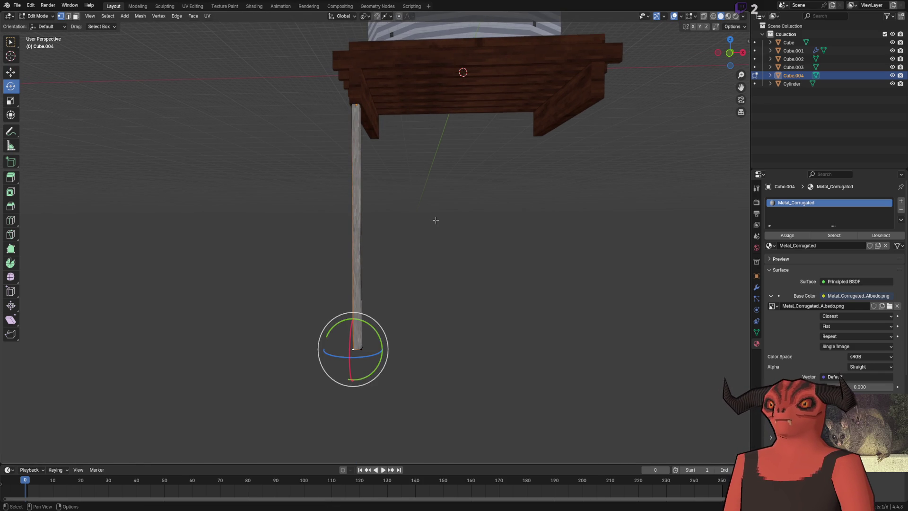
pyautogui.press('Tab')
pyautogui.scroll(3, 431, 223)
pyautogui.click(10, 86)
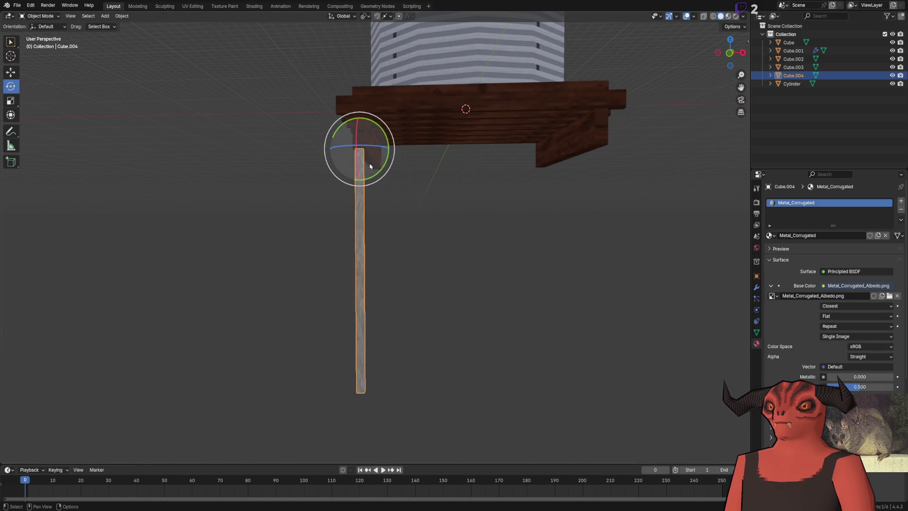
# Step: Duplicate the leg and rotate the copy -90° around Y into a horizontal beam
pyautogui.hotkey('shift', 'd')
pyautogui.press('r')
pyautogui.press('y')
pyautogui.click(383, 107)
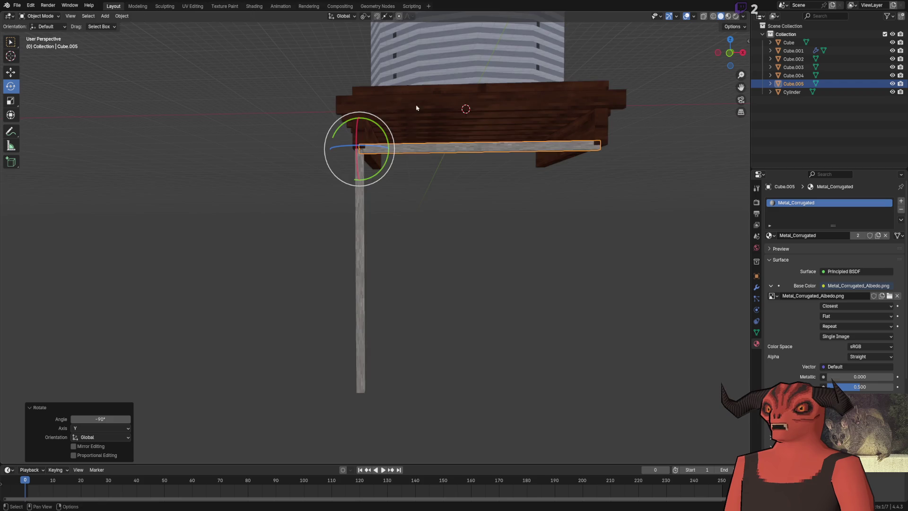
pyautogui.press('KP_Decimal')
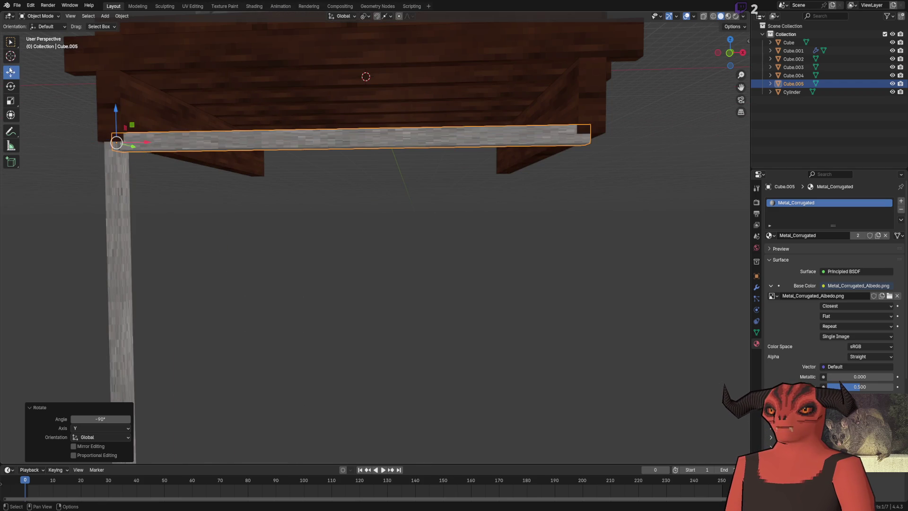
# Step: Copy the beam along X to the far corner and rotate it upright as a second leg
pyautogui.click(11, 71)
pyautogui.scroll(-3, 189, 151)
pyautogui.hotkey('shift', 'd')
pyautogui.press('x')
pyautogui.click(500, 188)
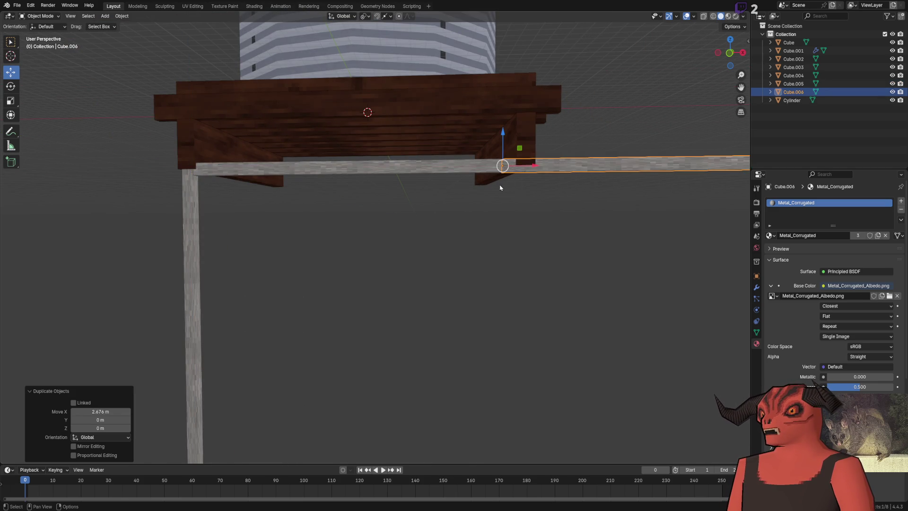
pyautogui.scroll(2, 436, 211)
pyautogui.moveTo(472, 181); pyautogui.dragTo(502, 181)
pyautogui.click(10, 87)
pyautogui.moveTo(490, 215); pyautogui.dragTo(350, 216)
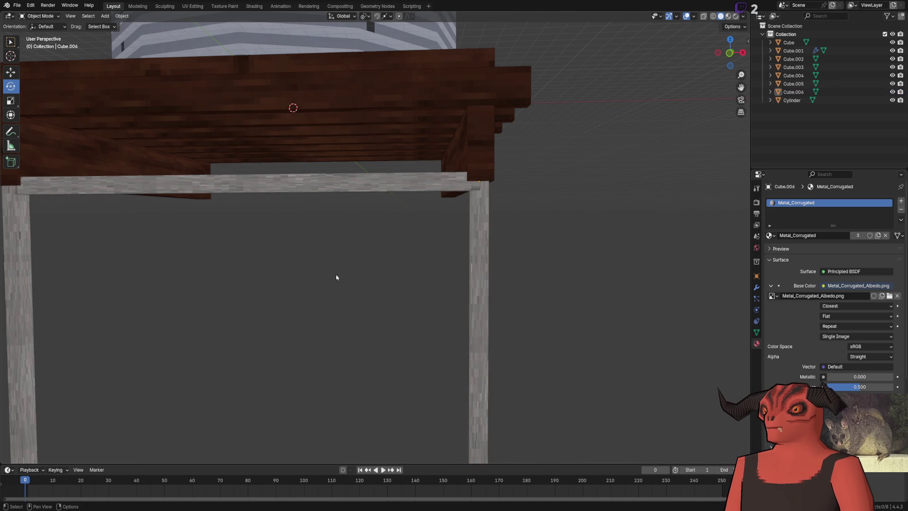
# Step: Lower the crossbeam below the platform, then compare with the reference photo
pyautogui.scroll(-3, 336, 277)
pyautogui.click(323, 185)
pyautogui.click(10, 73)
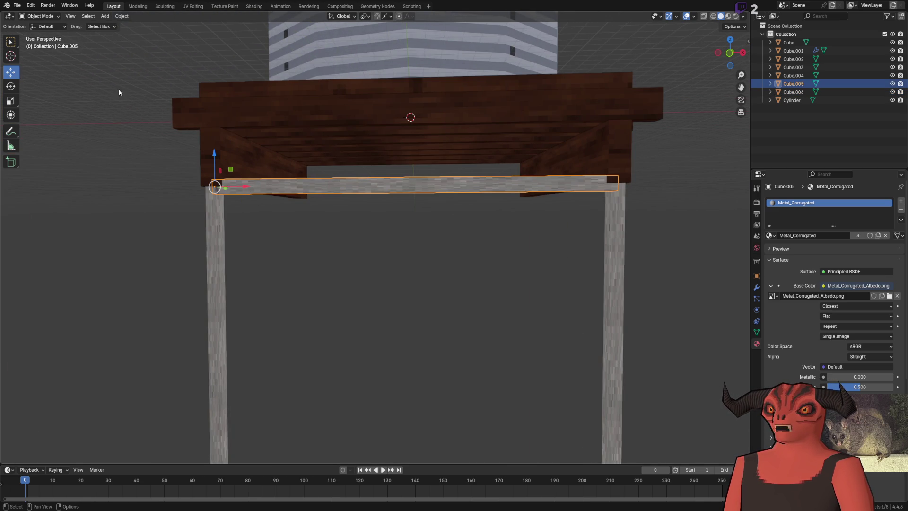
pyautogui.moveTo(214, 159); pyautogui.dragTo(215, 210)
pyautogui.hotkey('alt', 'Tab')
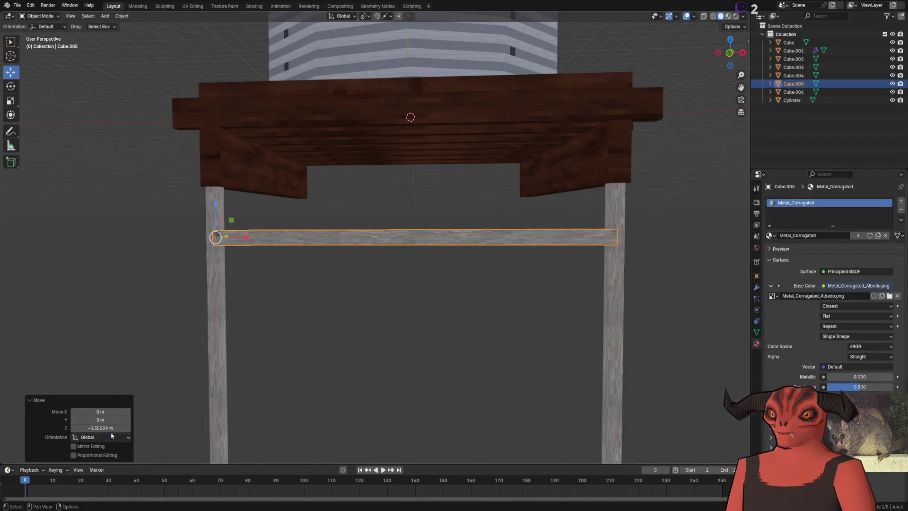
# Step: Change the crossbeam's Z drop from -0.15 m to -0.3 m and orbit to check it
pyautogui.click(113, 428)
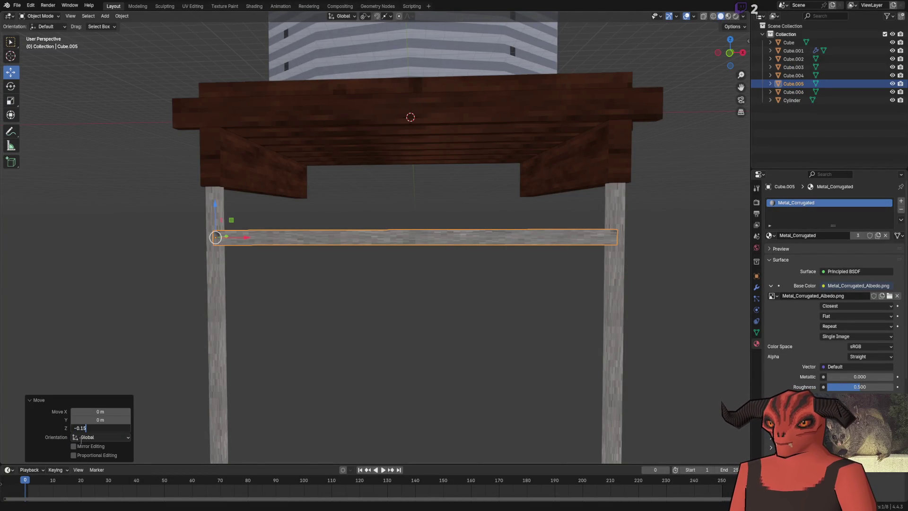
pyautogui.press('Return')
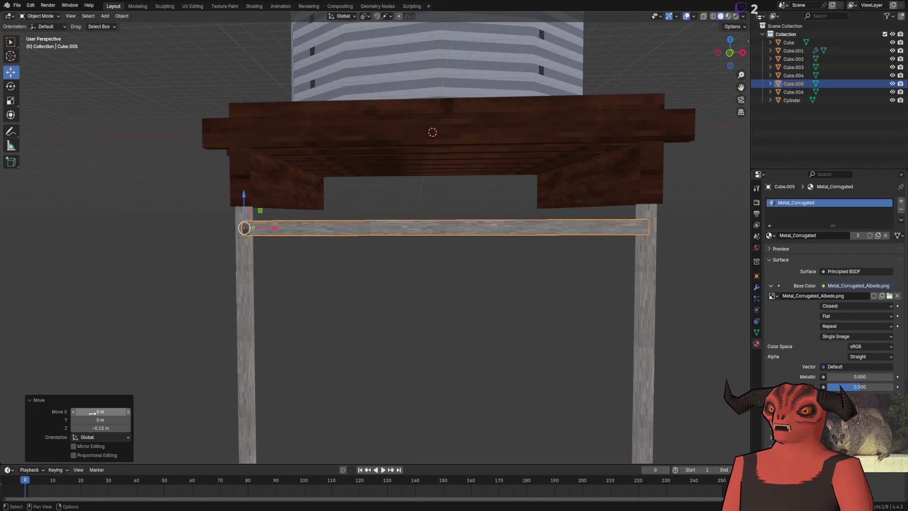
pyautogui.click(103, 428)
pyautogui.press('Return')
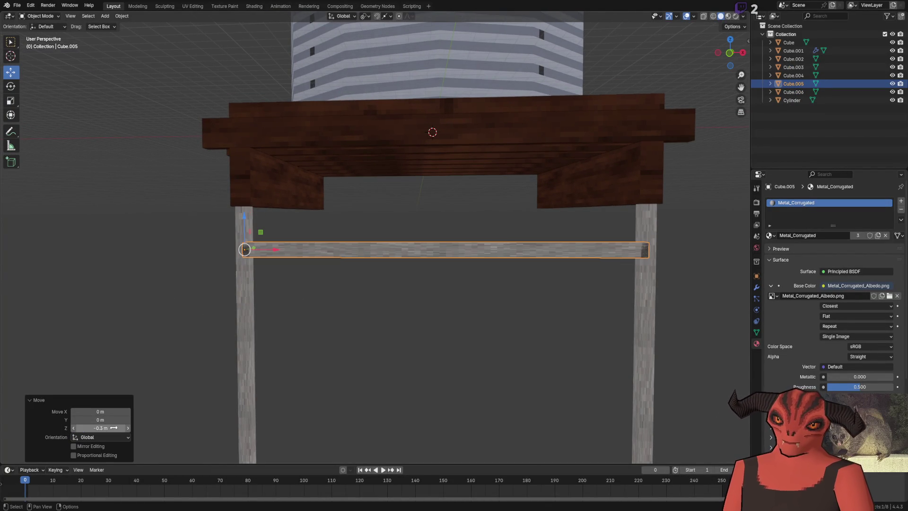
pyautogui.scroll(-5, 420, 314)
pyautogui.moveTo(420, 314)
pyautogui.mouseDown()
pyautogui.moveTo(448, 269)
pyautogui.moveTo(443, 276)
pyautogui.moveTo(507, 279)
pyautogui.moveTo(479, 279)
pyautogui.mouseUp()
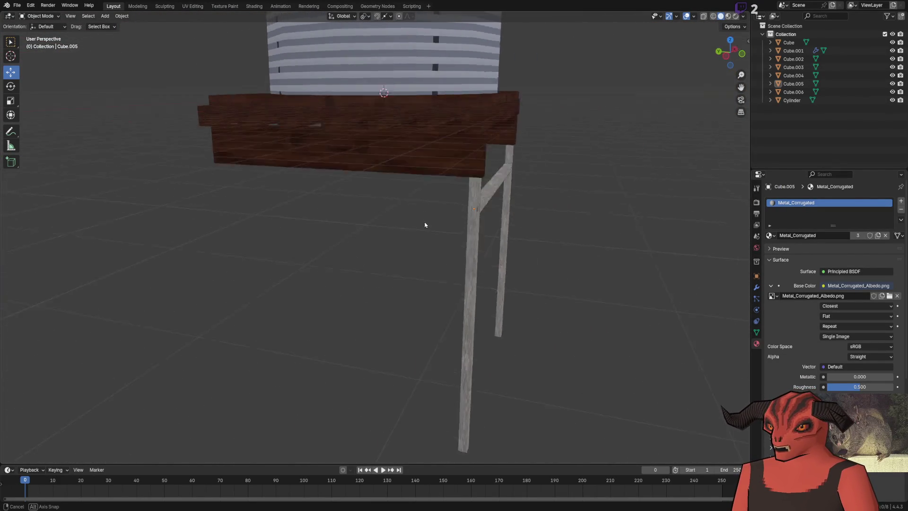
pyautogui.click(380, 221)
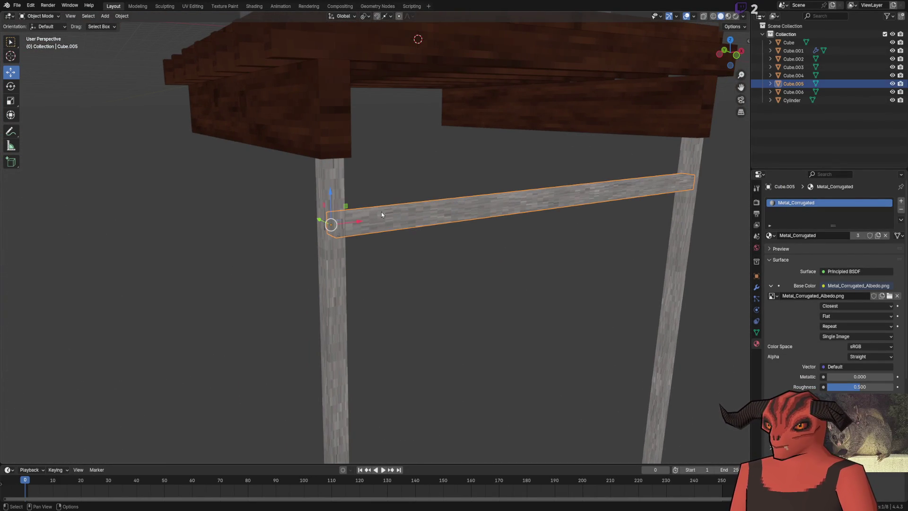
# Step: In X-ray, slide the crossbeam's end vertices along X until both ends meet the legs
pyautogui.press('Tab')
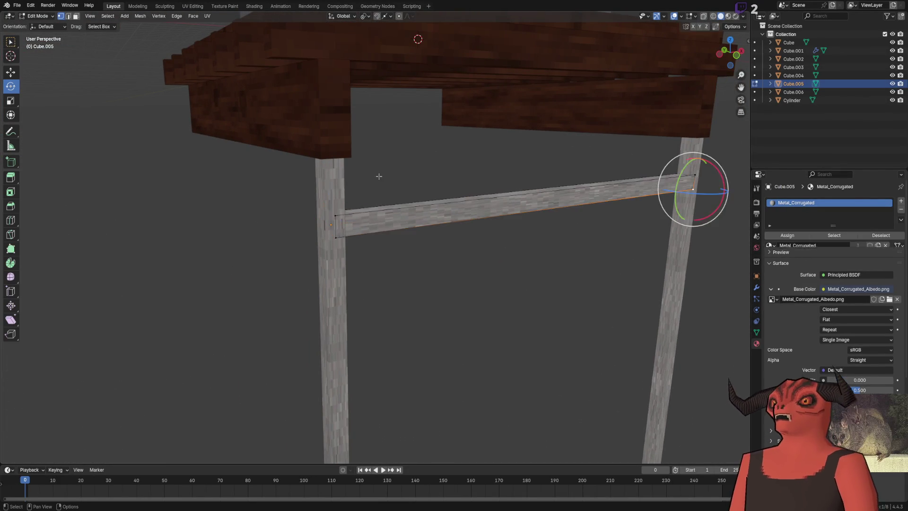
pyautogui.click(11, 71)
pyautogui.moveTo(324, 217); pyautogui.dragTo(335, 142)
pyautogui.moveTo(369, 214)
pyautogui.mouseDown()
pyautogui.moveTo(361, 126)
pyautogui.moveTo(364, 161)
pyautogui.mouseUp()
pyautogui.hotkey('alt', 'z')
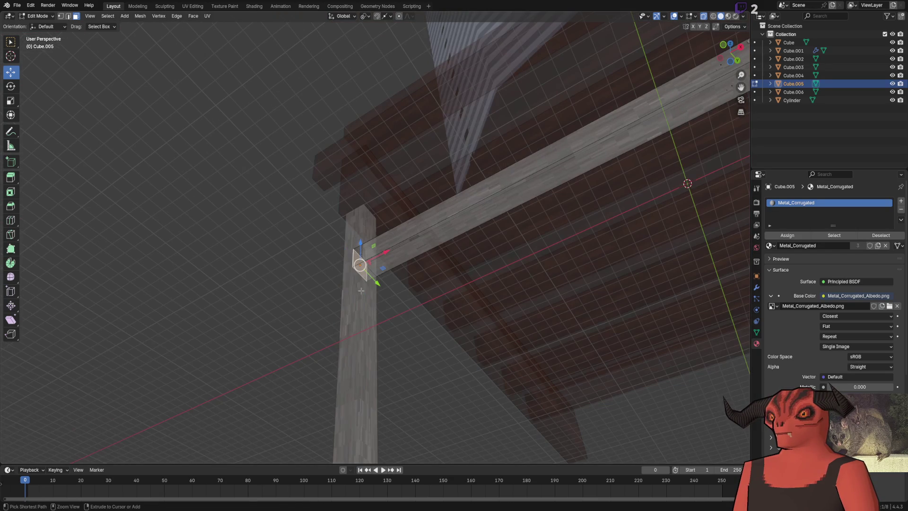
pyautogui.moveTo(386, 260); pyautogui.dragTo(389, 260)
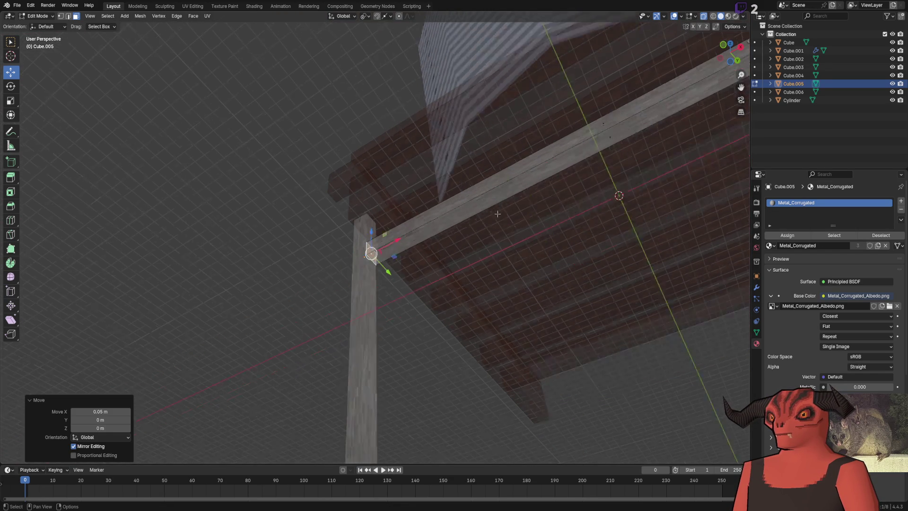
pyautogui.click(387, 75)
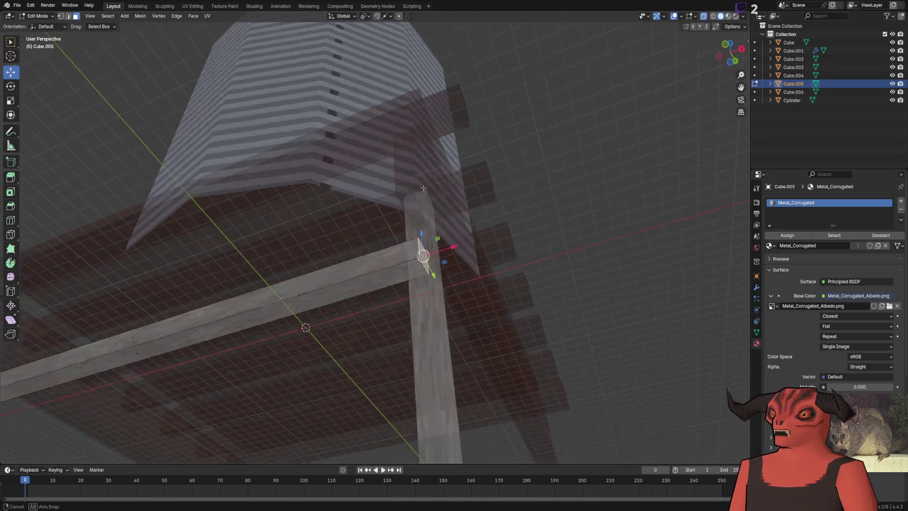
pyautogui.moveTo(452, 257)
pyautogui.mouseDown()
pyautogui.moveTo(413, 213)
pyautogui.moveTo(419, 221)
pyautogui.mouseUp()
pyautogui.moveTo(489, 316); pyautogui.dragTo(499, 317)
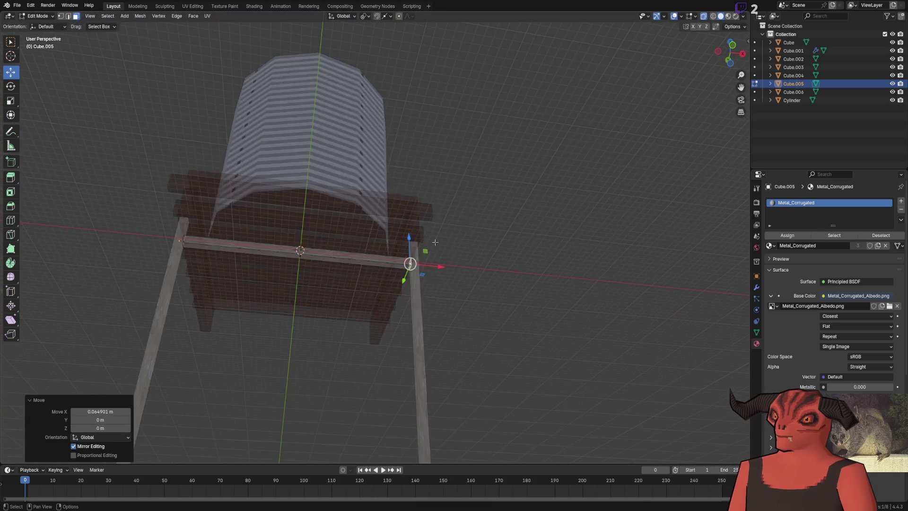
# Step: Duplicate the crossbeam and drop the copy 2.8 m down along Z
pyautogui.press('Tab')
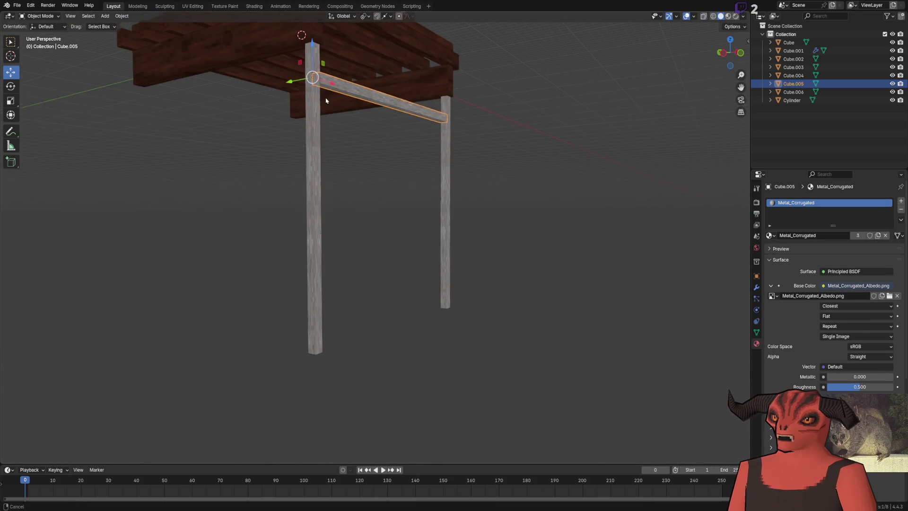
pyautogui.hotkey('shift', 'd')
pyautogui.press('z')
pyautogui.click(301, 344)
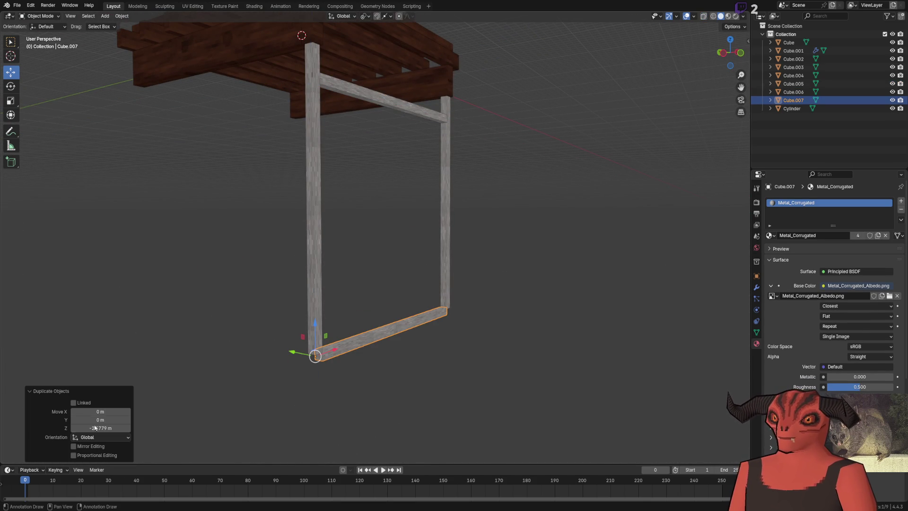
pyautogui.click(121, 428)
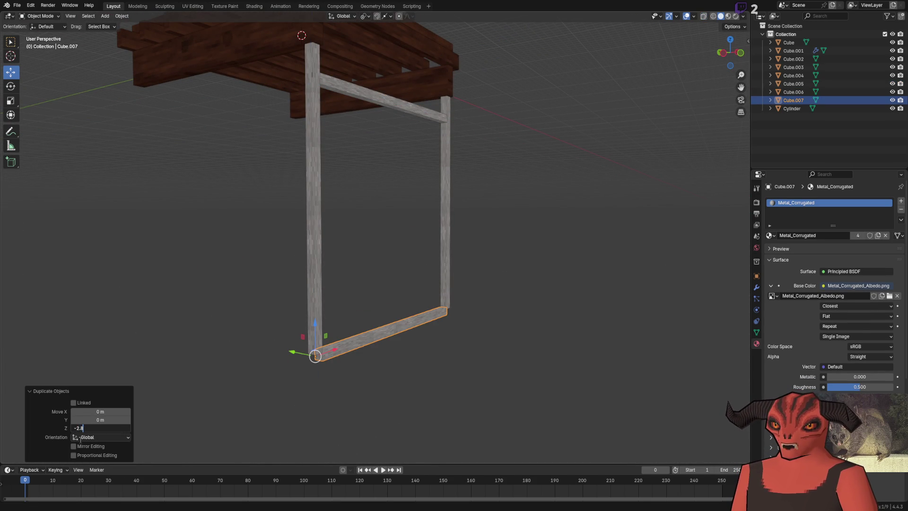
pyautogui.press('Return')
# Step: Select the left leg and enter its Edit Mode
pyautogui.click(349, 427)
pyautogui.click(321, 257)
pyautogui.press('Tab')
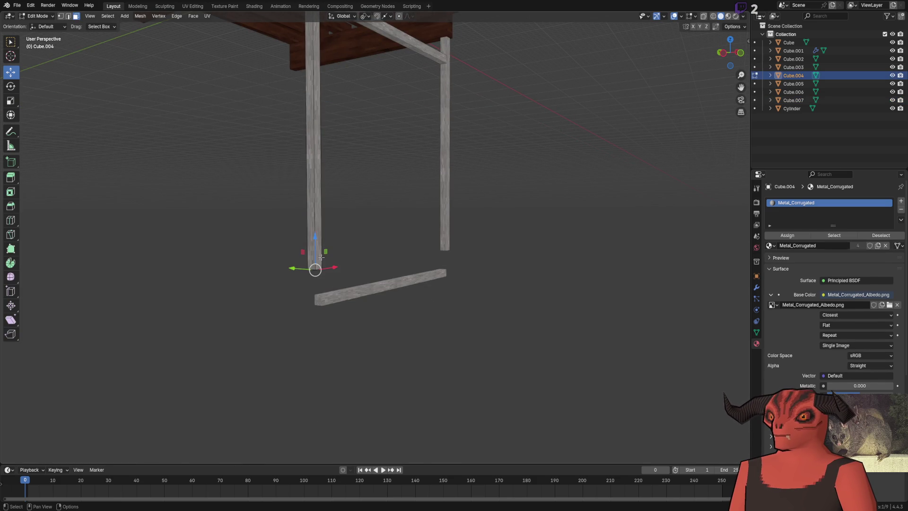
# Step: Select both legs, with the left leg active, and edit their vertices together
pyautogui.press('Tab')
pyautogui.keyDown('shift'); pyautogui.click(443, 215); pyautogui.keyUp('shift')
pyautogui.keyDown('shift'); pyautogui.click(323, 217); pyautogui.keyUp('shift')
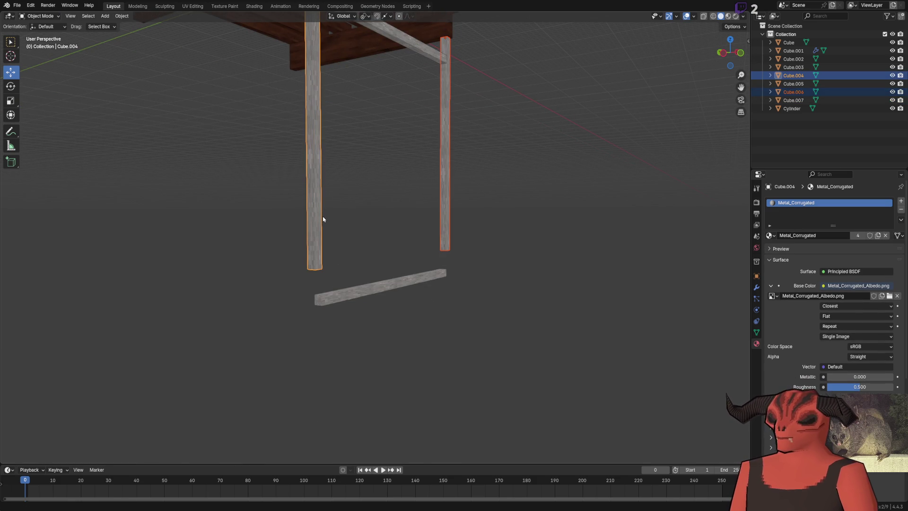
pyautogui.press('Tab')
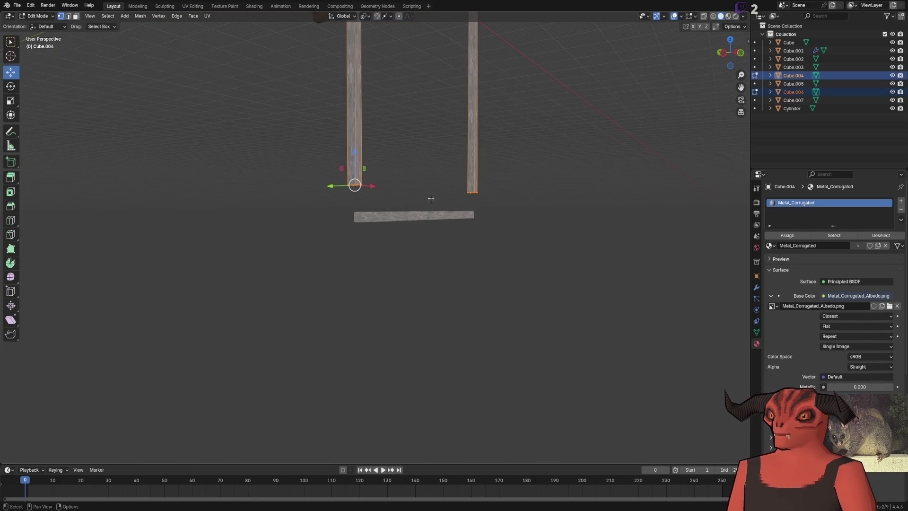
# Step: Move the legs' bottom vertices 2.85 m down along Z
pyautogui.press('g')
pyautogui.press('z')
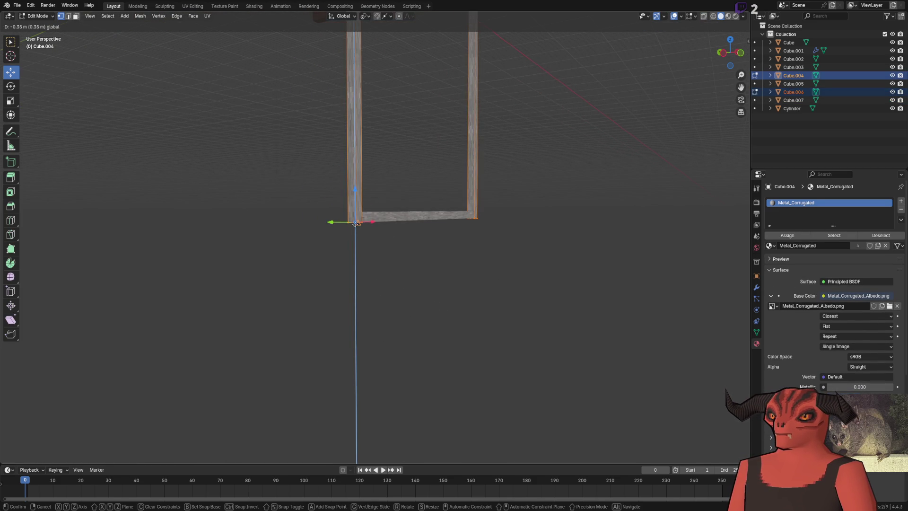
pyautogui.click(359, 217)
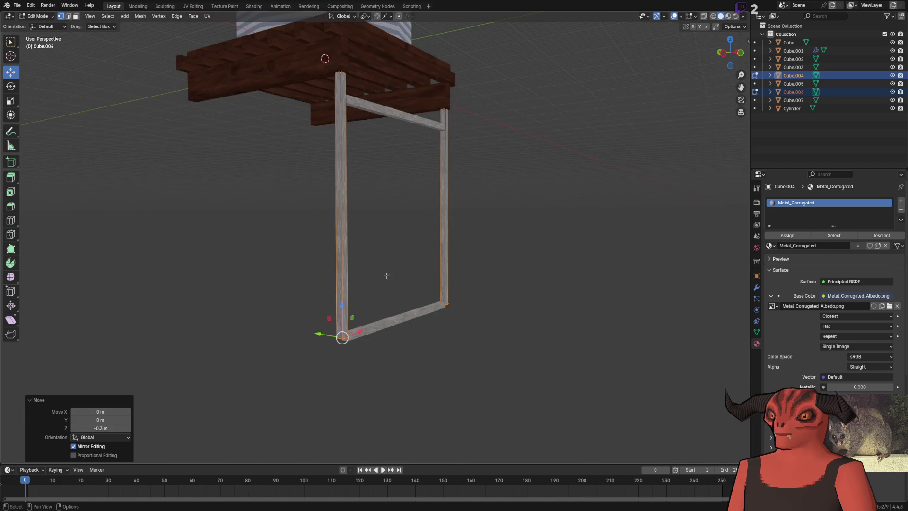
pyautogui.press('g')
pyautogui.press('z')
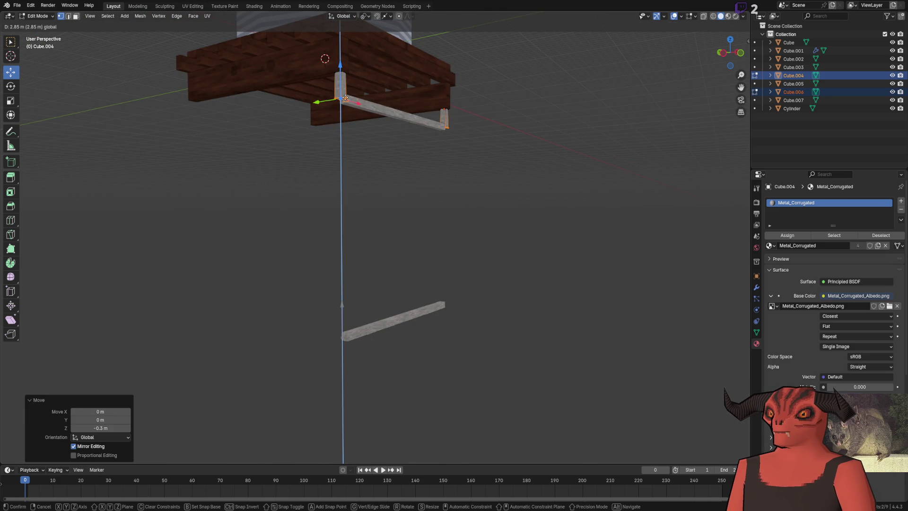
pyautogui.click(370, 128)
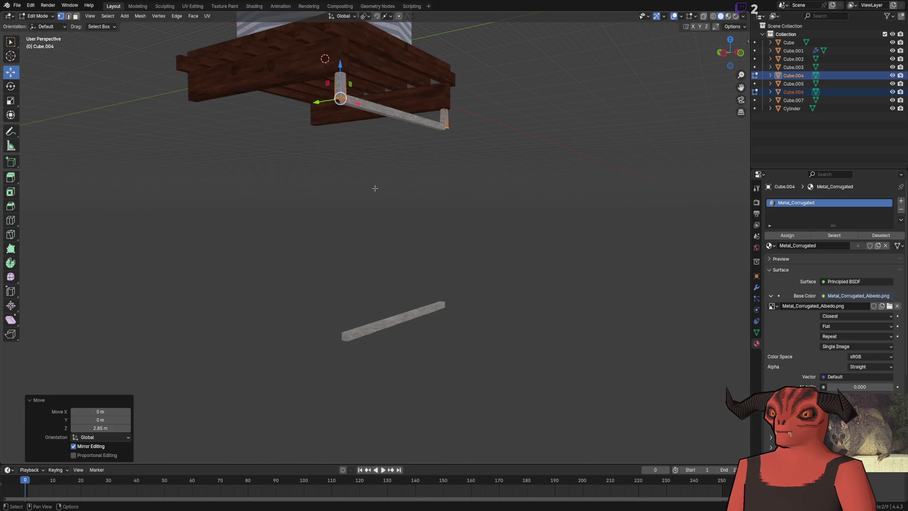
pyautogui.hotkey('ctrl', 'z')
pyautogui.moveTo(351, 210); pyautogui.dragTo(351, 286)
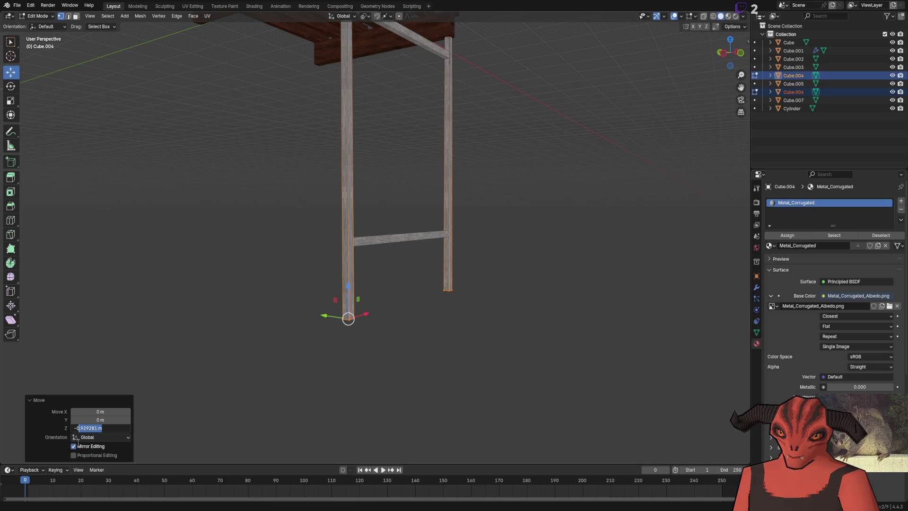
pyautogui.write('-2.85')
pyautogui.press('Return')
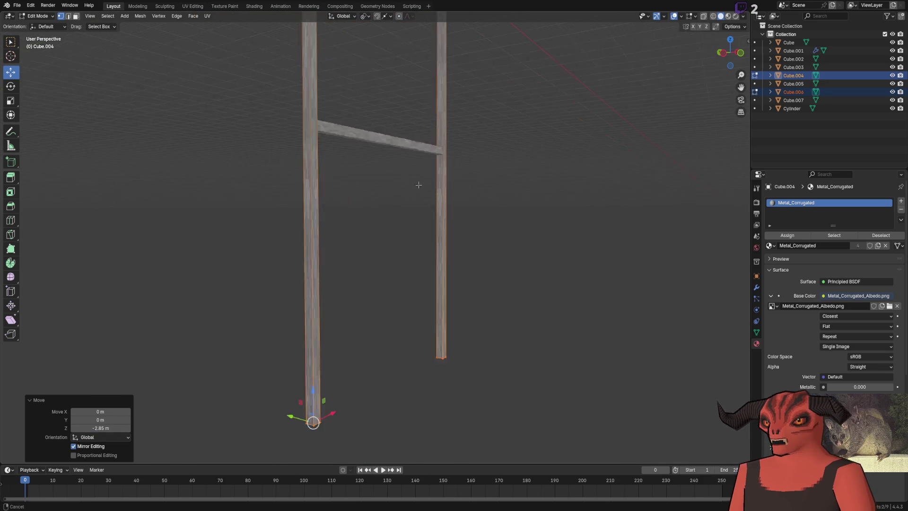
# Step: Orbit to a front view of the legs and compare with the reference photo
pyautogui.moveTo(321, 312); pyautogui.dragTo(317, 358)
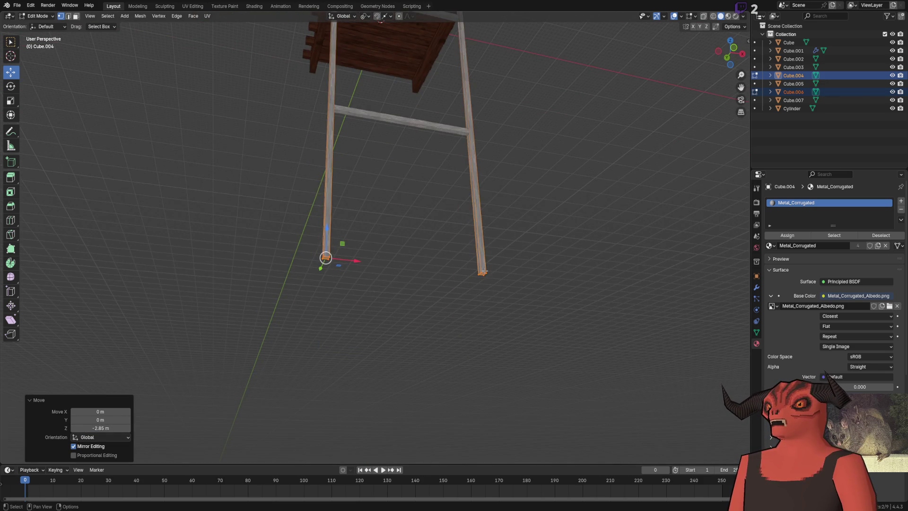
pyautogui.moveTo(467, 268); pyautogui.dragTo(311, 230)
pyautogui.hotkey('alt', 'Tab')
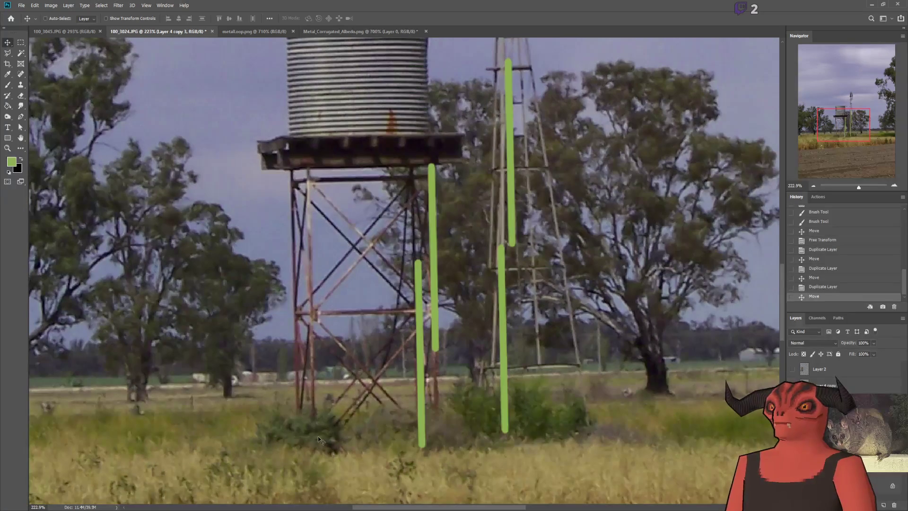
pyautogui.hotkey('alt', 'Tab')
pyautogui.scroll(5, 387, 266)
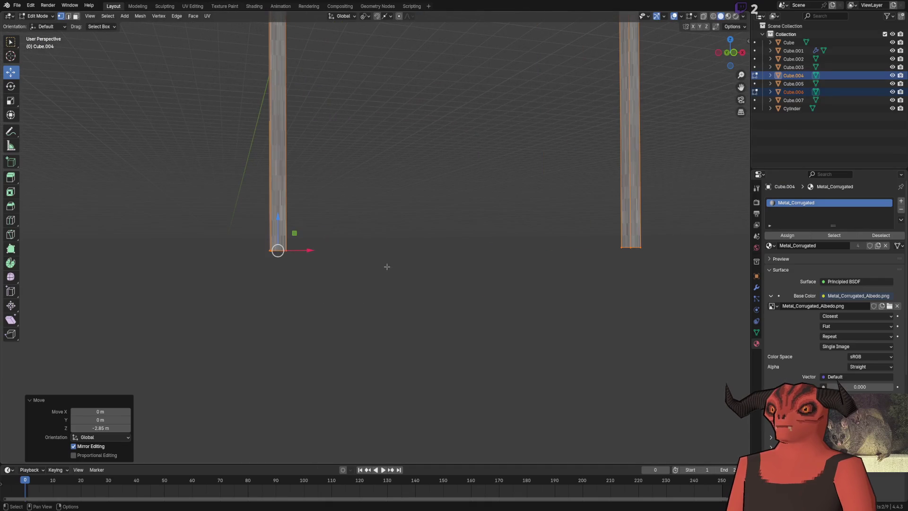
pyautogui.scroll(-5, 364, 224)
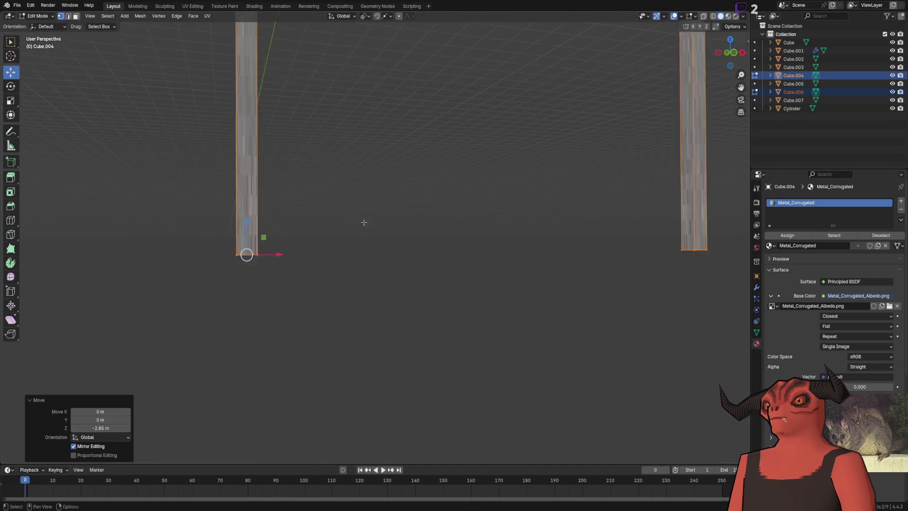
pyautogui.press('g')
pyautogui.press('z')
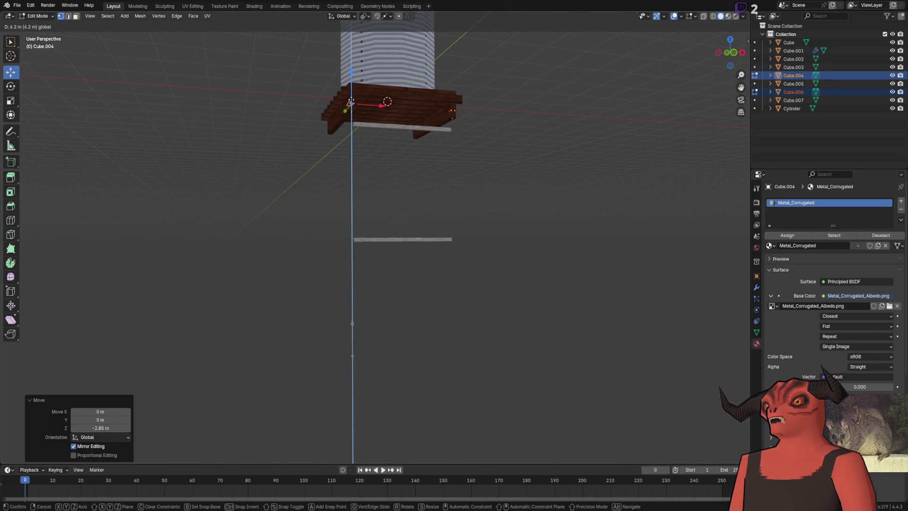
pyautogui.click(352, 110)
pyautogui.scroll(4, 375, 253)
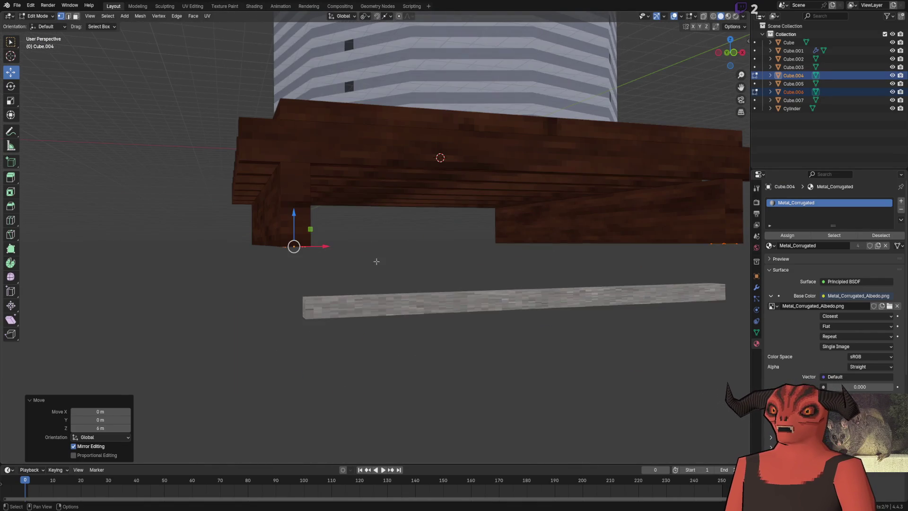
pyautogui.hotkey('ctrl', 'z')
pyautogui.scroll(-6, 361, 320)
pyautogui.scroll(6, 362, 247)
pyautogui.scroll(-5, 405, 216)
pyautogui.press('Tab')
pyautogui.click(402, 193)
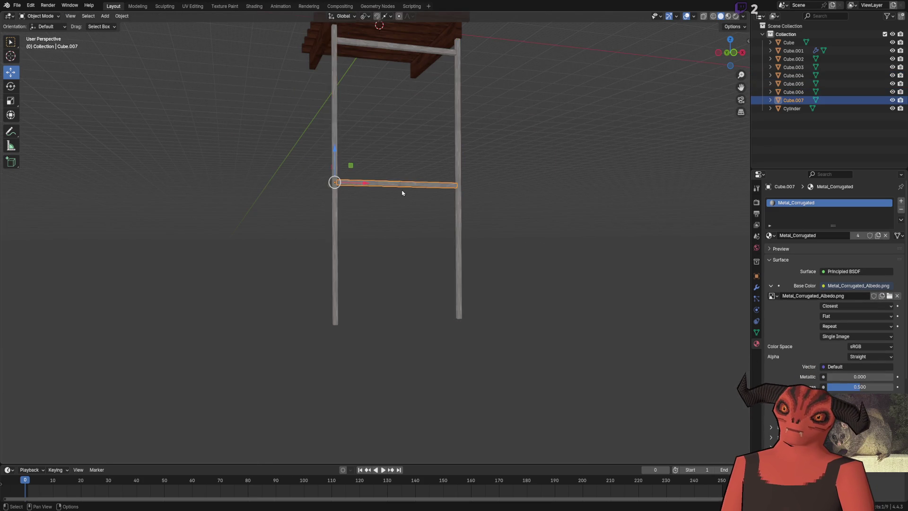
pyautogui.scroll(6, 401, 193)
pyautogui.scroll(-2, 401, 186)
pyautogui.hotkey('shift', 'd')
pyautogui.press('z')
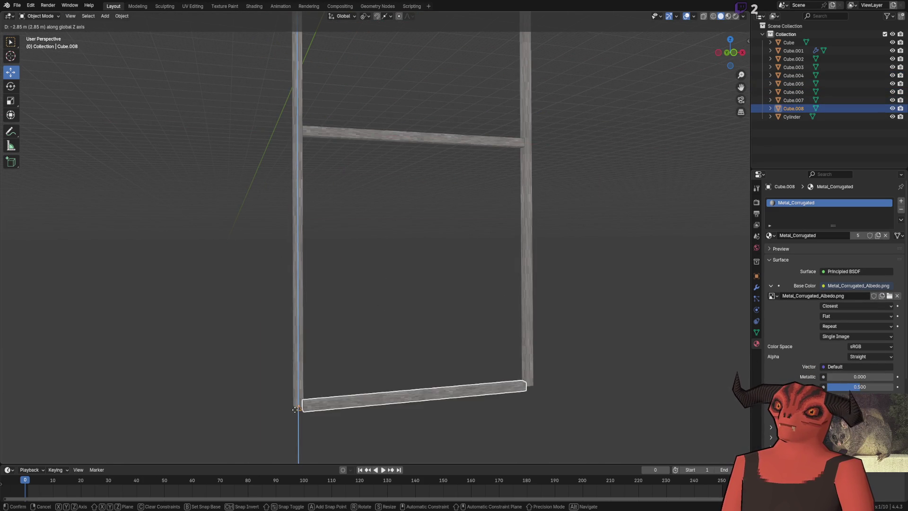
pyautogui.click(363, 402)
pyautogui.scroll(5, 415, 237)
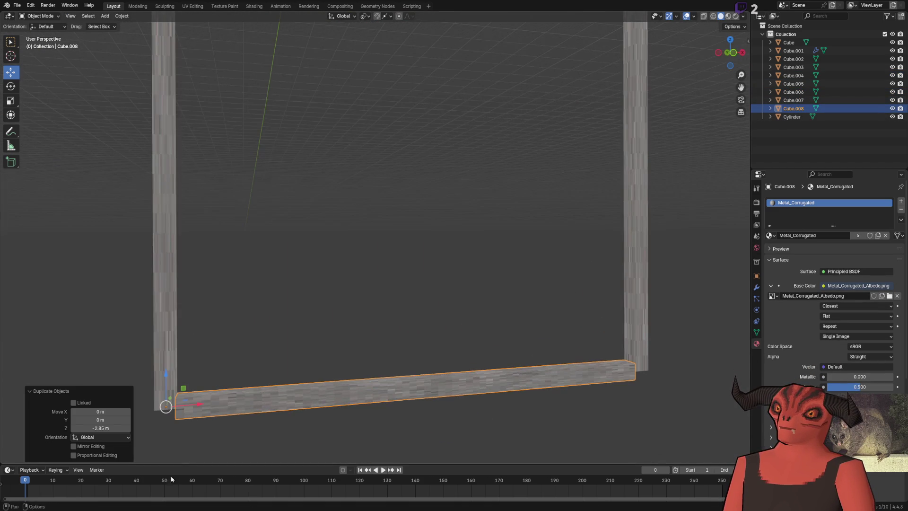
pyautogui.press('Delete')
pyautogui.scroll(-5, 360, 270)
pyautogui.scroll(7, 368, 312)
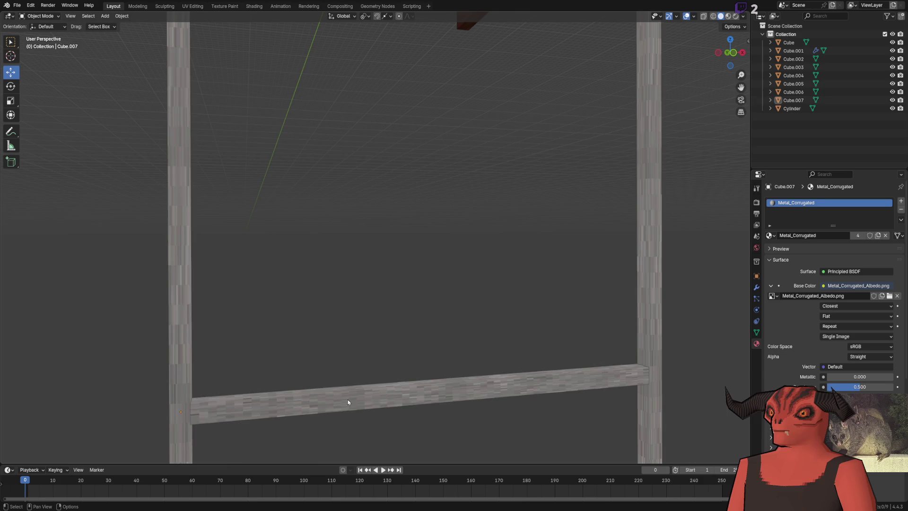
pyautogui.click(348, 399)
pyautogui.scroll(-6, 318, 334)
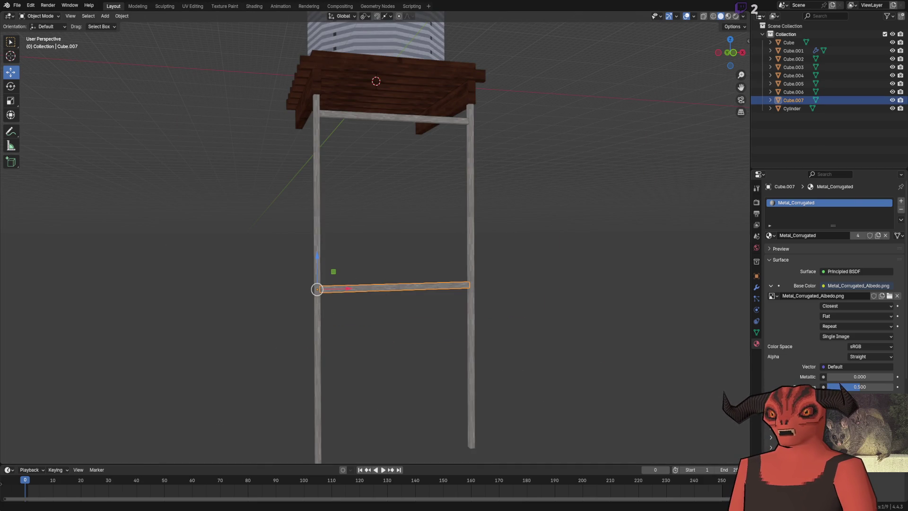
pyautogui.scroll(3, 377, 227)
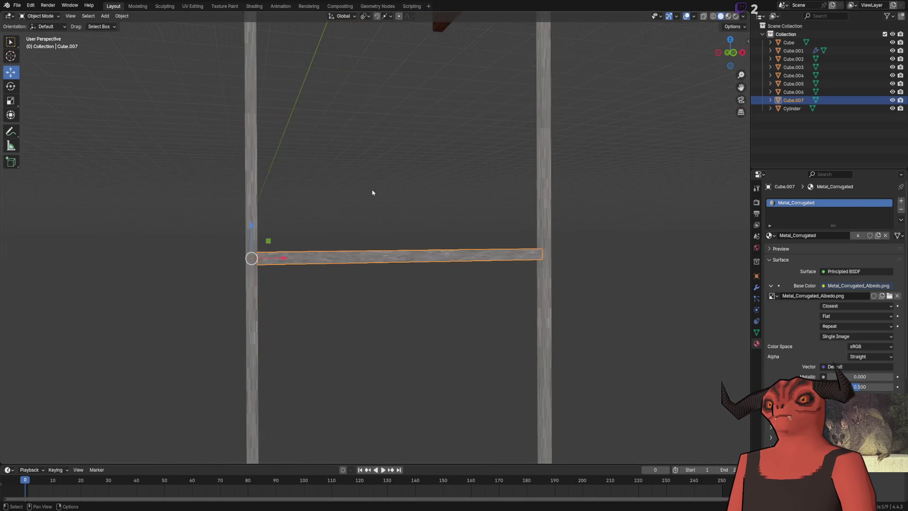
pyautogui.click(12, 87)
pyautogui.hotkey('shift', 'd')
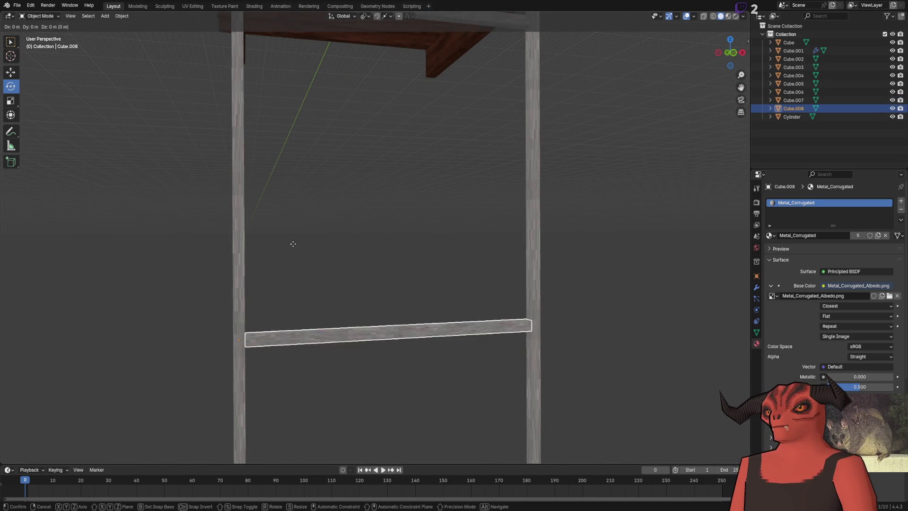
# Step: Rotate the crossbeam copy to -45 degrees so it slants diagonally
pyautogui.press('Escape')
pyautogui.press('r')
pyautogui.press('r')
pyautogui.press('r')
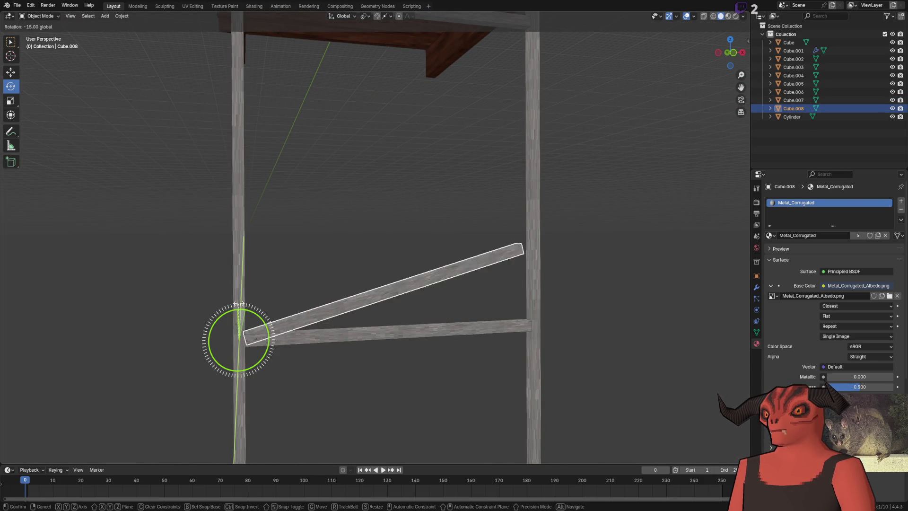
pyautogui.click(210, 293)
pyautogui.scroll(5, 294, 324)
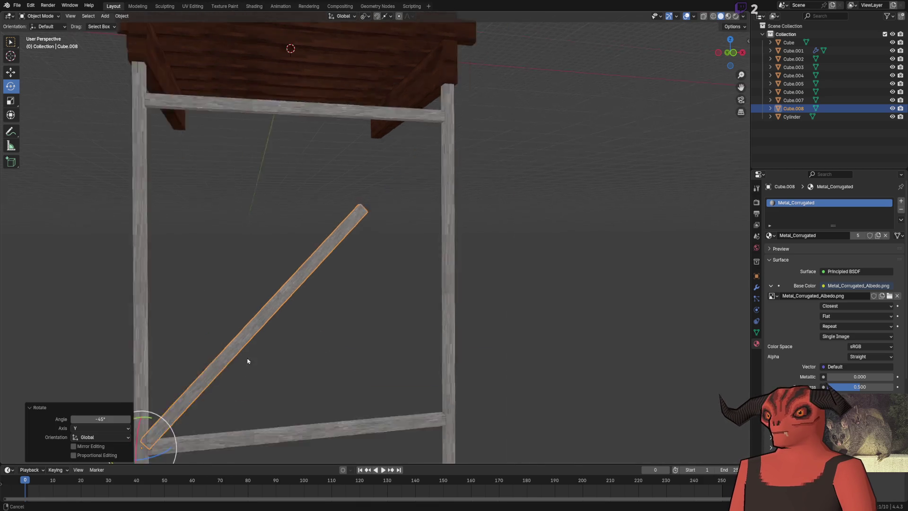
# Step: With Local orientation, snap the brace's upper end along its length to the post corner
pyautogui.press('Tab')
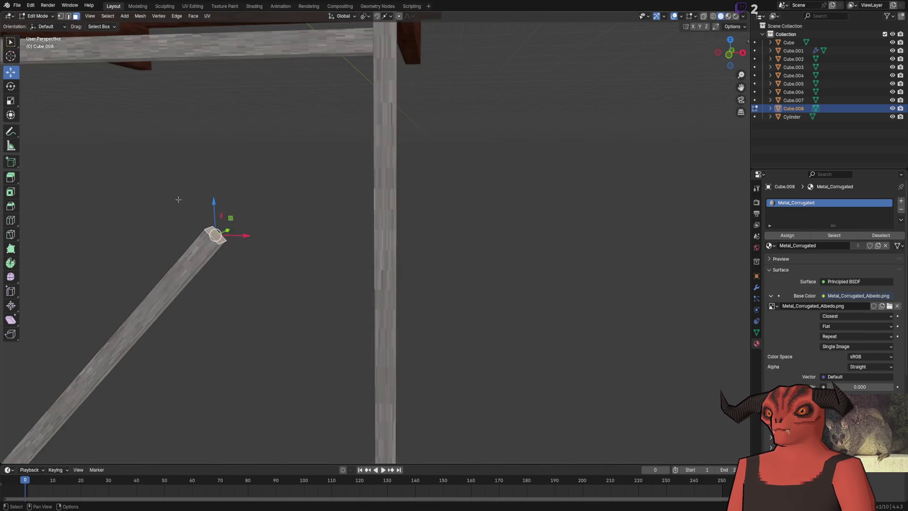
pyautogui.click(346, 21)
pyautogui.click(334, 50)
pyautogui.press('g')
pyautogui.press('z')
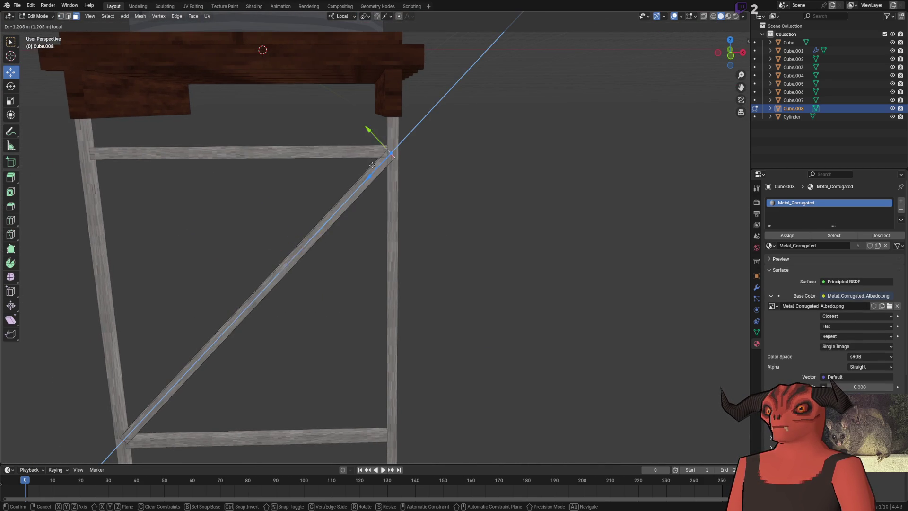
pyautogui.press('ctrl')
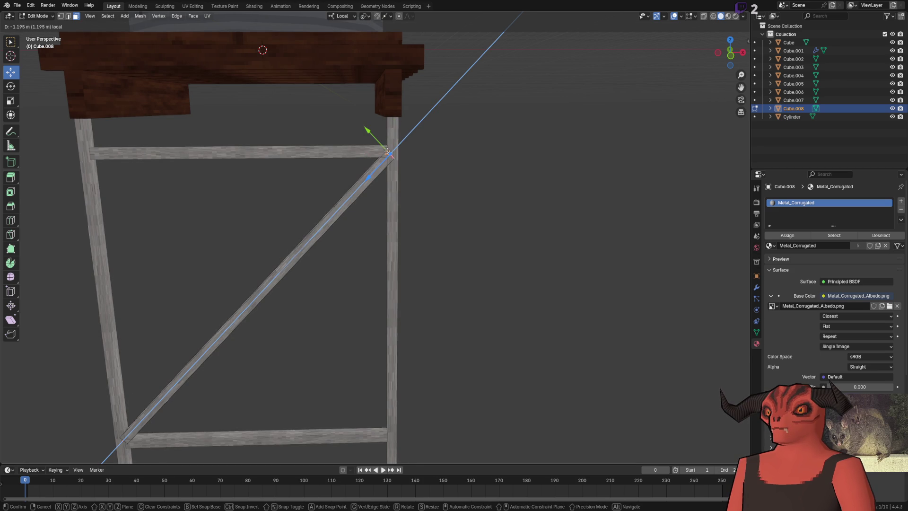
pyautogui.click(386, 151)
# Step: Redo the snapped move of the brace end along local Z at zero offset
pyautogui.scroll(4, 373, 189)
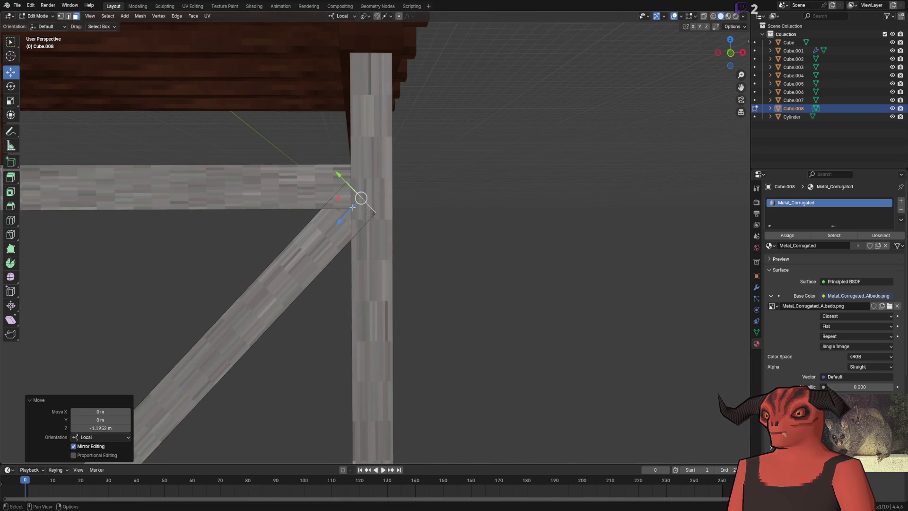
pyautogui.scroll(-2, 355, 207)
pyautogui.press('g')
pyautogui.press('z')
pyautogui.press('ctrl')
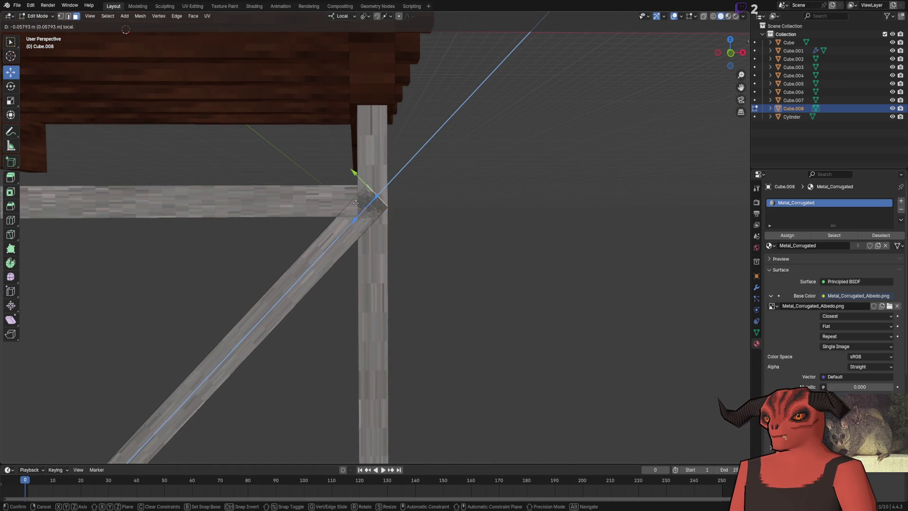
pyautogui.click(357, 205)
pyautogui.scroll(1, 352, 222)
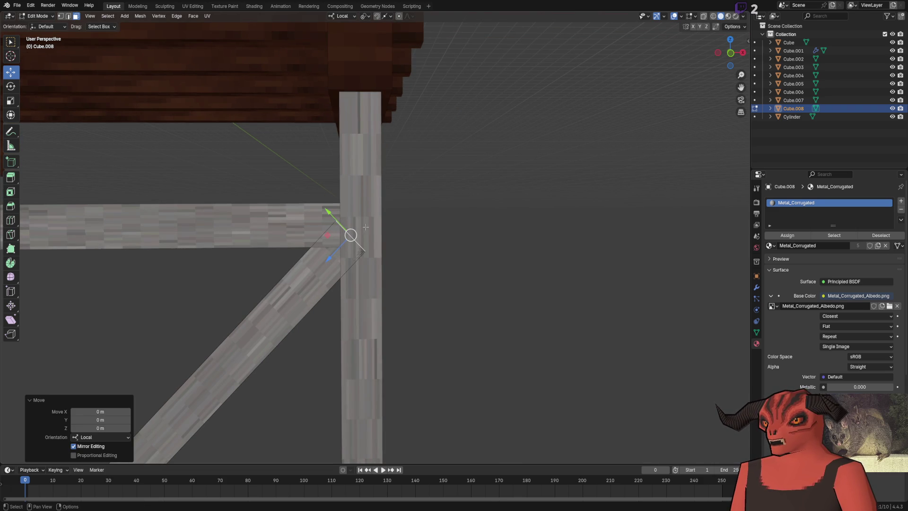
# Step: Lengthen the brace's lower end slightly along its local Z at the joint
pyautogui.click(350, 235)
pyautogui.click(342, 15)
pyautogui.click(343, 40)
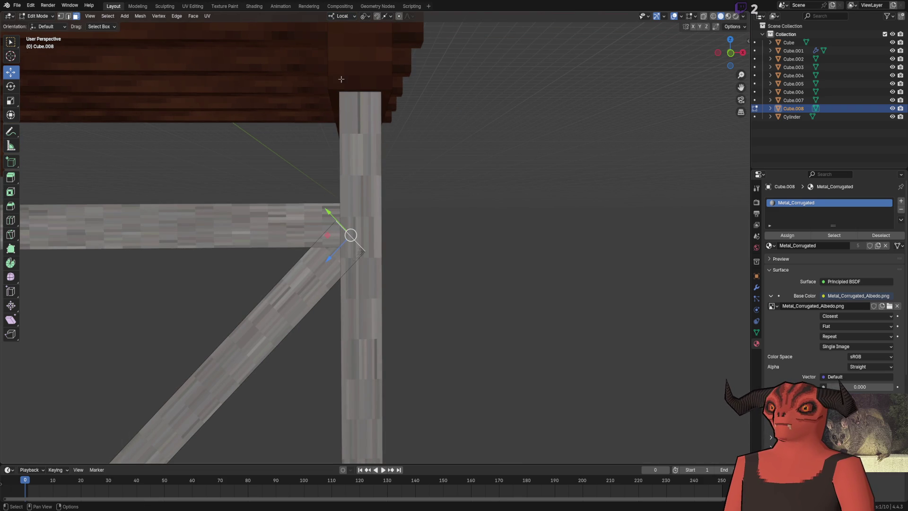
pyautogui.press('g')
pyautogui.press('z')
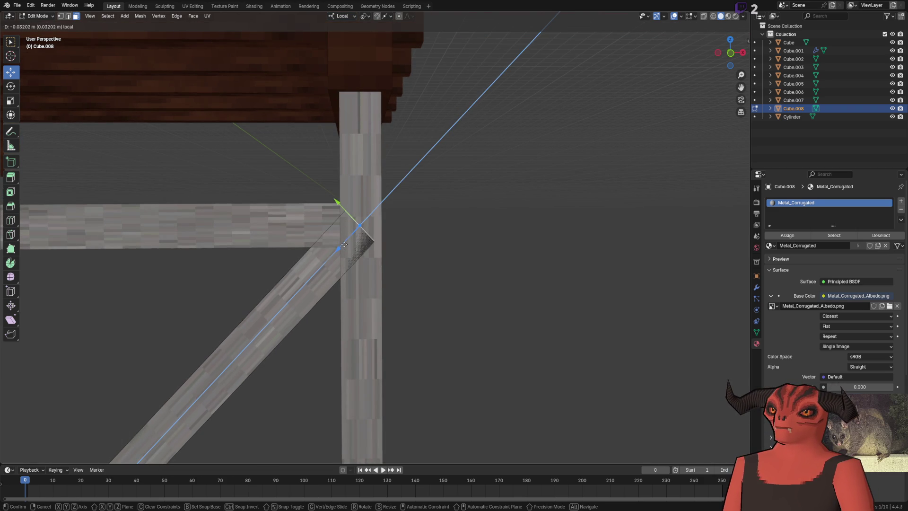
pyautogui.click(343, 245)
pyautogui.scroll(-6, 434, 211)
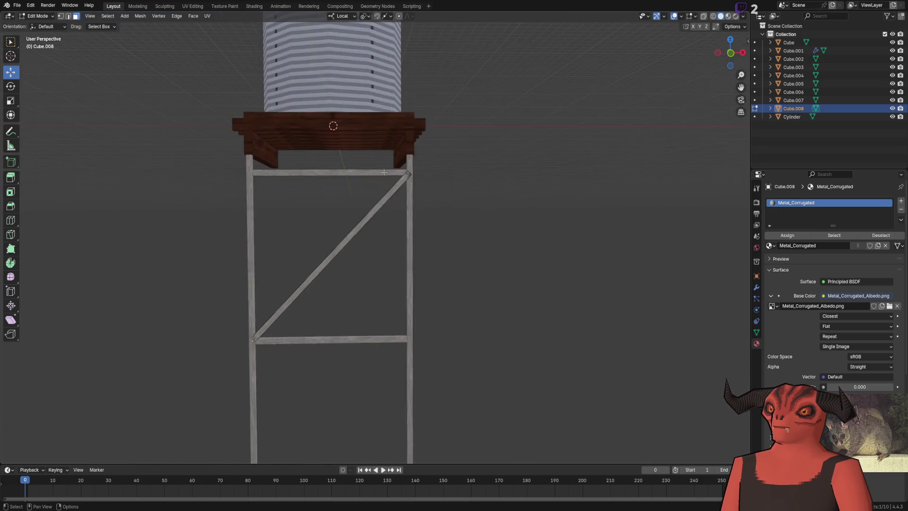
# Step: Select all of the brace's vertices in vertex mode
pyautogui.scroll(2, 355, 169)
pyautogui.scroll(2, 268, 252)
pyautogui.scroll(5, 355, 270)
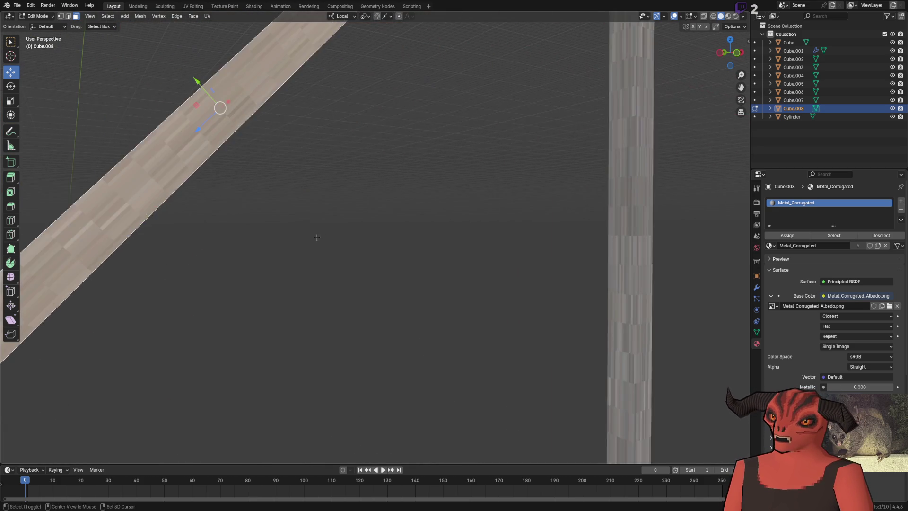
pyautogui.press('1')
pyautogui.press('a')
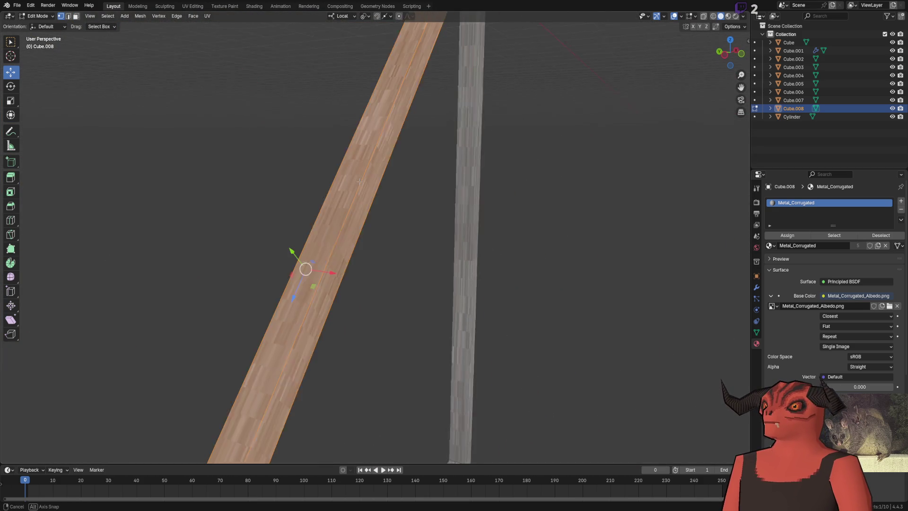
pyautogui.hotkey('shift', 'space')
pyautogui.press('s')
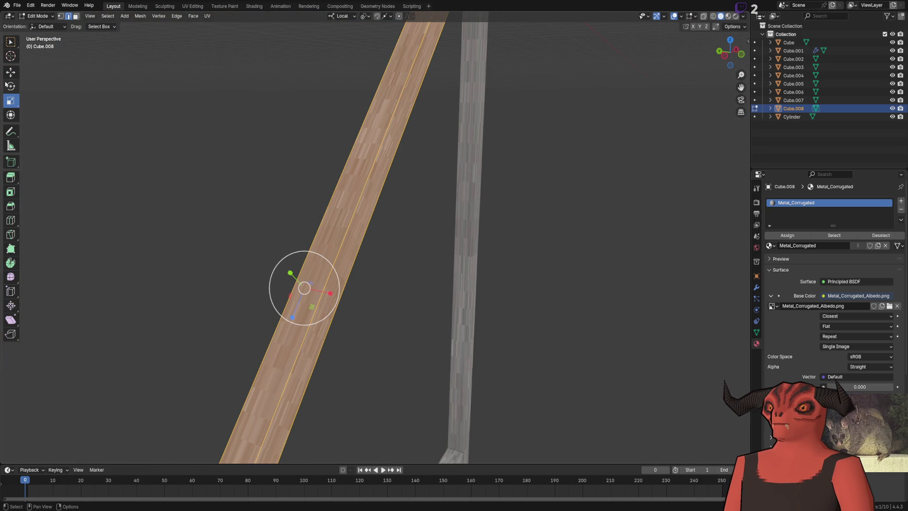
pyautogui.hotkey('shift', 'space')
pyautogui.press('g')
# Step: Switch snapping to Vertex and slide the whole brace 0.1 m along X onto the post
pyautogui.scroll(-5, 320, 182)
pyautogui.scroll(5, 274, 379)
pyautogui.moveTo(274, 379); pyautogui.dragTo(410, 15)
pyautogui.click(388, 18)
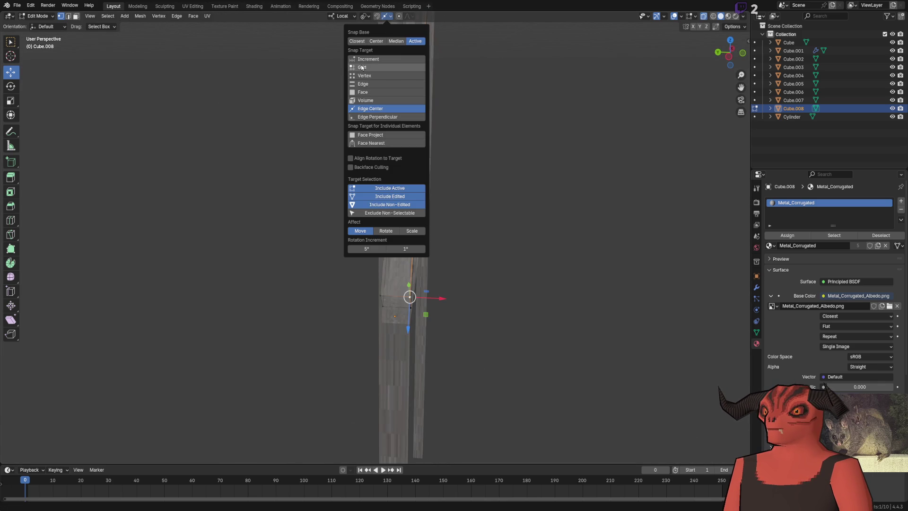
pyautogui.click(373, 76)
pyautogui.moveTo(440, 298); pyautogui.dragTo(376, 301)
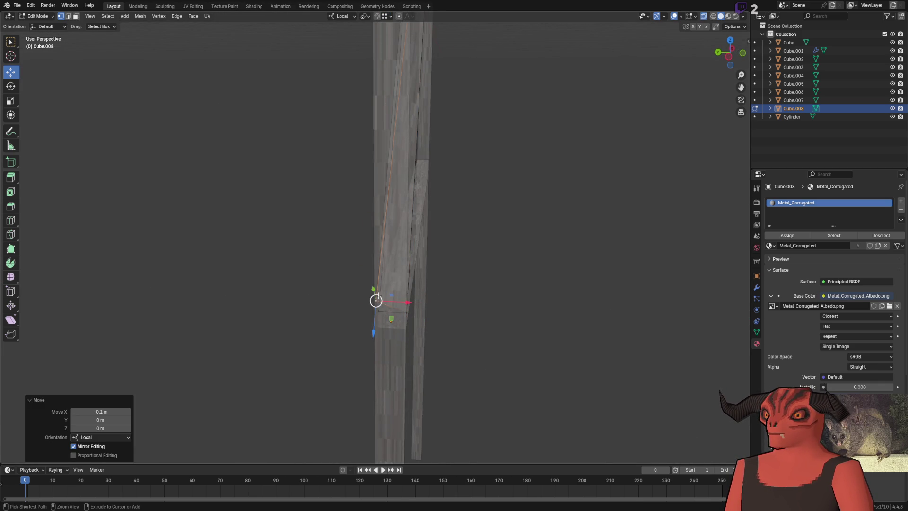
# Step: Offset the brace's side face by -0.01 m
pyautogui.press('3')
pyautogui.scroll(5, 381, 282)
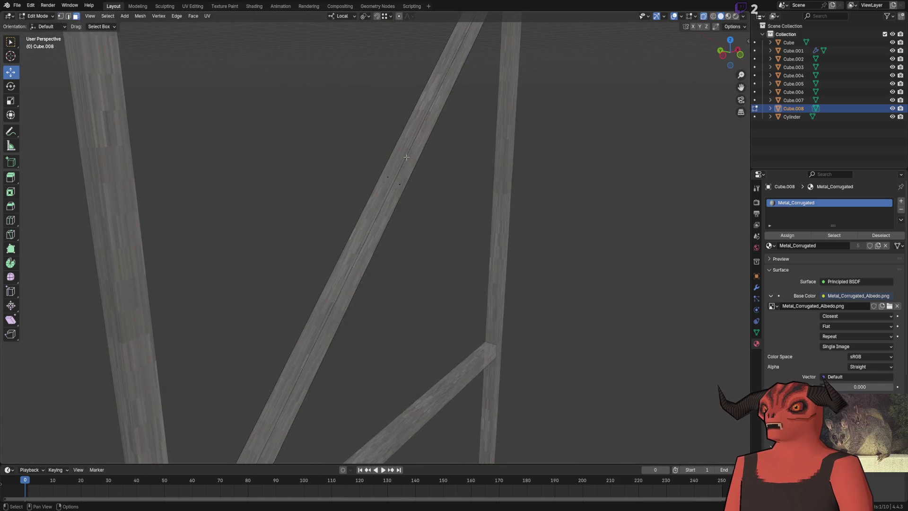
pyautogui.click(390, 233)
pyautogui.moveTo(540, 225); pyautogui.dragTo(536, 221)
pyautogui.click(90, 411)
pyautogui.moveTo(101, 412); pyautogui.dragTo(91, 412)
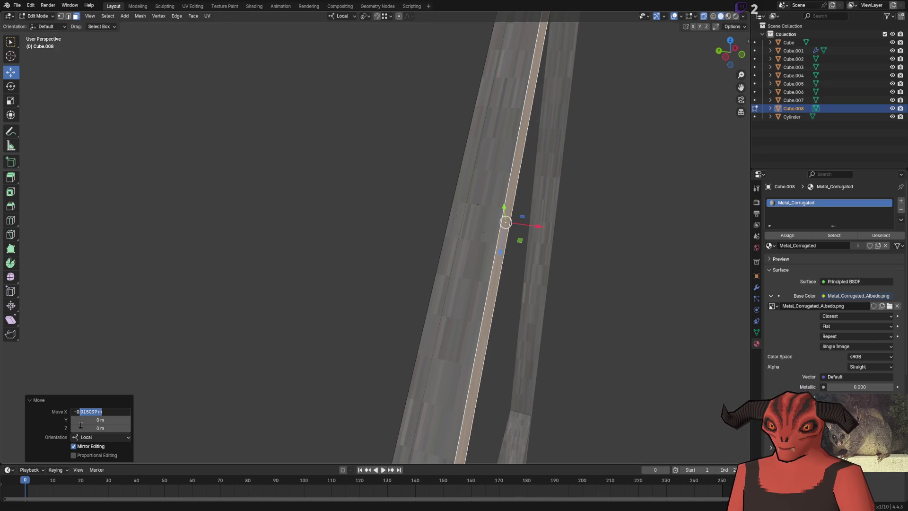
pyautogui.press('Return')
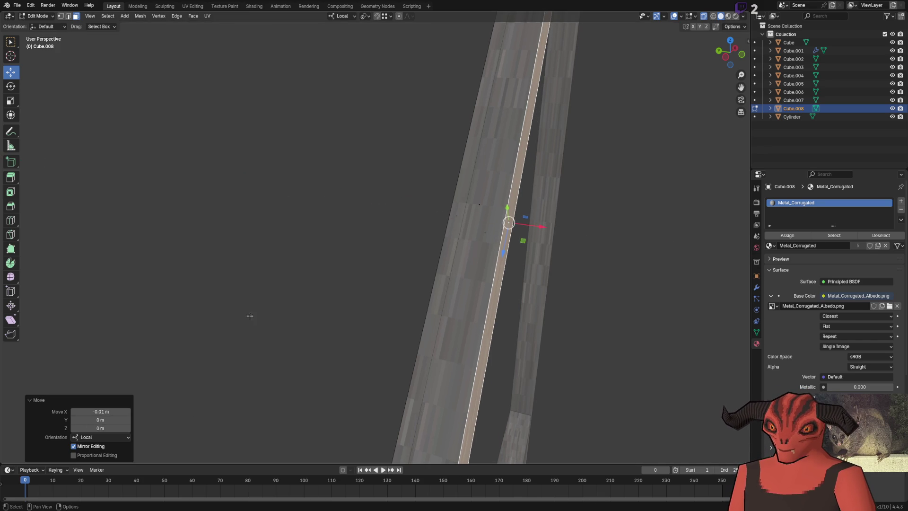
# Step: Nudge the opposite side edge 0.01 m outward, then leave Edit Mode and select the brace
pyautogui.click(483, 288)
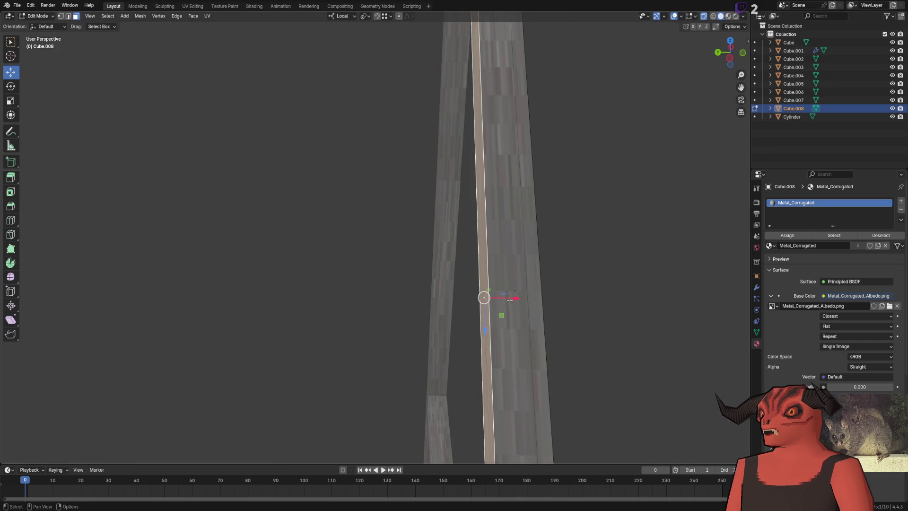
pyautogui.moveTo(511, 298); pyautogui.dragTo(517, 298)
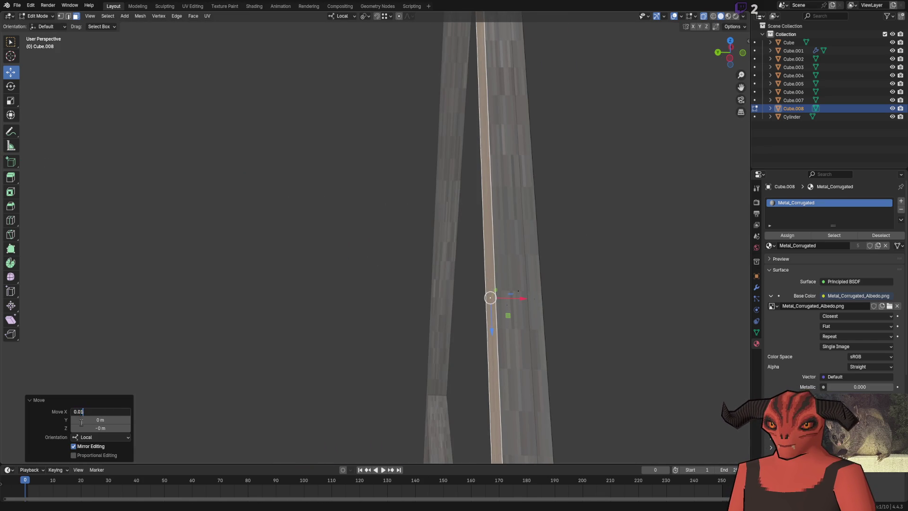
pyautogui.press('Return')
pyautogui.press('Tab')
pyautogui.scroll(5, 272, 257)
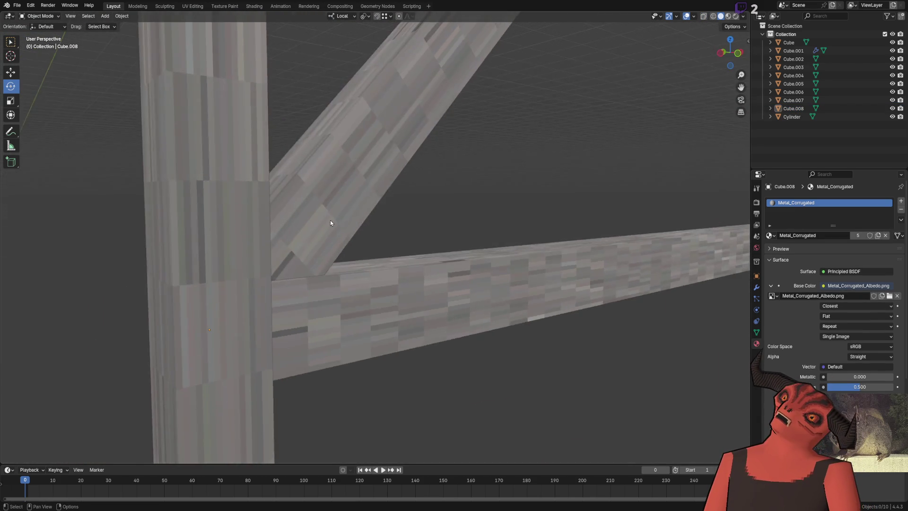
pyautogui.scroll(-8, 330, 222)
pyautogui.click(379, 243)
pyautogui.scroll(3, 379, 243)
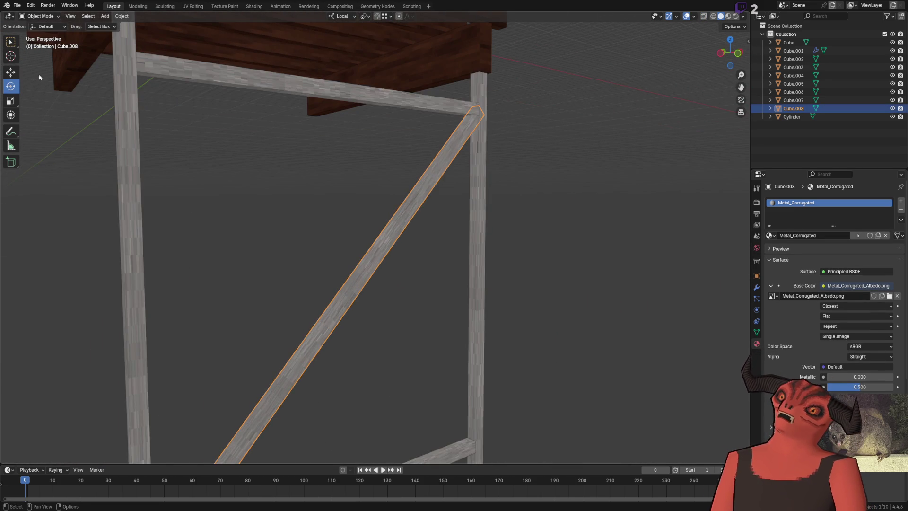
# Step: Duplicate the diagonal brace in place and rotate the copy 90° to slant the other way
pyautogui.scroll(-5, 239, 137)
pyautogui.hotkey('shift', 'd')
pyautogui.rightClick(258, 372)
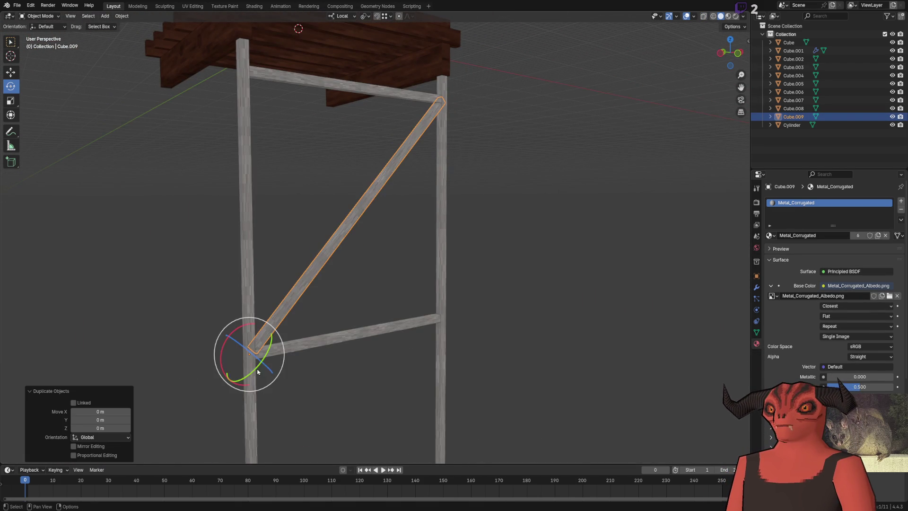
pyautogui.moveTo(232, 335)
pyautogui.mouseDown()
pyautogui.moveTo(209, 367)
pyautogui.moveTo(205, 393)
pyautogui.moveTo(165, 401)
pyautogui.mouseUp()
# Step: Using Global orientation and Edge Center snapping, move the copy 2.85 m to the right post
pyautogui.click(14, 75)
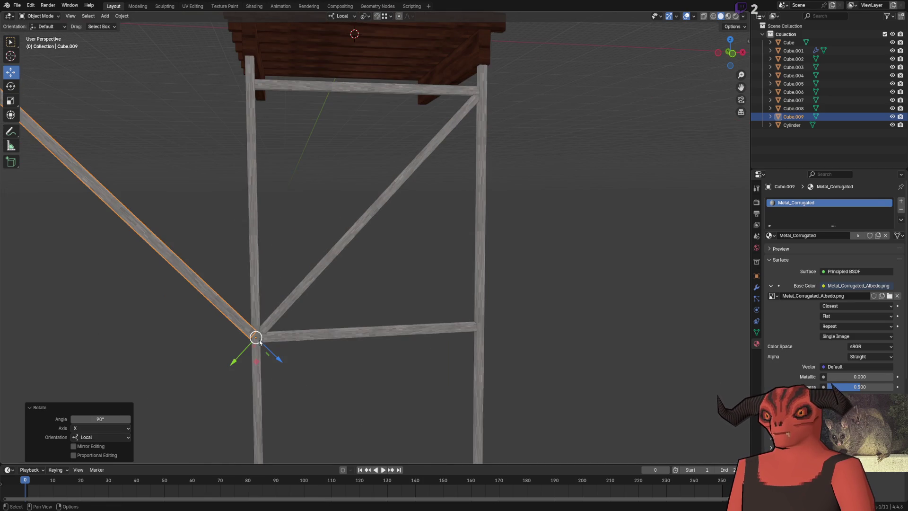
pyautogui.click(347, 16)
pyautogui.click(337, 44)
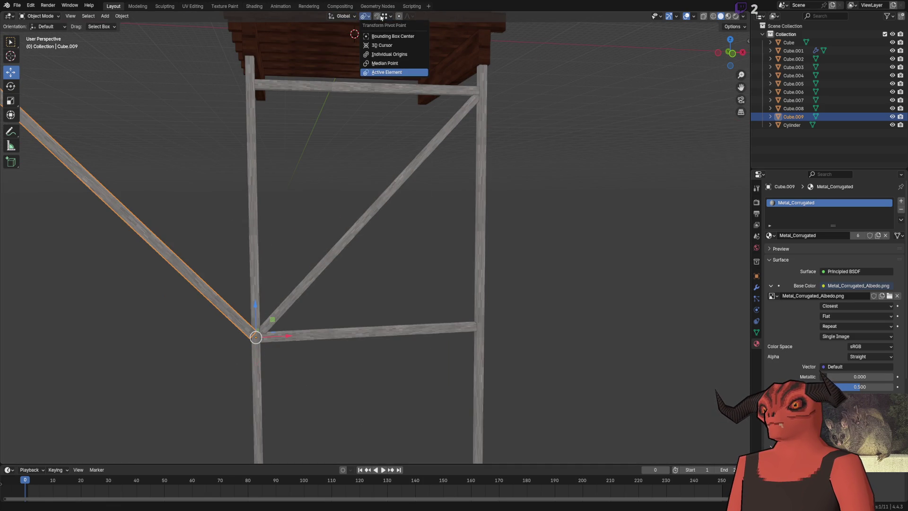
pyautogui.click(386, 16)
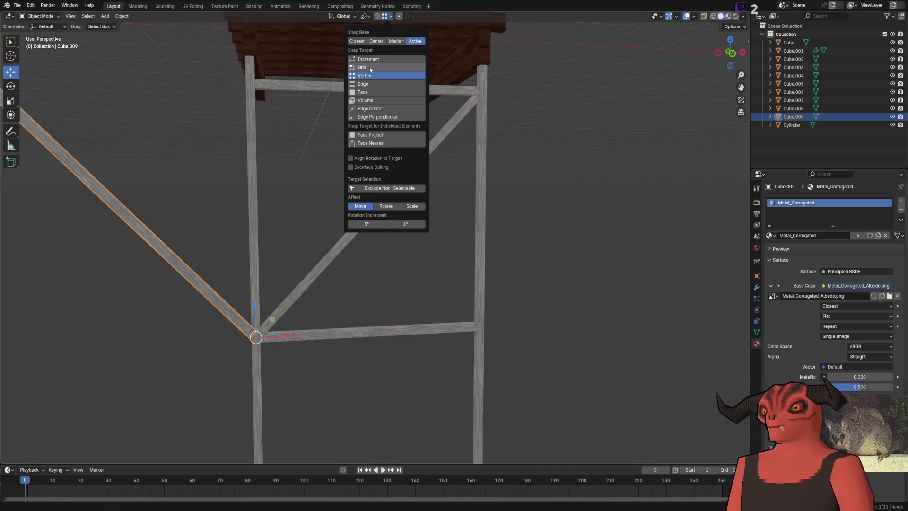
pyautogui.click(370, 108)
pyautogui.moveTo(284, 336)
pyautogui.mouseDown()
pyautogui.moveTo(551, 321)
pyautogui.moveTo(484, 65)
pyautogui.mouseUp()
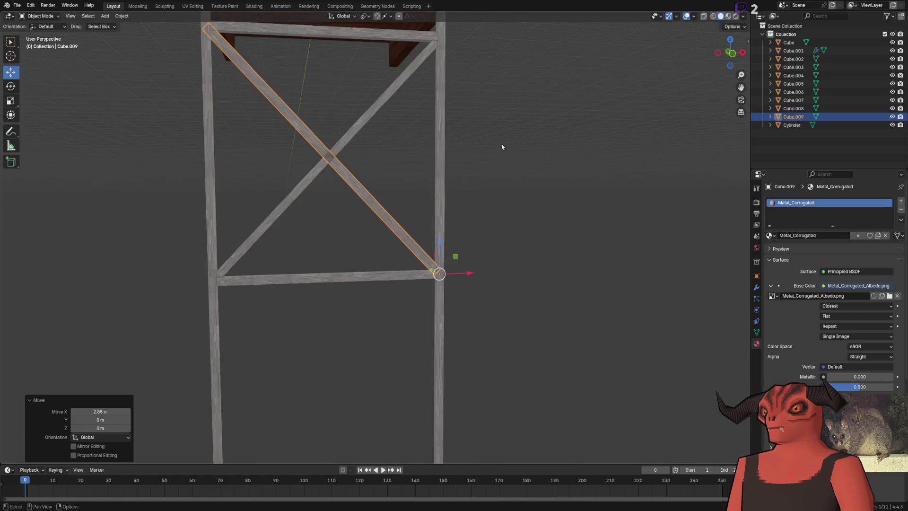
# Step: Orbit around the X crossing and select the second diagonal brace
pyautogui.click(501, 146)
pyautogui.scroll(6, 371, 253)
pyautogui.moveTo(371, 253)
pyautogui.mouseDown()
pyautogui.moveTo(421, 276)
pyautogui.moveTo(413, 279)
pyautogui.mouseUp()
pyautogui.click(412, 277)
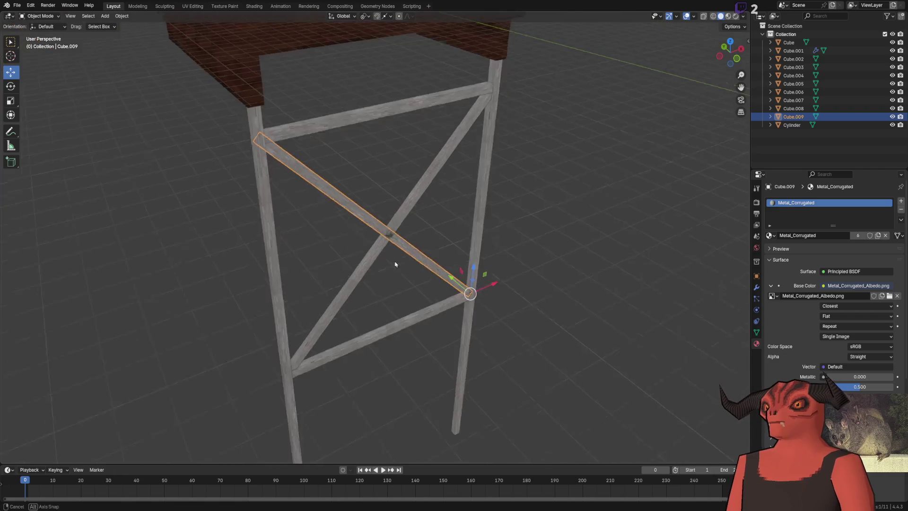
pyautogui.scroll(10, 396, 264)
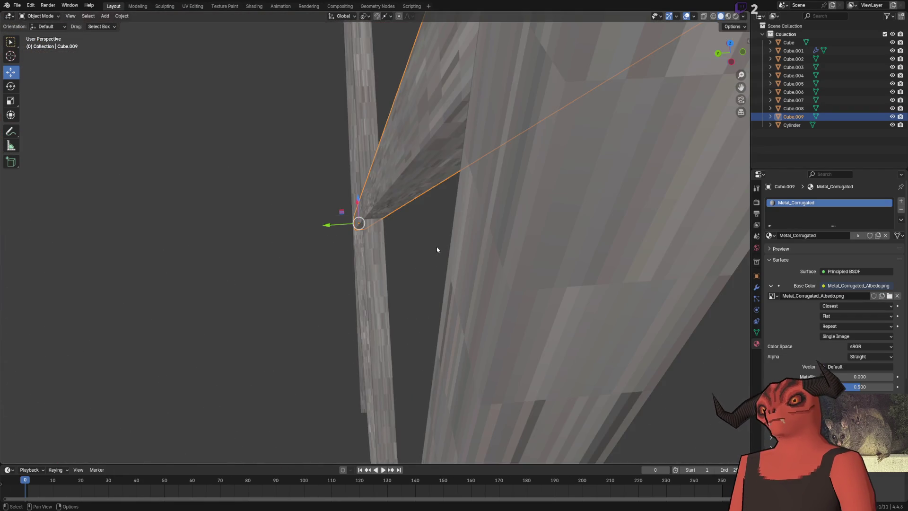
# Step: Move Cube.009's long side face -0.05 m along Y
pyautogui.press('Tab')
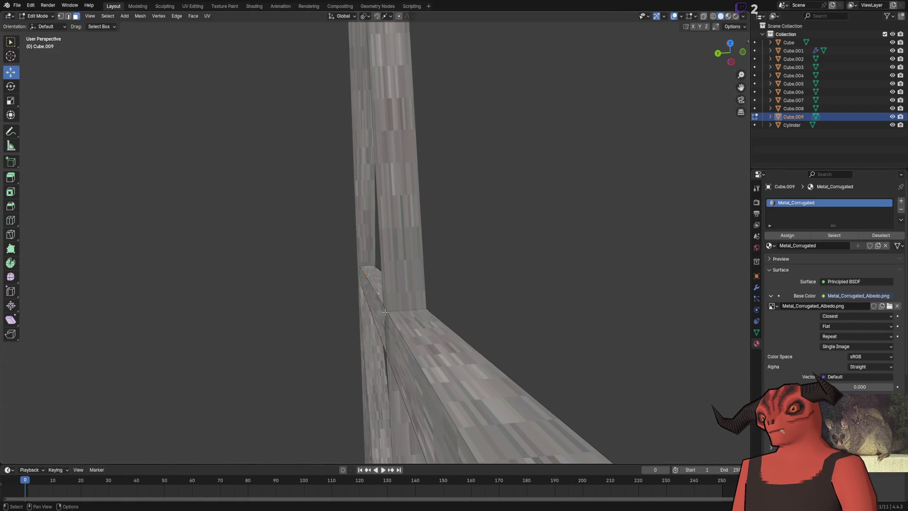
pyautogui.click(386, 315)
pyautogui.scroll(-2, 386, 315)
pyautogui.press('g')
pyautogui.press('y')
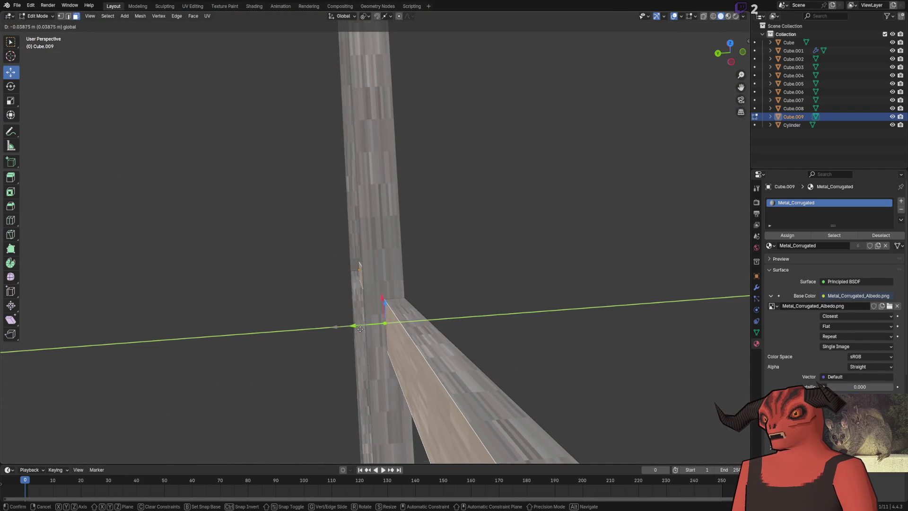
pyautogui.click(274, 364)
pyautogui.click(115, 419)
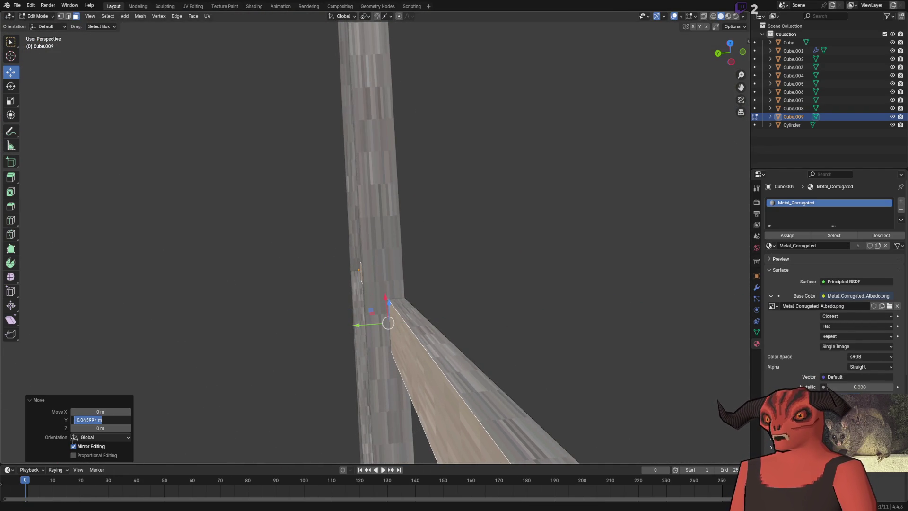
pyautogui.write('05')
pyautogui.press('Return')
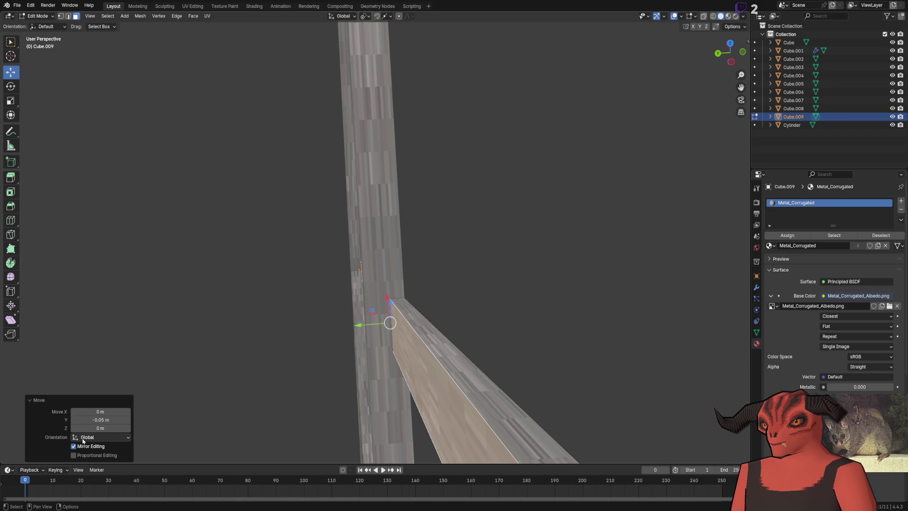
pyautogui.click(115, 420)
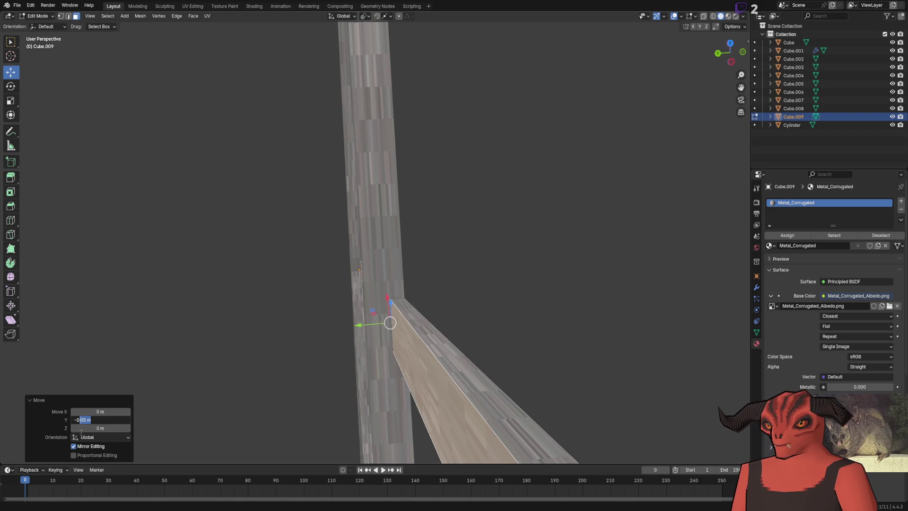
pyautogui.press('Return')
pyautogui.press('Tab')
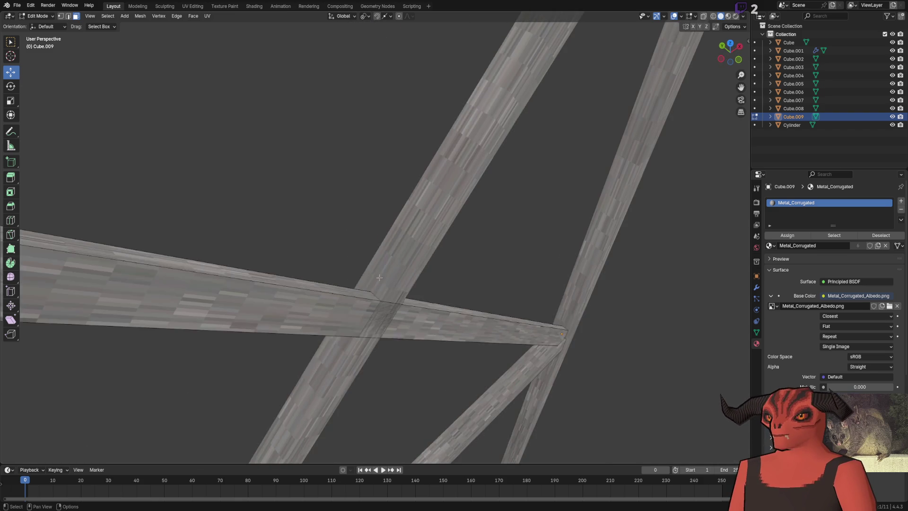
# Step: Shift Cube.008's end vertex 0.045 m along Y, then select both diagonal braces
pyautogui.click(424, 280)
pyautogui.press('Tab')
pyautogui.moveTo(424, 279); pyautogui.dragTo(450, 311)
pyautogui.moveTo(374, 288); pyautogui.dragTo(356, 298)
pyautogui.click(100, 419)
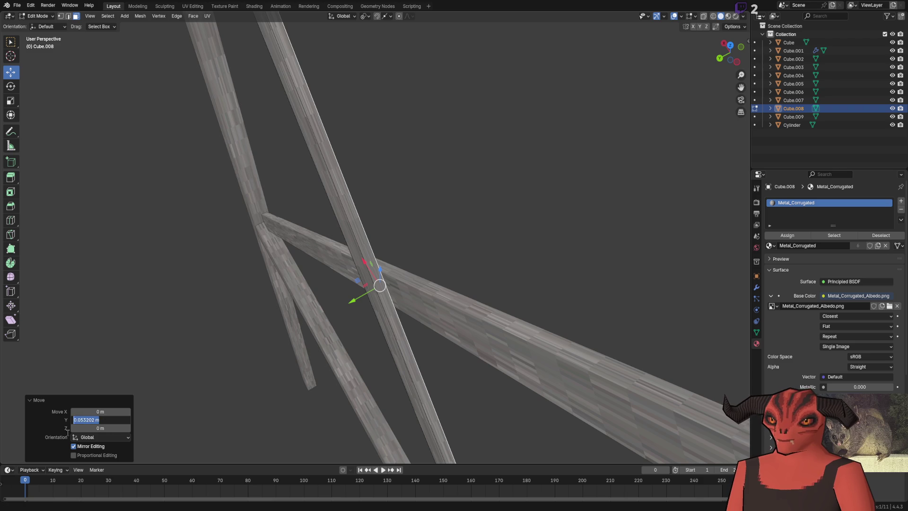
pyautogui.press('Return')
pyautogui.scroll(10, 429, 263)
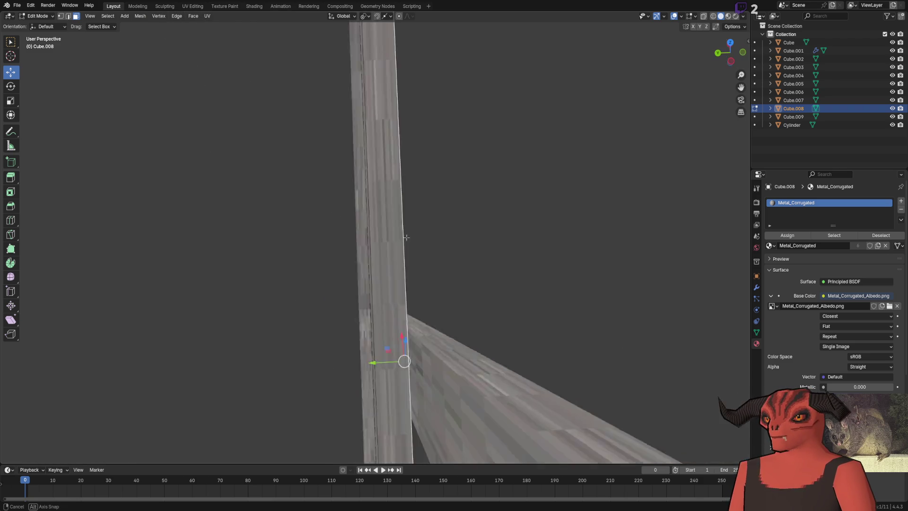
pyautogui.scroll(-10, 440, 258)
pyautogui.press('Tab')
pyautogui.moveTo(426, 217)
pyautogui.mouseDown()
pyautogui.moveTo(386, 237)
pyautogui.moveTo(575, 215)
pyautogui.moveTo(543, 217)
pyautogui.moveTo(502, 253)
pyautogui.moveTo(450, 254)
pyautogui.mouseUp()
pyautogui.keyDown('shift'); pyautogui.click(447, 284); pyautogui.keyUp('shift')
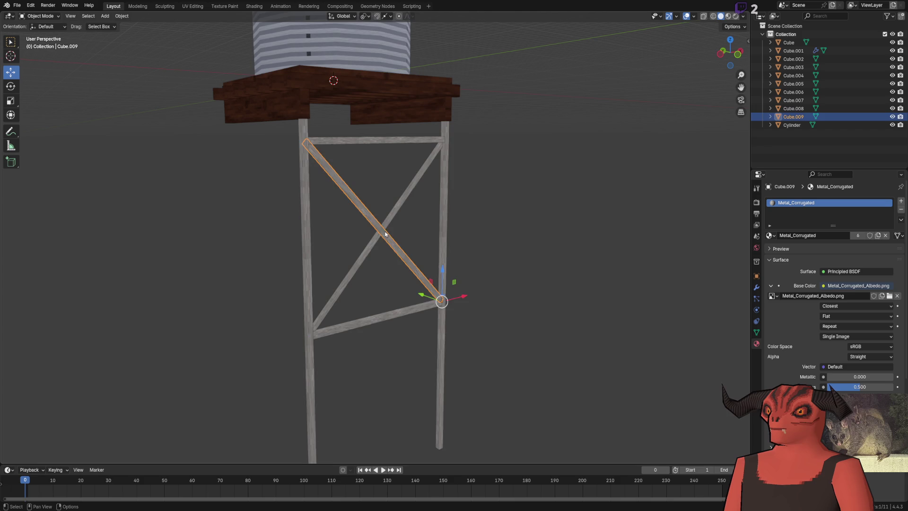
# Step: Duplicate the two diagonal braces and move the copies down along Z as a lower X brace
pyautogui.press('KP_Decimal')
pyautogui.scroll(-2, 398, 217)
pyautogui.moveTo(351, 219); pyautogui.dragTo(336, 172)
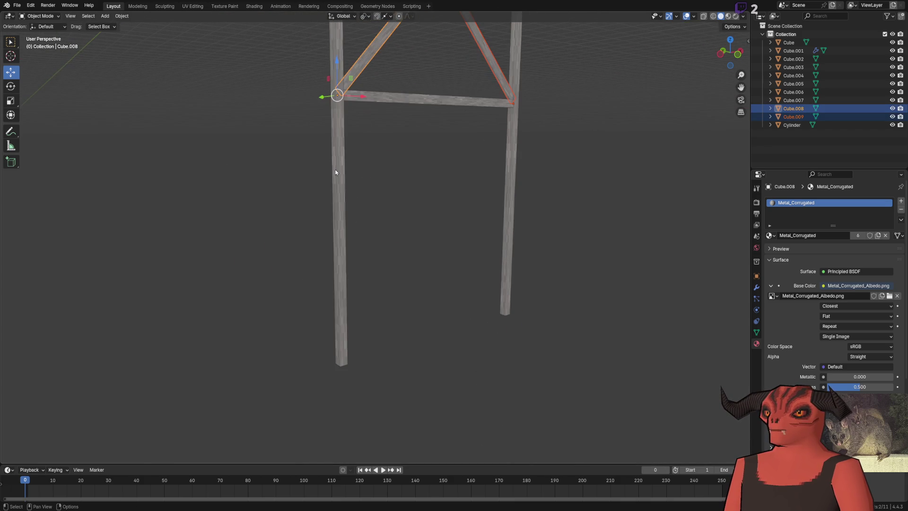
pyautogui.hotkey('shift', 'd')
pyautogui.press('z')
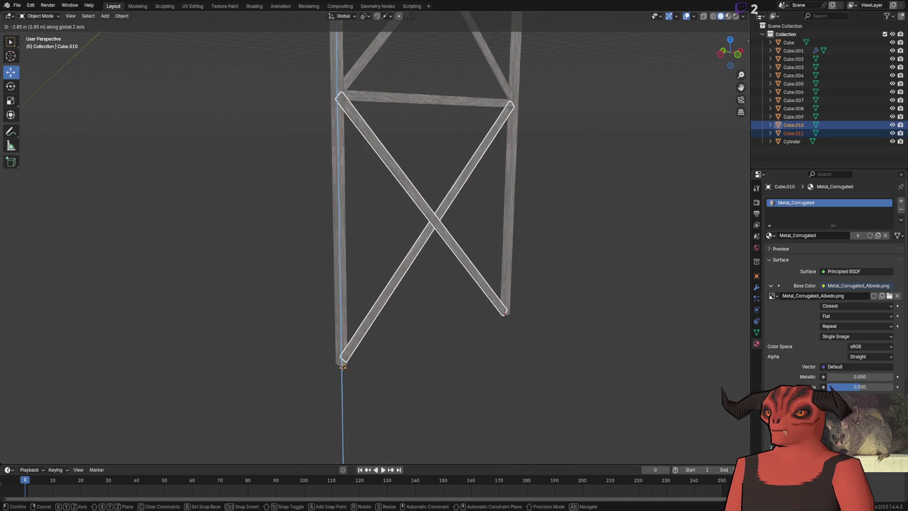
pyautogui.click(473, 353)
# Step: From a front view, try raising the lower crossbeam, then undo the move
pyautogui.moveTo(472, 221)
pyautogui.mouseDown()
pyautogui.moveTo(334, 205)
pyautogui.moveTo(475, 196)
pyautogui.mouseUp()
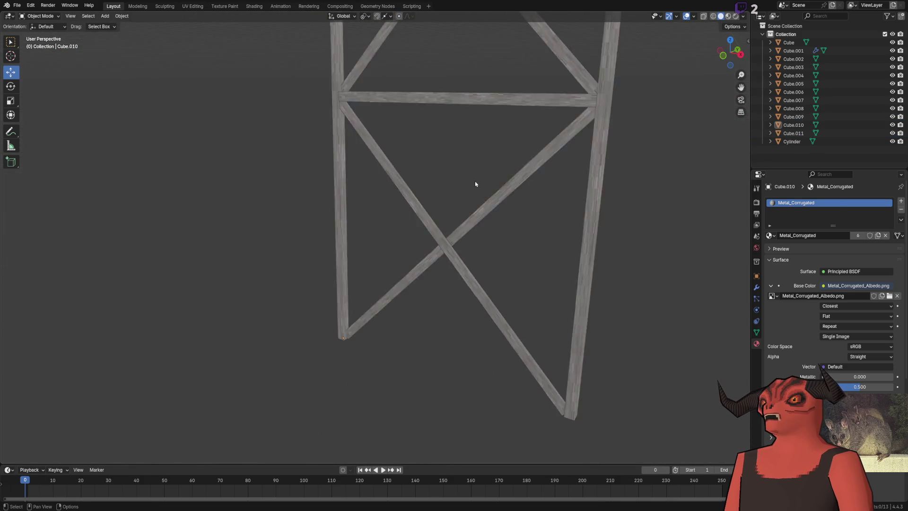
pyautogui.scroll(-4, 449, 232)
pyautogui.moveTo(422, 270)
pyautogui.mouseDown()
pyautogui.moveTo(570, 255)
pyautogui.moveTo(332, 264)
pyautogui.moveTo(399, 382)
pyautogui.mouseUp()
pyautogui.scroll(6, 331, 264)
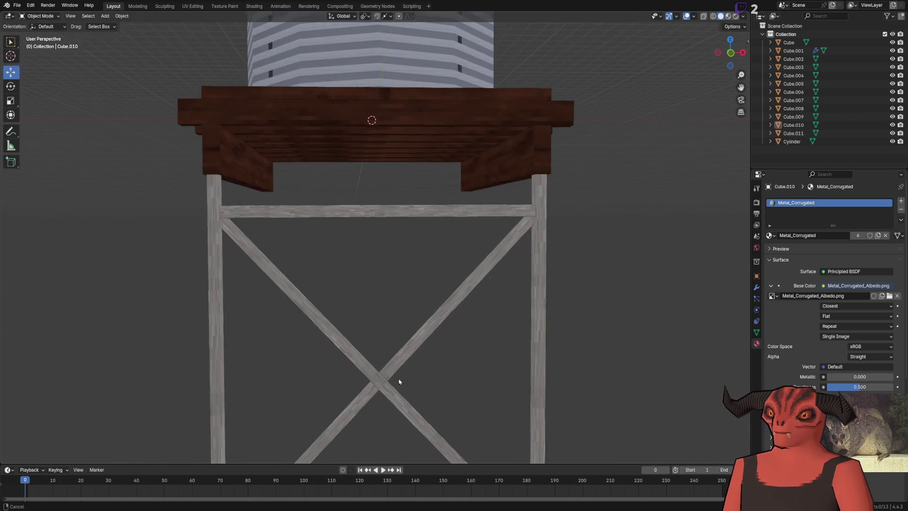
pyautogui.click(235, 208)
pyautogui.scroll(-4, 342, 191)
pyautogui.scroll(3, 342, 191)
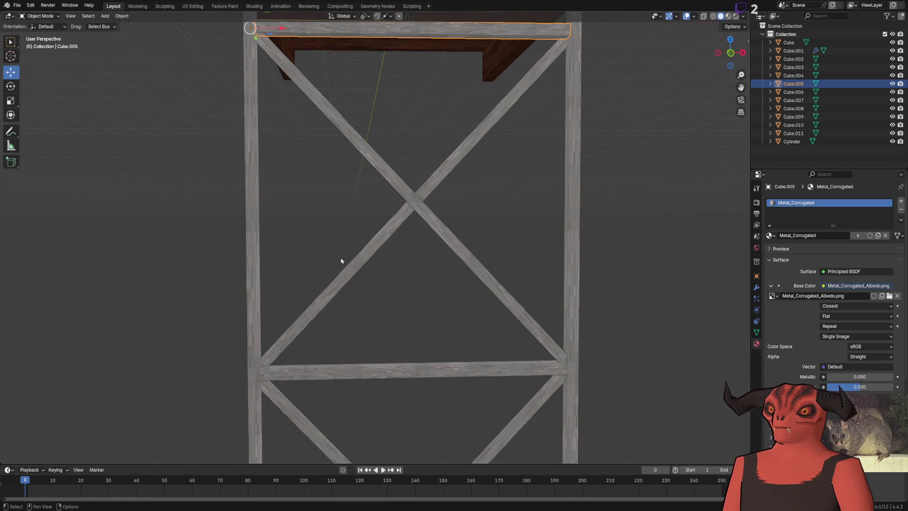
pyautogui.click(389, 366)
pyautogui.press('g')
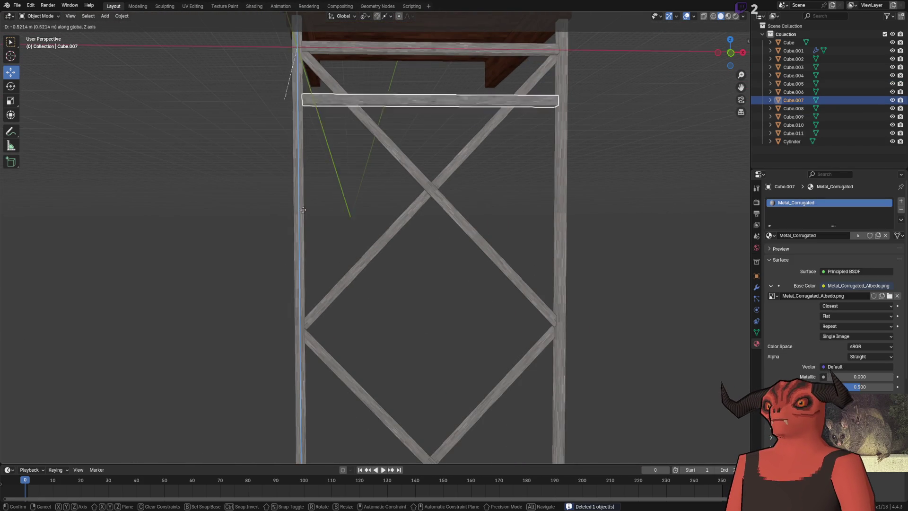
pyautogui.click(300, 329)
pyautogui.hotkey('ctrl', 'z')
# Step: Set snapping to vertices and try a duplicate of the top crossbeam, then cancel and undo
pyautogui.click(391, 16)
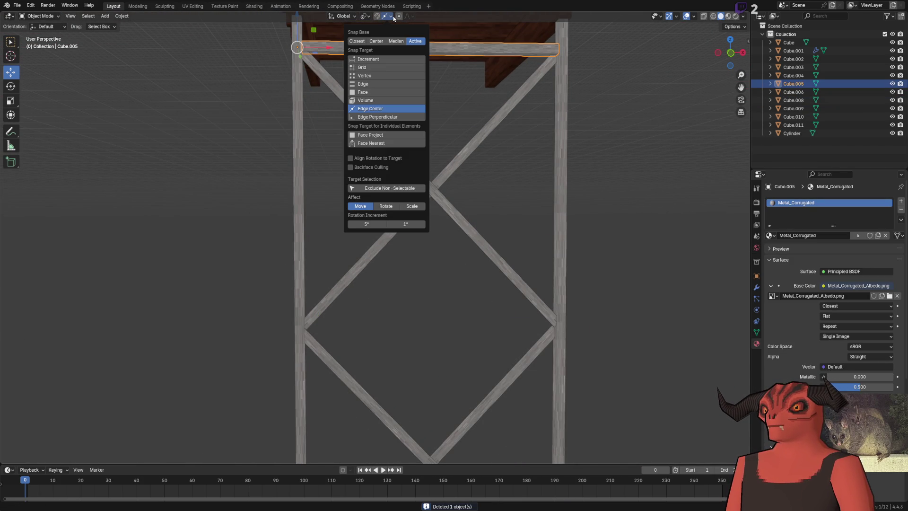
pyautogui.click(375, 76)
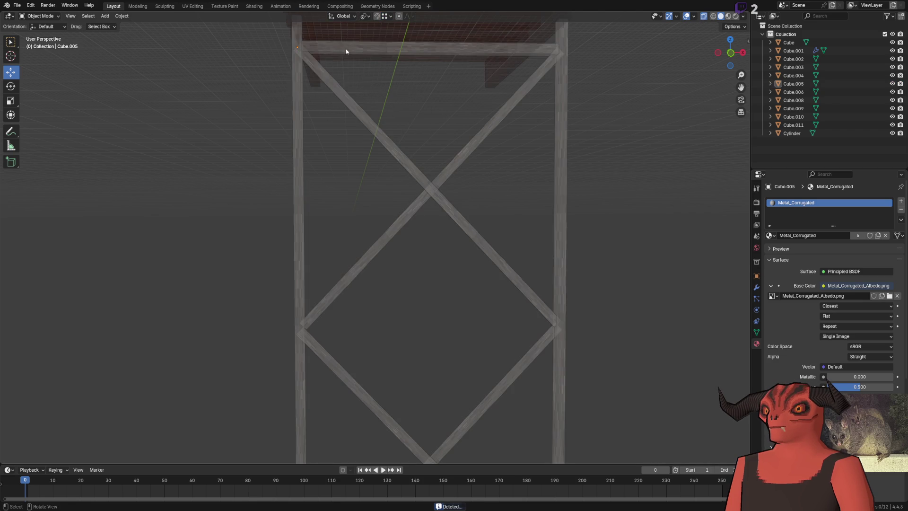
pyautogui.hotkey('shift', 'd')
pyautogui.press('z')
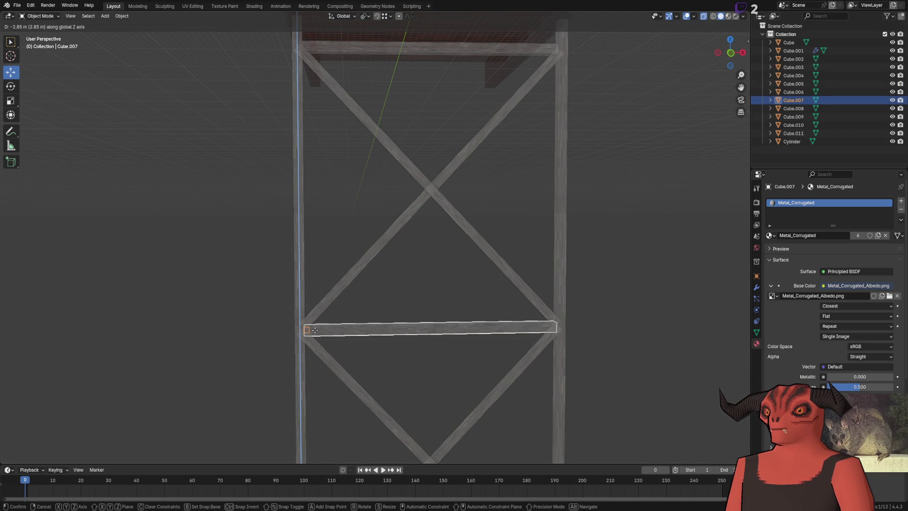
pyautogui.press('Escape')
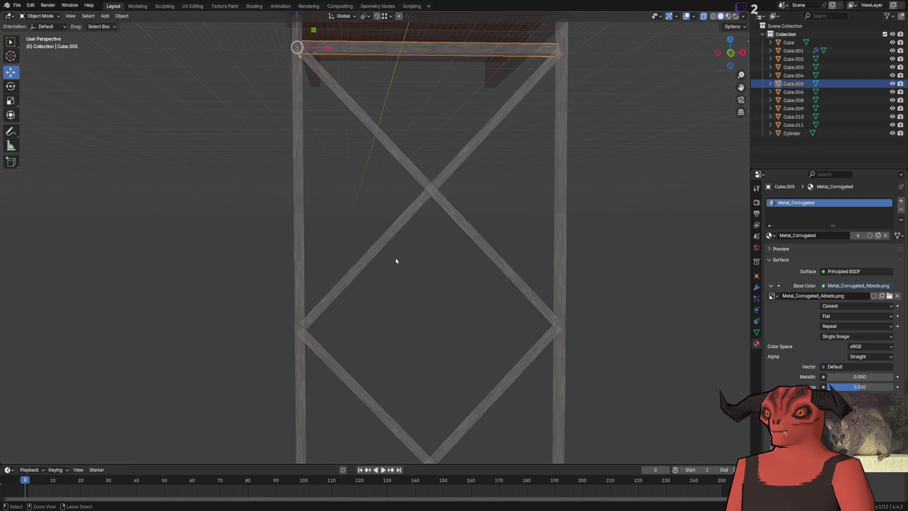
pyautogui.press('Delete')
pyautogui.hotkey('ctrl', 'z')
pyautogui.hotkey('ctrl', 'z')
pyautogui.hotkey('ctrl', 'shift', 'z')
# Step: Duplicate the top crossbeam down to the frame's middle, snapping by edge center onto the brace junction
pyautogui.click(367, 75)
pyautogui.hotkey('shift', 'd')
pyautogui.press('z')
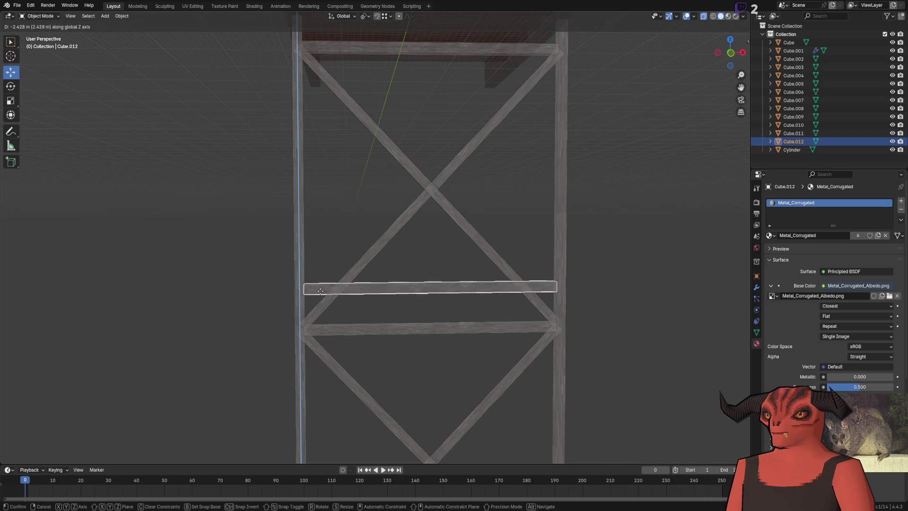
pyautogui.click(303, 330)
pyautogui.scroll(10, 303, 327)
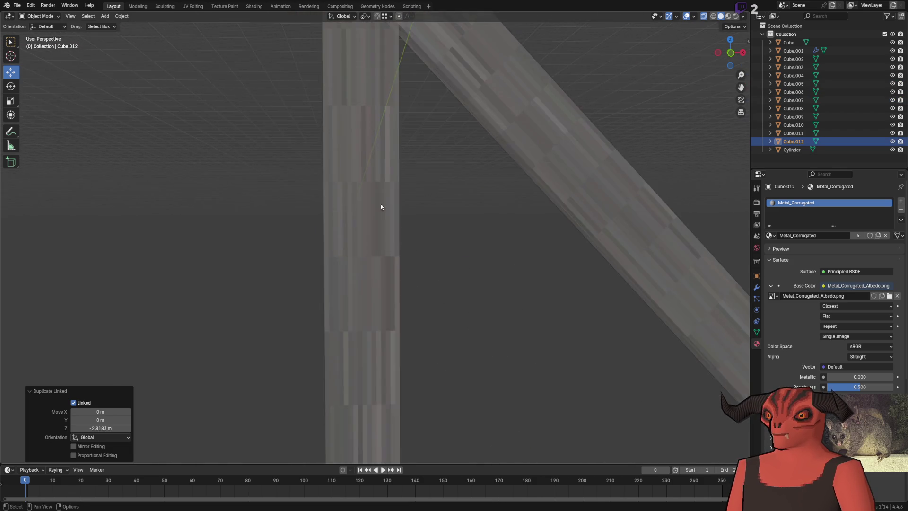
pyautogui.scroll(-5, 337, 196)
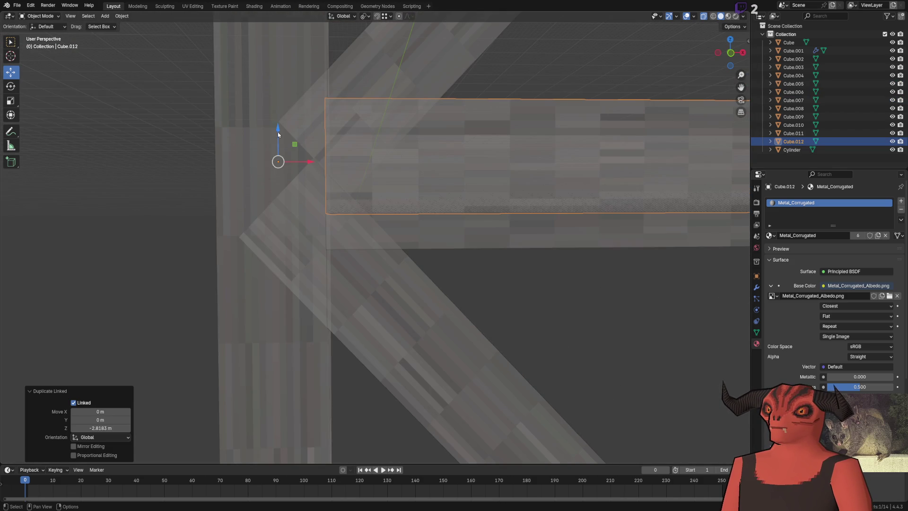
pyautogui.click(387, 17)
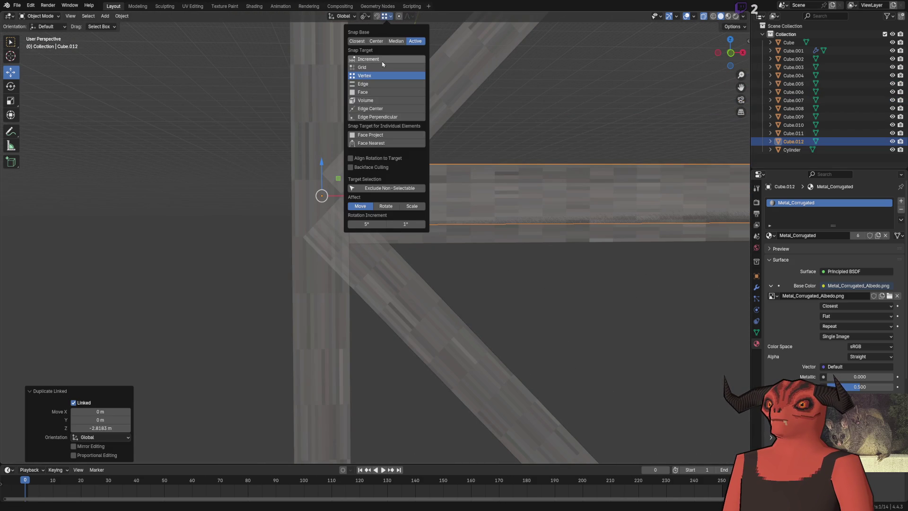
pyautogui.click(371, 109)
pyautogui.moveTo(321, 182)
pyautogui.mouseDown()
pyautogui.moveTo(326, 201)
pyautogui.moveTo(349, 216)
pyautogui.mouseUp()
# Step: Delete the old lower crossbeam overlapping the new one, keeping the new crossbeam selected
pyautogui.click(490, 203)
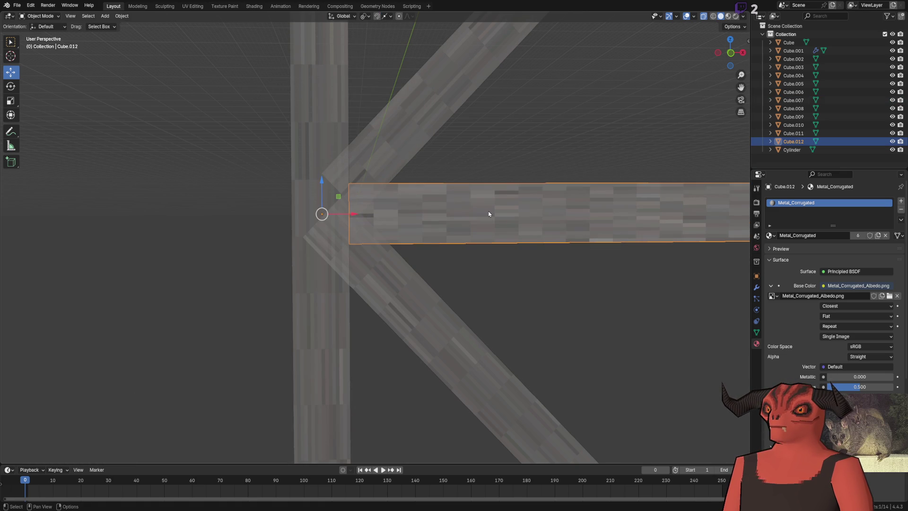
pyautogui.click(489, 214)
pyautogui.click(489, 214)
pyautogui.click(489, 213)
pyautogui.click(489, 214)
pyautogui.click(489, 214)
pyautogui.click(771, 142)
pyautogui.click(771, 100)
pyautogui.click(610, 222)
pyautogui.click(609, 222)
pyautogui.press('Delete')
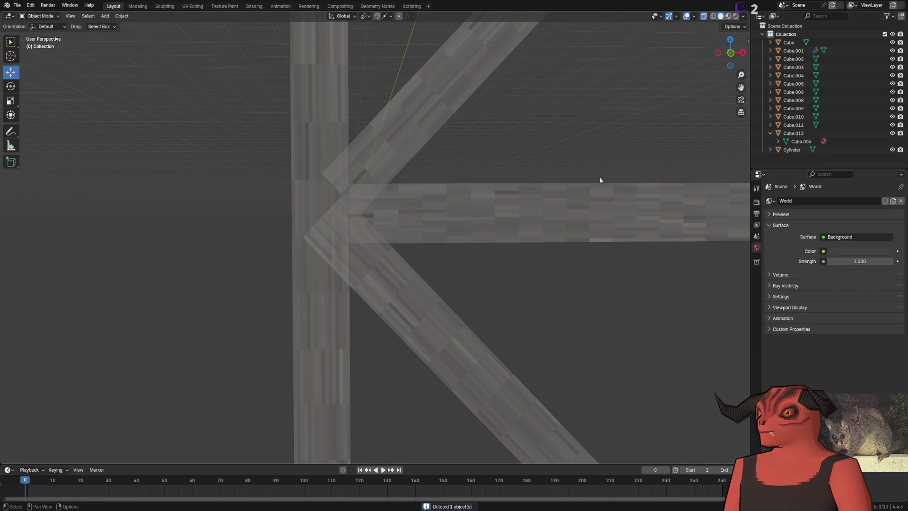
pyautogui.click(598, 199)
# Step: Try shifting the new crossbeam's mesh down in Edit Mode, then undo
pyautogui.scroll(-8, 598, 189)
pyautogui.scroll(-3, 599, 176)
pyautogui.press('Tab')
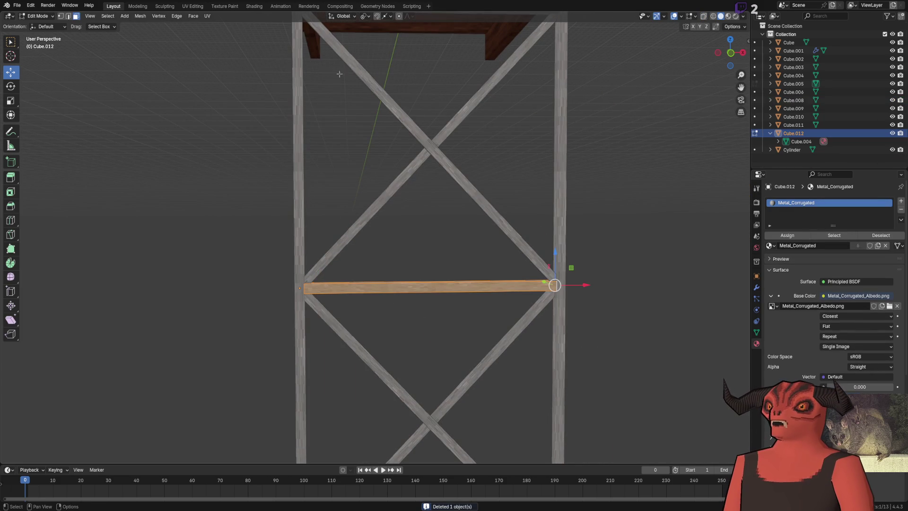
pyautogui.moveTo(558, 252); pyautogui.dragTo(559, 373)
pyautogui.hotkey('ctrl', 'z')
pyautogui.press('Tab')
# Step: Try shifting each diagonal brace along X, undoing both moves
pyautogui.click(405, 177)
pyautogui.moveTo(324, 291); pyautogui.dragTo(339, 289)
pyautogui.hotkey('ctrl', 'z')
pyautogui.press('Tab')
pyautogui.moveTo(460, 145); pyautogui.dragTo(539, 146)
pyautogui.hotkey('ctrl', 'z')
pyautogui.press('Tab')
pyautogui.click(473, 192)
pyautogui.press('Tab')
pyautogui.moveTo(461, 146)
pyautogui.mouseDown()
pyautogui.moveTo(480, 146)
pyautogui.moveTo(322, 146)
pyautogui.mouseUp()
pyautogui.hotkey('ctrl', 'z')
pyautogui.press('Tab')
# Step: Select all of the left leg's mesh and start an X move, then cancel and deselect
pyautogui.click(308, 176)
pyautogui.press('Tab')
pyautogui.press('a')
pyautogui.scroll(-4, 365, 183)
pyautogui.press('g')
pyautogui.press('x')
pyautogui.press('Escape')
pyautogui.press('Tab')
pyautogui.click(496, 192)
pyautogui.scroll(7, 497, 192)
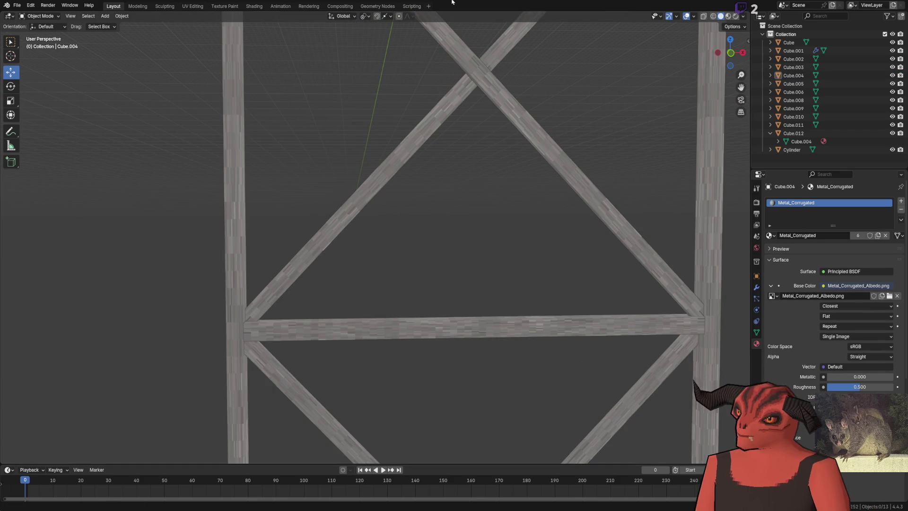
# Step: Delete the right leg
pyautogui.click(702, 156)
pyautogui.press('Delete')
pyautogui.scroll(-5, 483, 178)
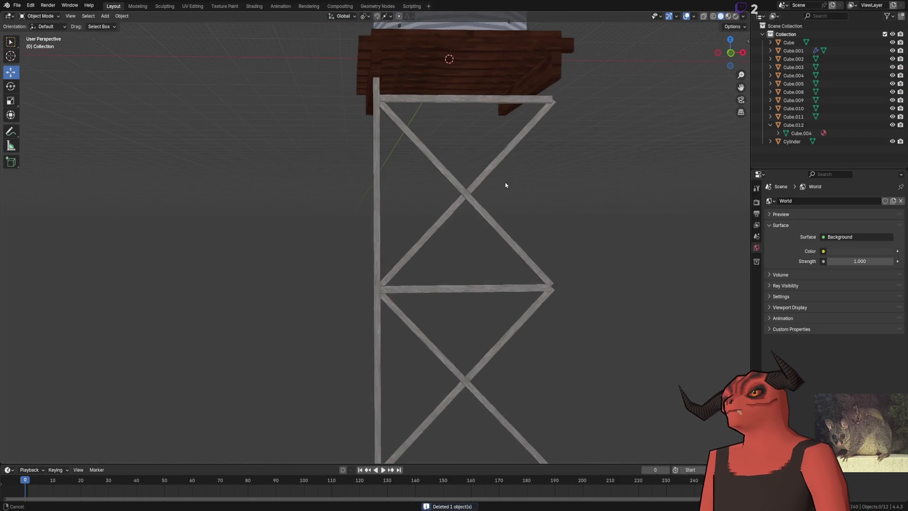
# Step: Review the braced frame from low and level angles, then switch to the Godot editor
pyautogui.scroll(-2, 402, 140)
pyautogui.scroll(4, 391, 196)
pyautogui.moveTo(353, 146)
pyautogui.mouseDown()
pyautogui.moveTo(495, 126)
pyautogui.moveTo(388, 132)
pyautogui.mouseUp()
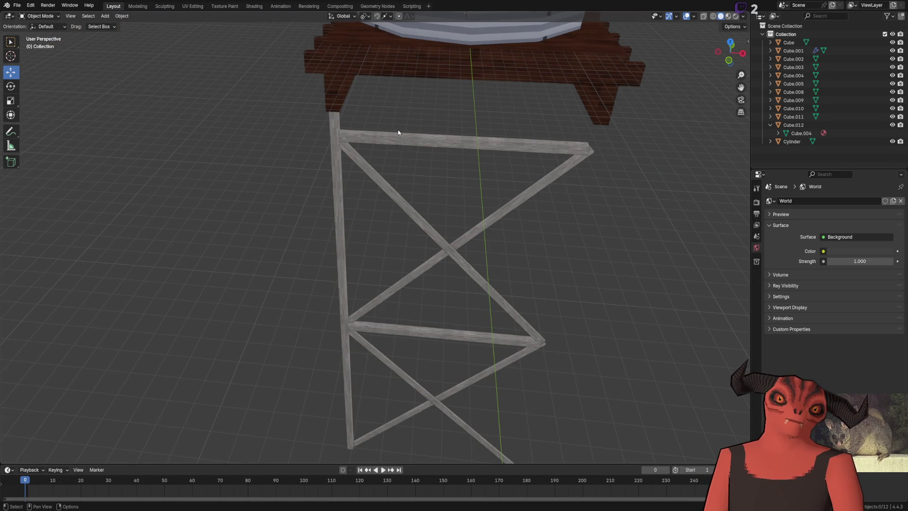
pyautogui.scroll(2, 393, 148)
pyautogui.moveTo(322, 119); pyautogui.dragTo(363, 450)
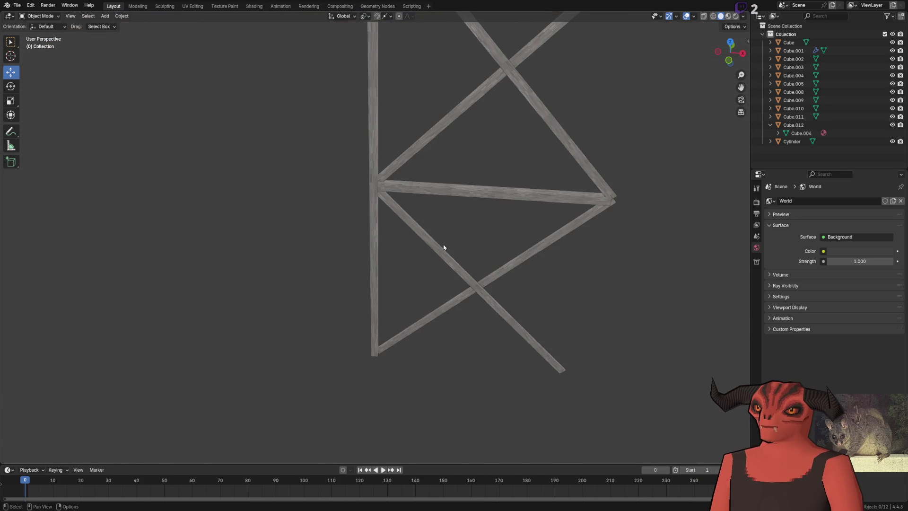
pyautogui.moveTo(443, 248); pyautogui.dragTo(459, 278)
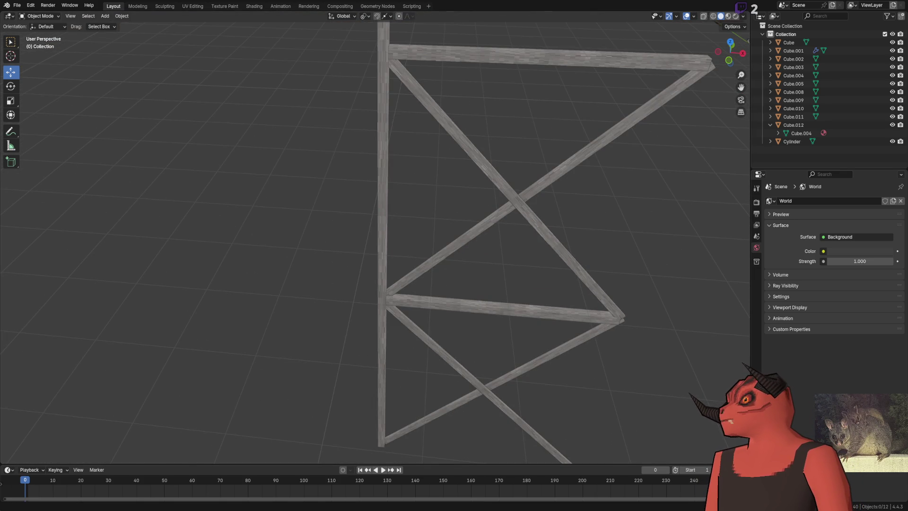
pyautogui.hotkey('alt', 'Tab')
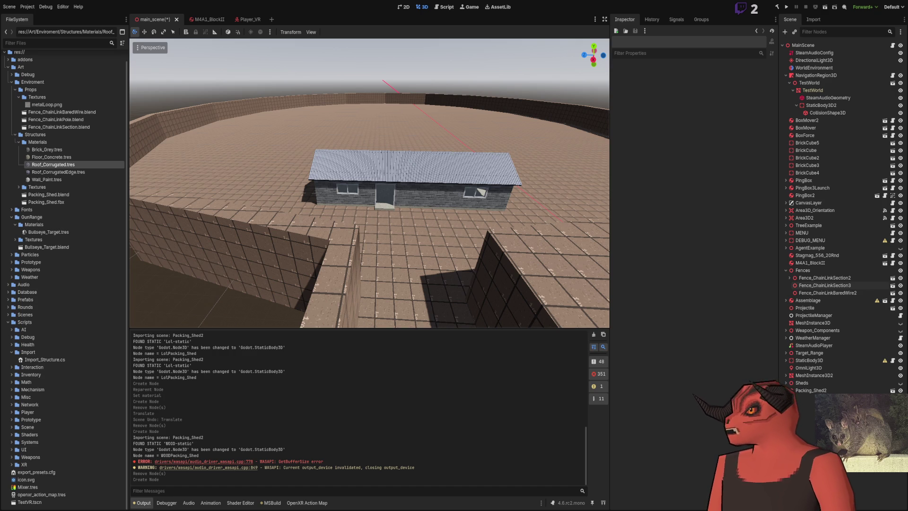